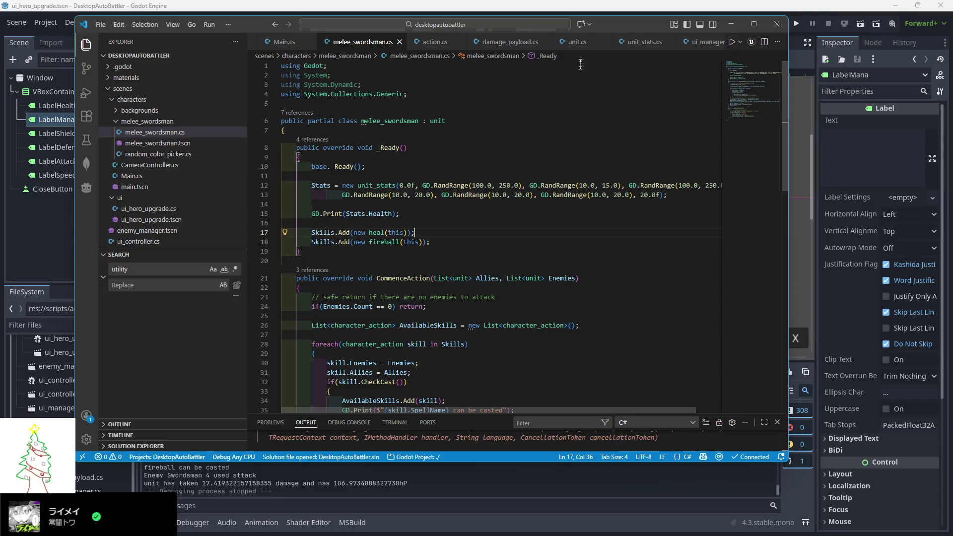
- In Main.cs, start a new comment line after ProcessBattle's end-battle check
left_click(281, 42)
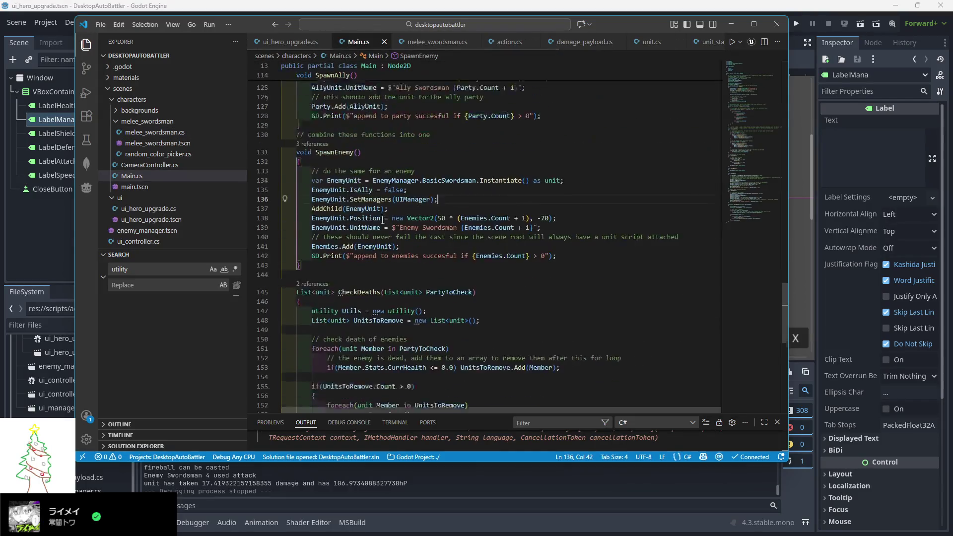
scroll(383, 219, "up", 20)
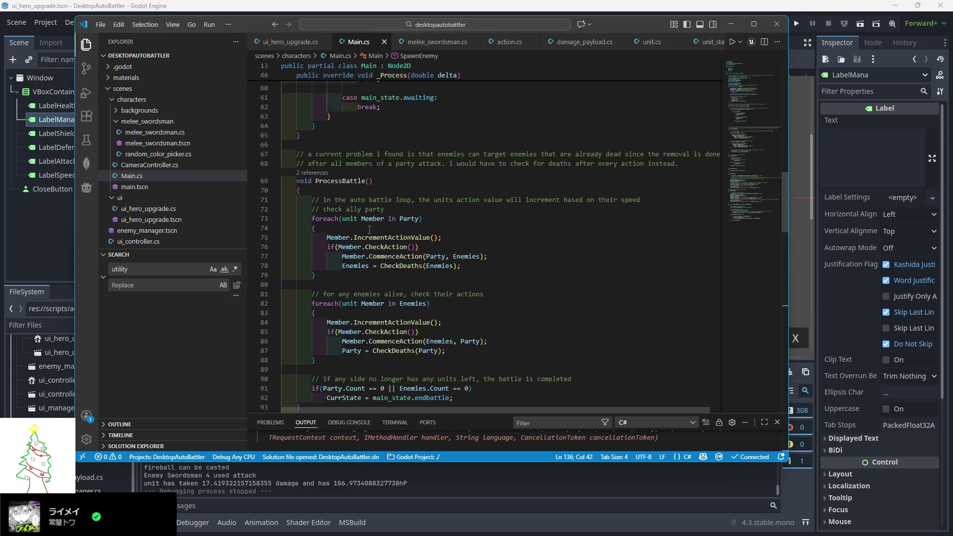
scroll(370, 229, "down", 6)
left_click(483, 223)
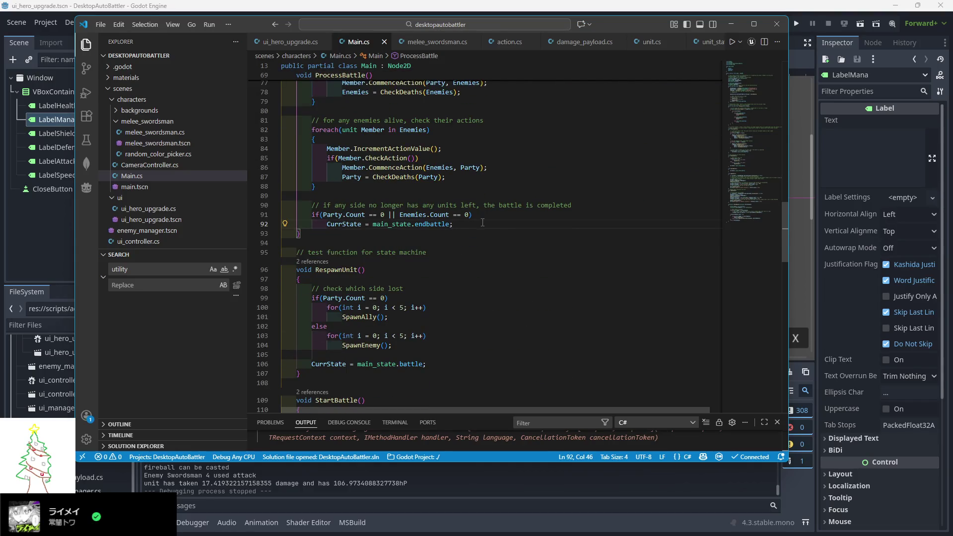
key("Return")
key("Return")
type("//")
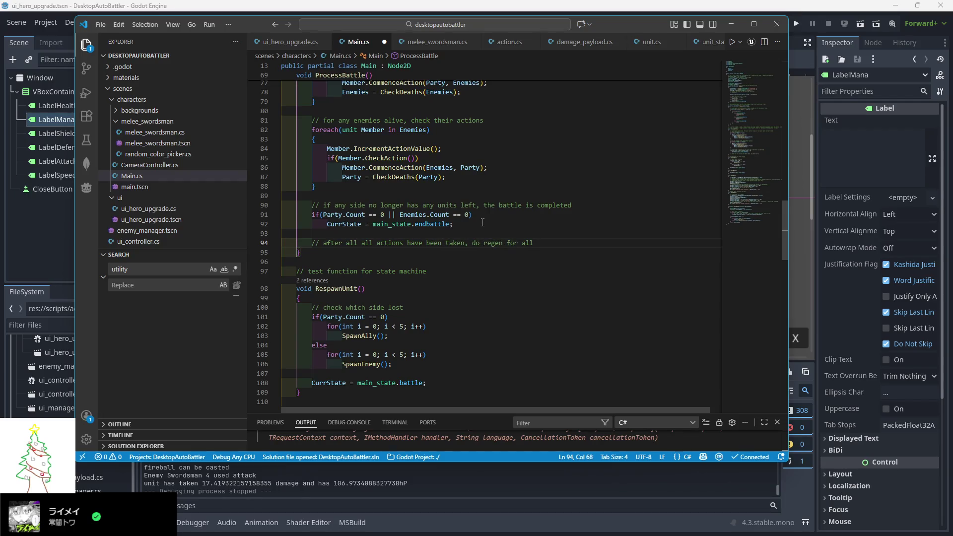
- Reuse the foreach(unit Member in Party) loop header under the regen comment
type("s")
key("Return")
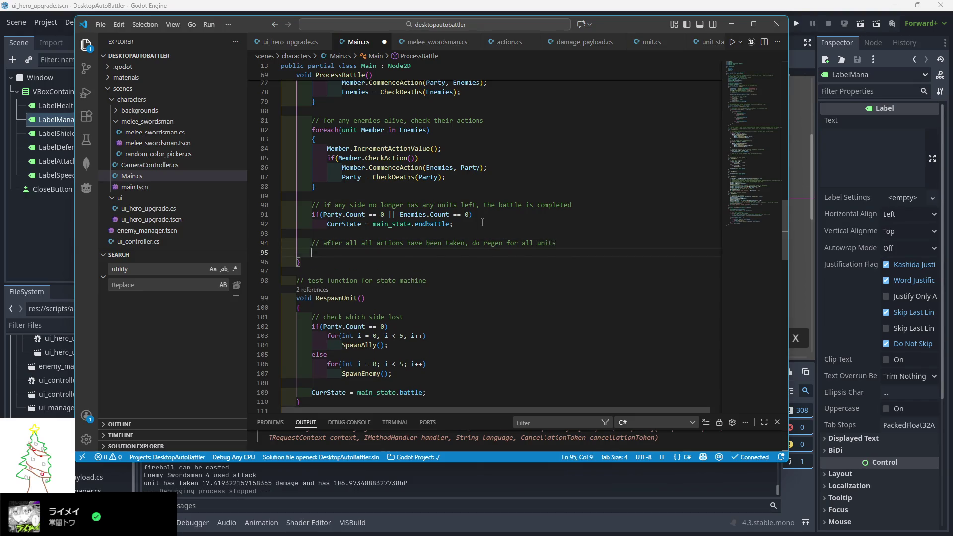
type("foreach")
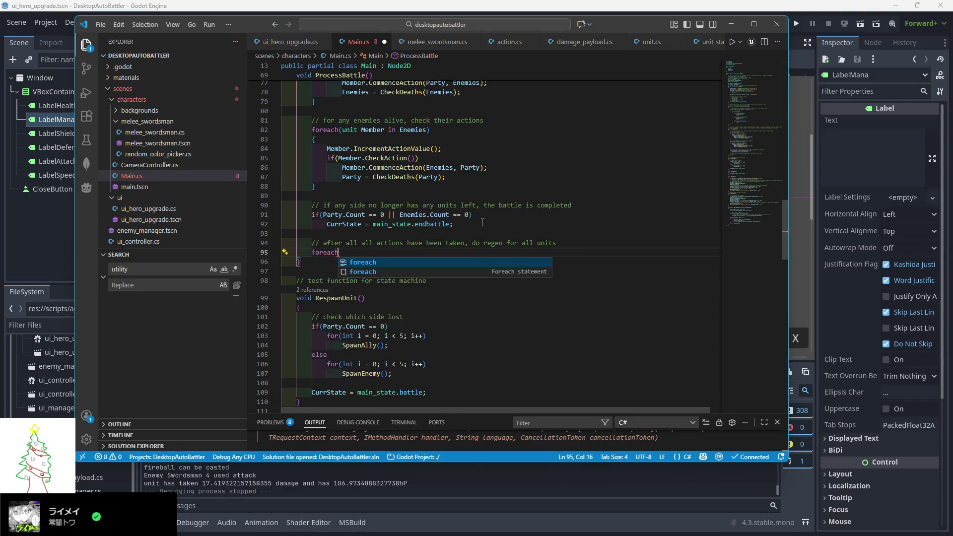
scroll(482, 200, "up", 4)
left_click(427, 147)
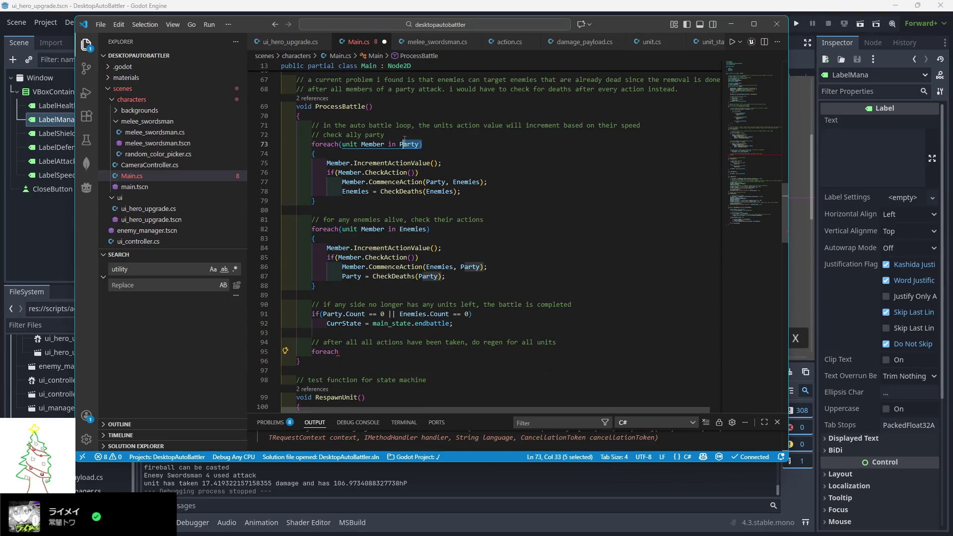
left_click_drag(345, 352, 316, 352)
key("ctrl+v")
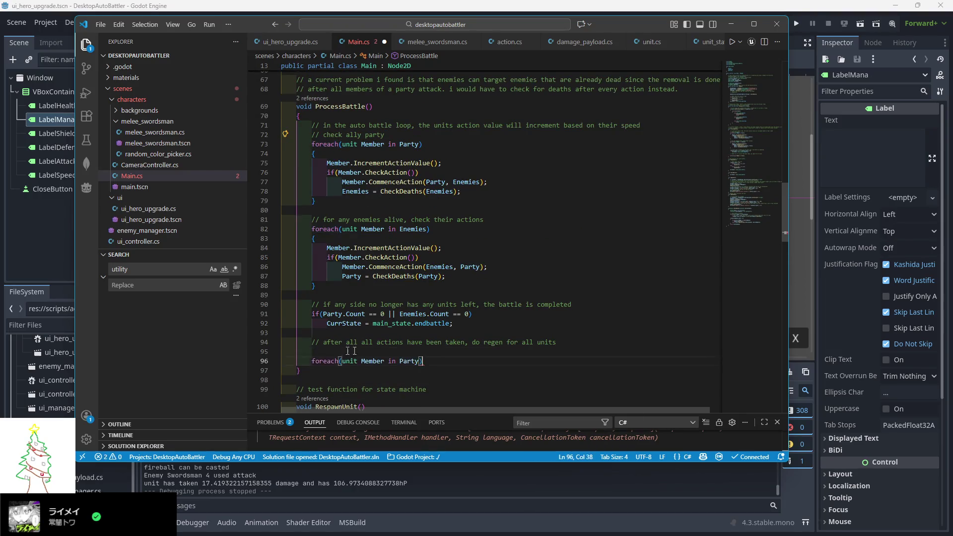
left_click(330, 349)
key("BackSpace")
key("BackSpace")
key("BackSpace")
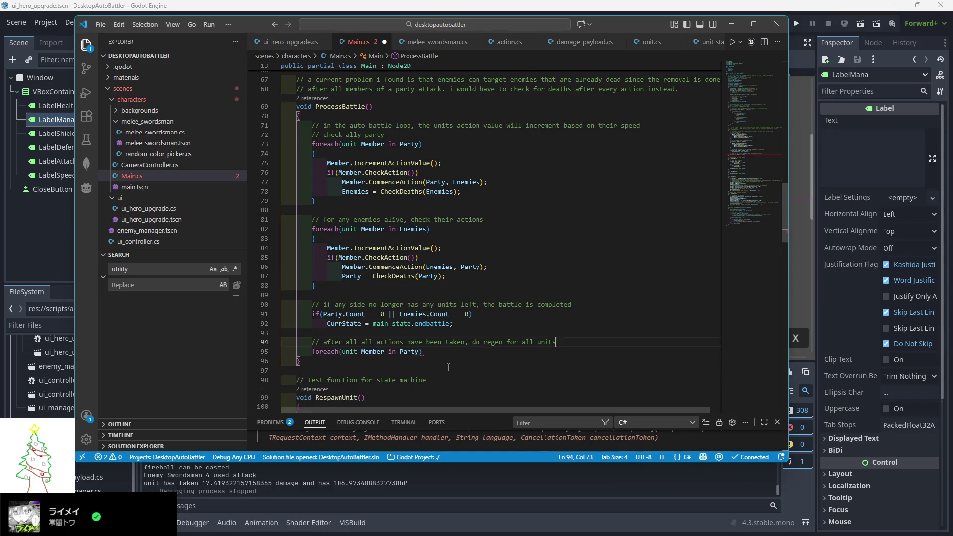
- Give the loop a body calling Member.Heal(Member.Stats.CurrHealthRegen);
left_click(426, 351)
key("Return")
type("{")
key("Return")
scroll(417, 387, "down", 1)
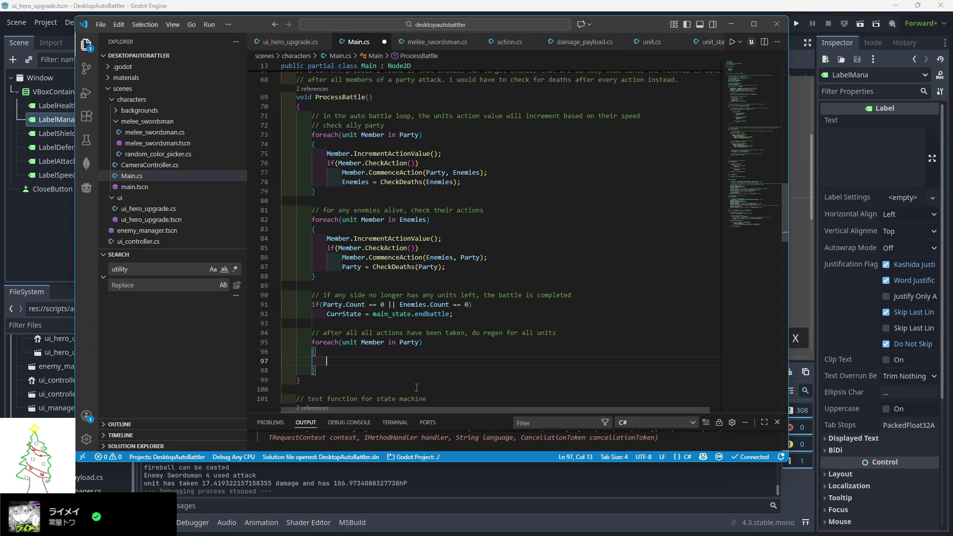
type("Member.H")
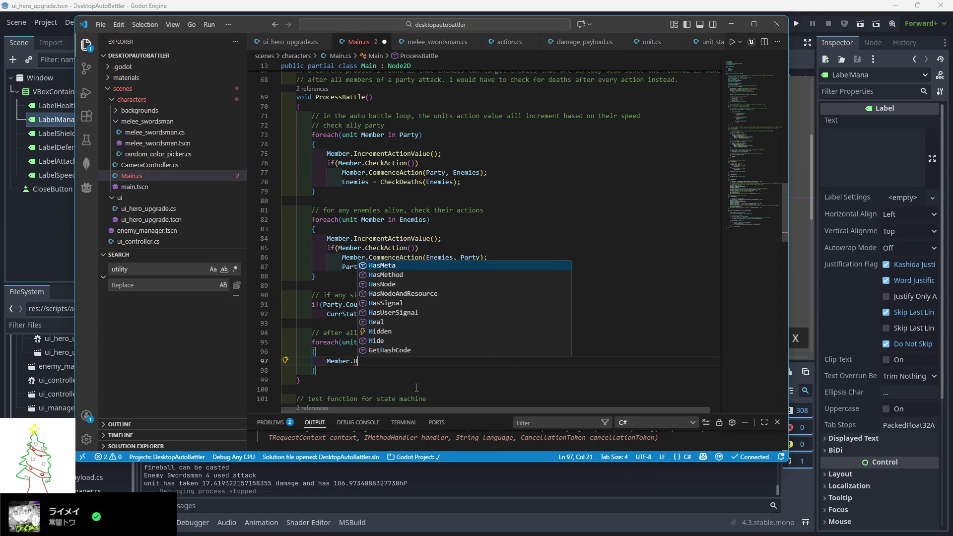
type("eal(")
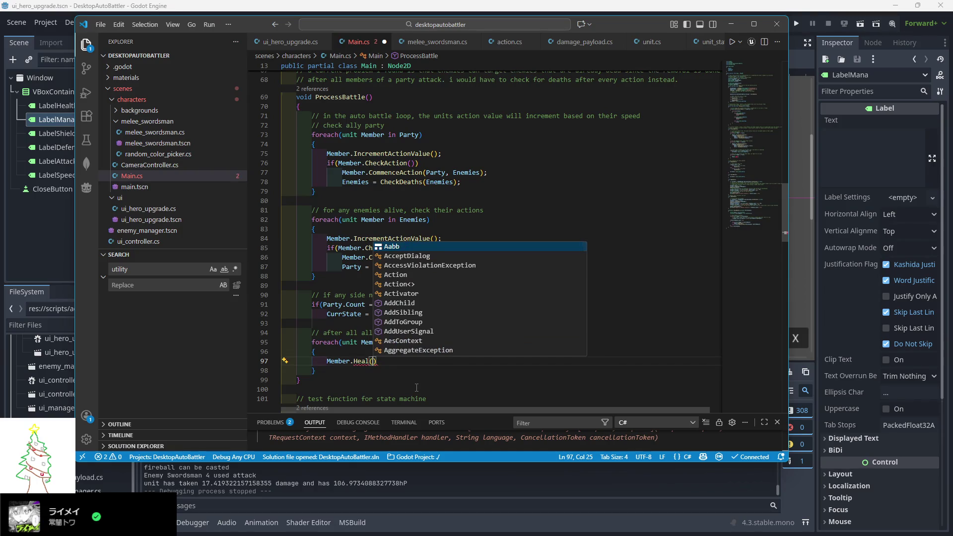
type("Member.St")
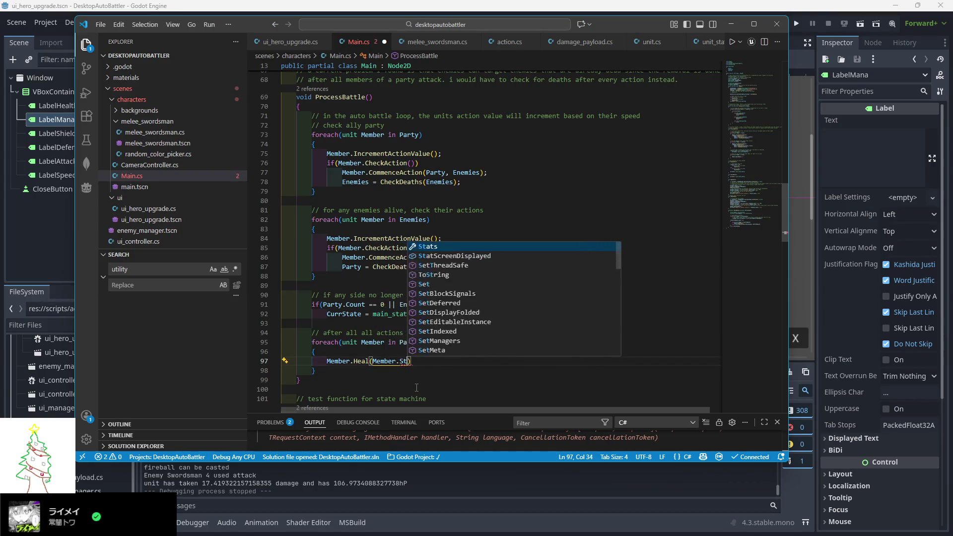
type("ats.")
type("CurrH")
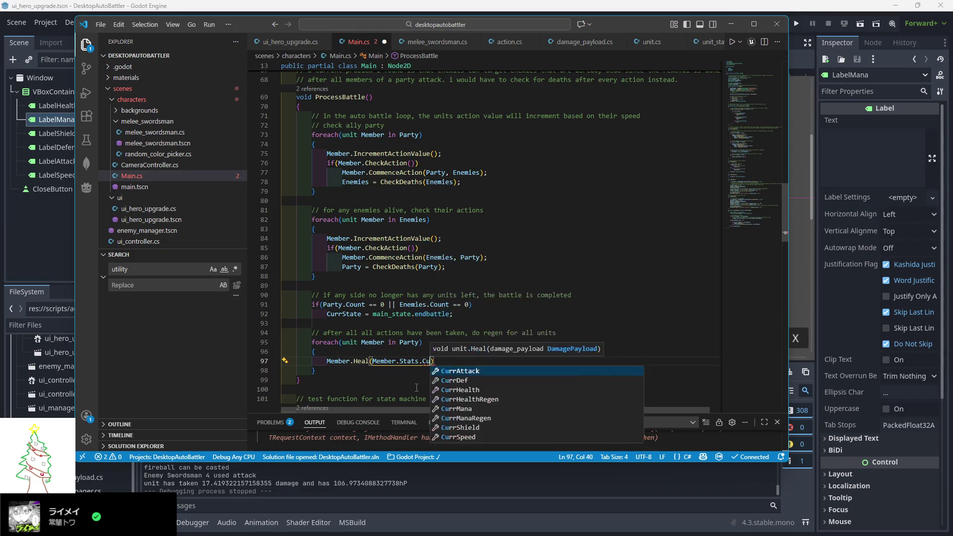
key("Down")
key("Tab")
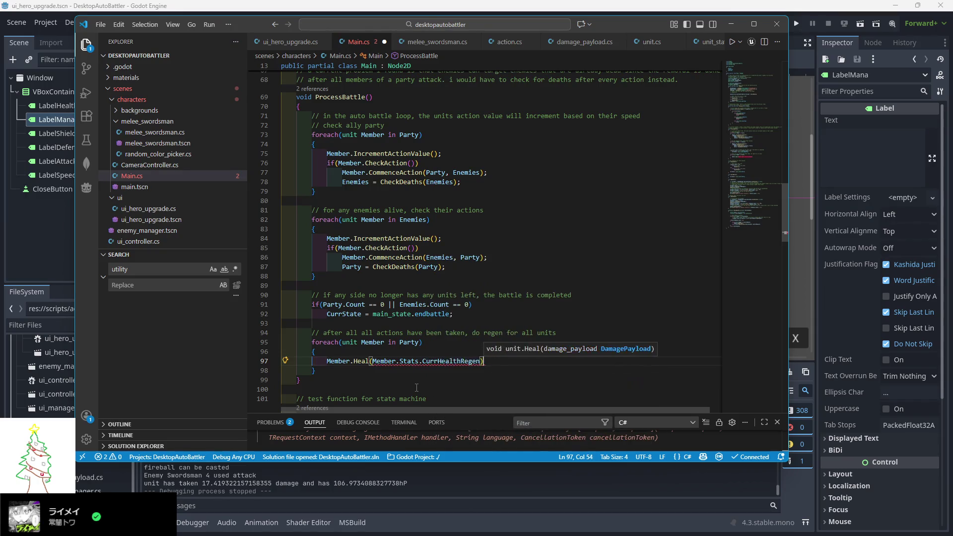
key("End")
type(";")
- Dismiss the type-mismatch error and go to Heal's definition in unit.cs
mouse_move(440, 362)
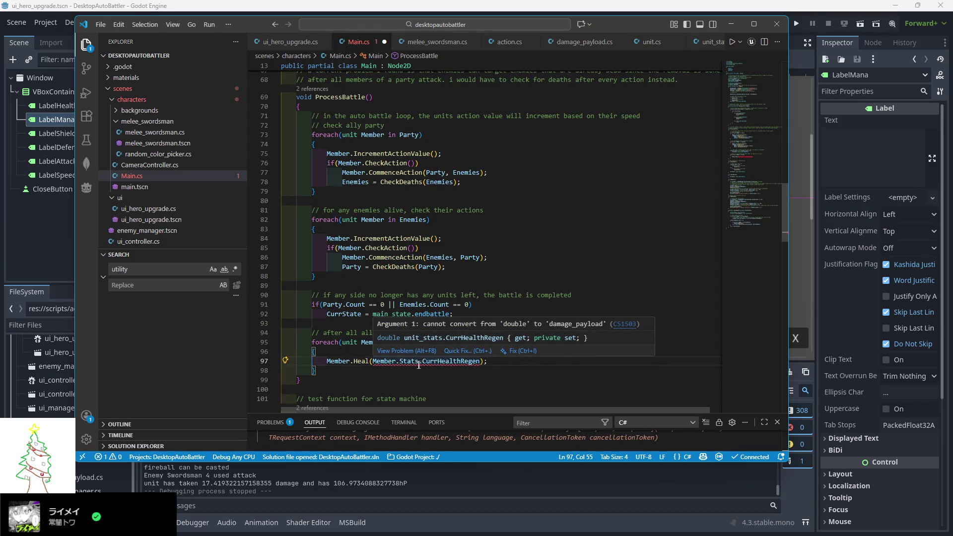
left_click(435, 375)
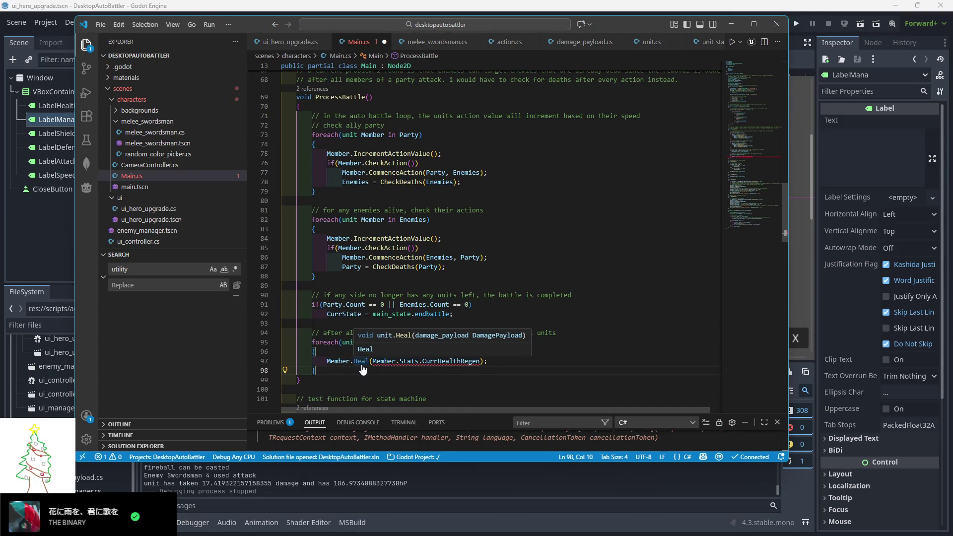
left_click(360, 366, "ctrl")
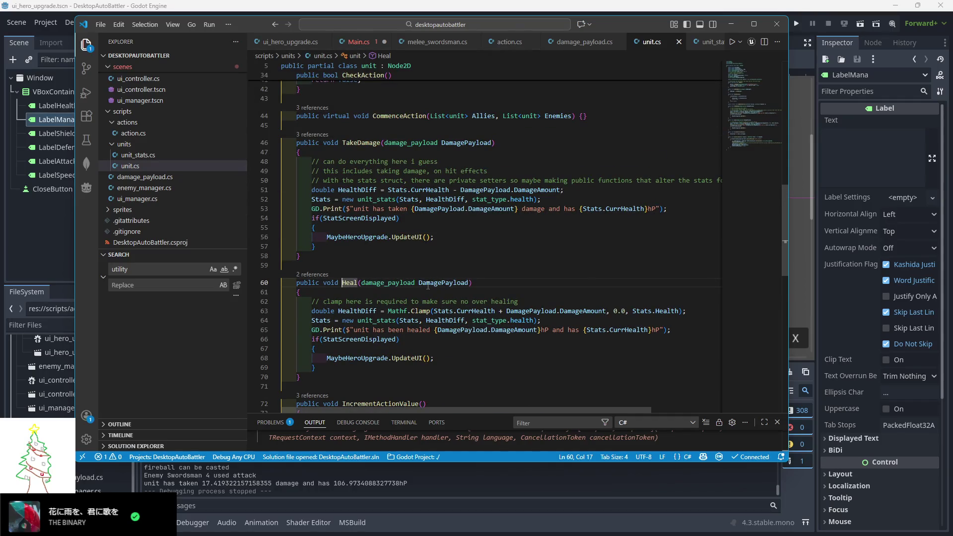
mouse_move(428, 286)
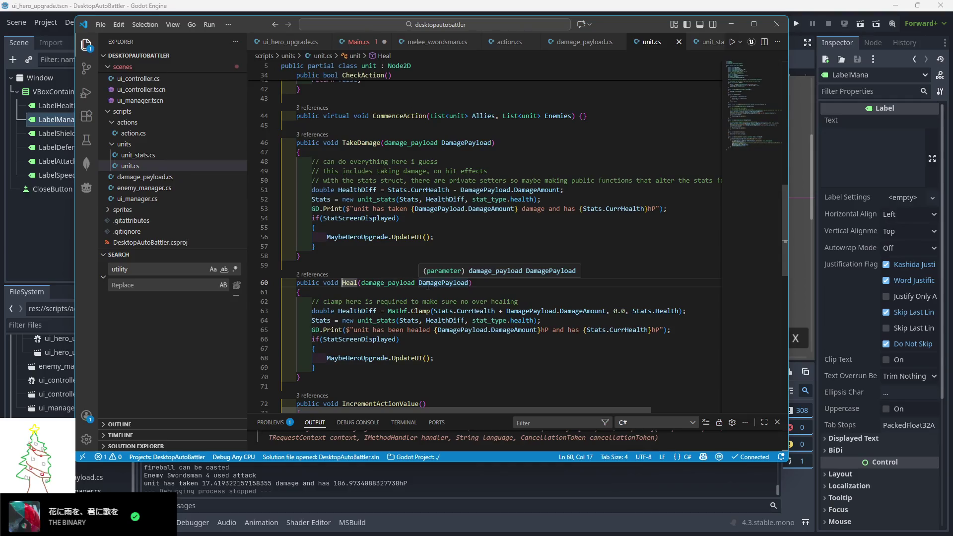
left_click(406, 286, "ctrl")
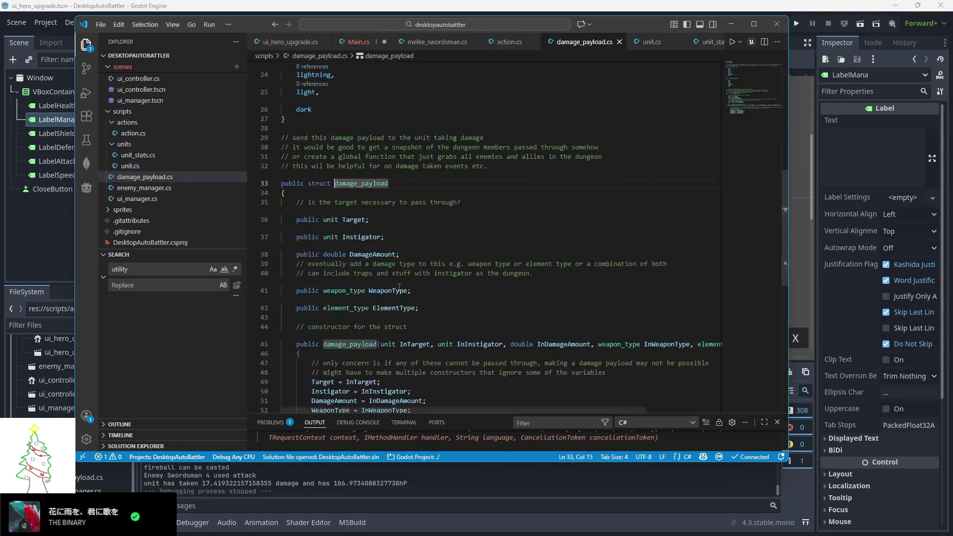
left_click(358, 41)
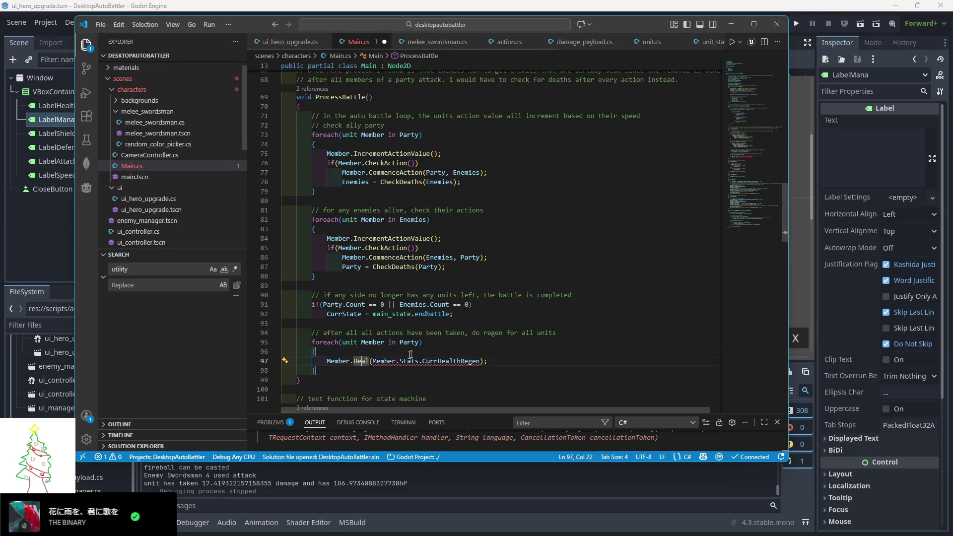
- Wrap the Heal call's argument in a damage_payload(...) expression
scroll(463, 307, "down", 1)
left_click(380, 337)
type("new Dama")
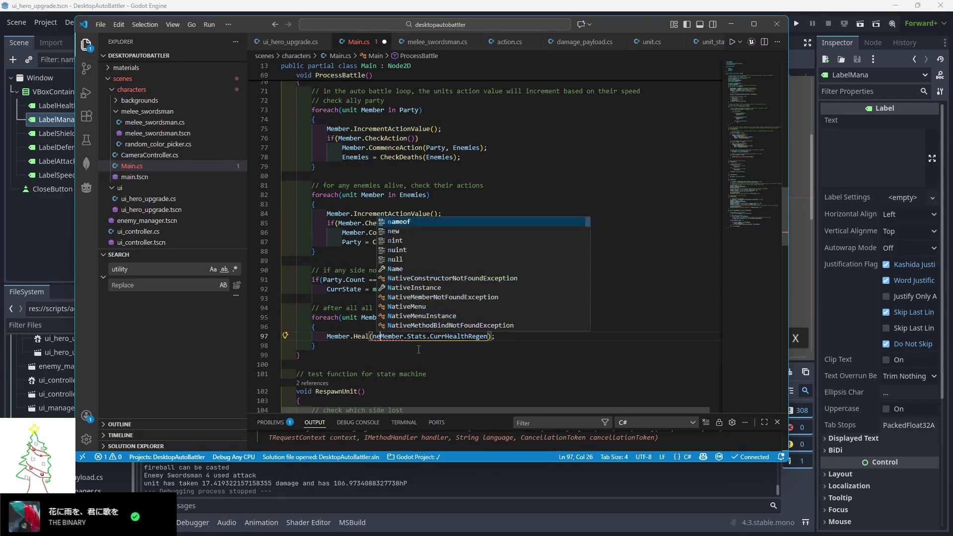
key("BackSpace")
key("BackSpace")
key("BackSpace")
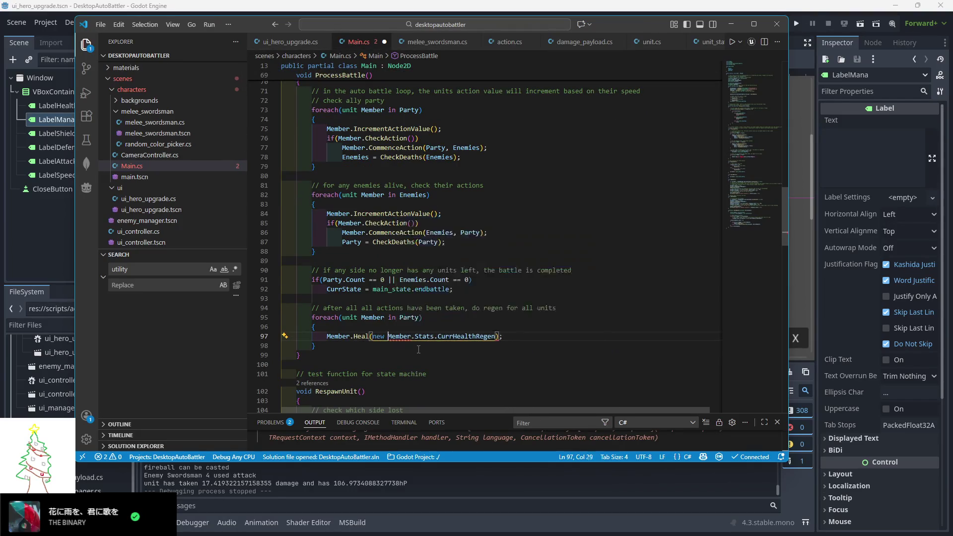
type("damage")
key("Tab")
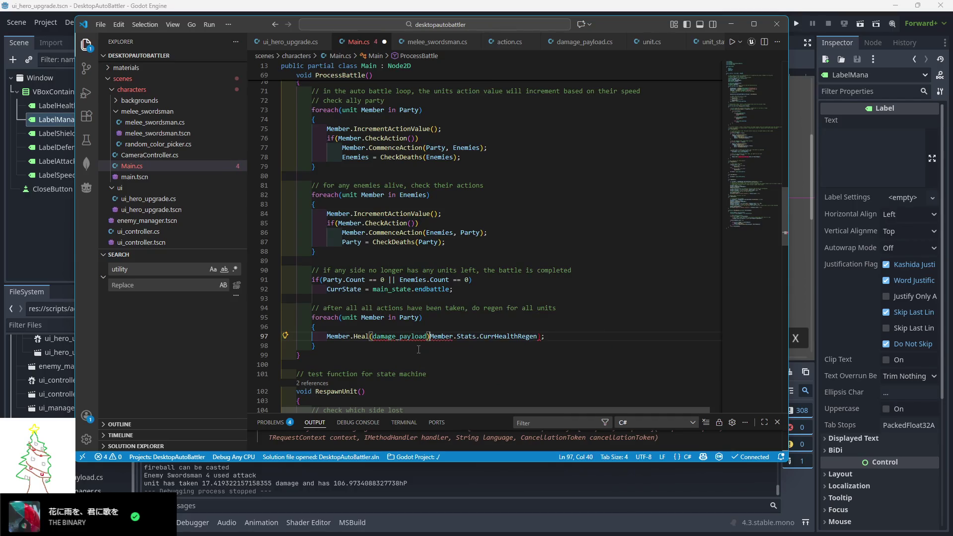
type("_payload(")
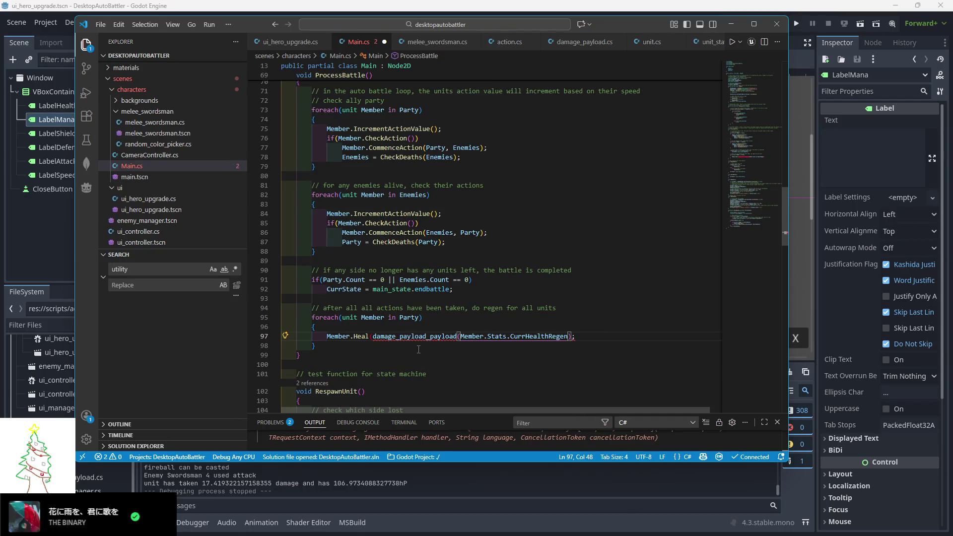
key("End")
key("Left")
type(")")
left_click_drag(426, 336, 457, 336)
key("BackSpace")
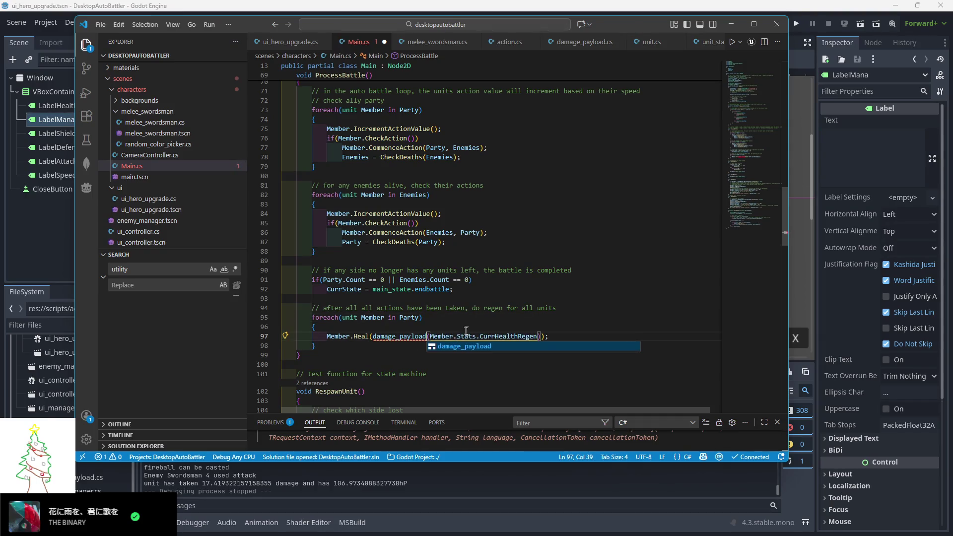
left_click(465, 320)
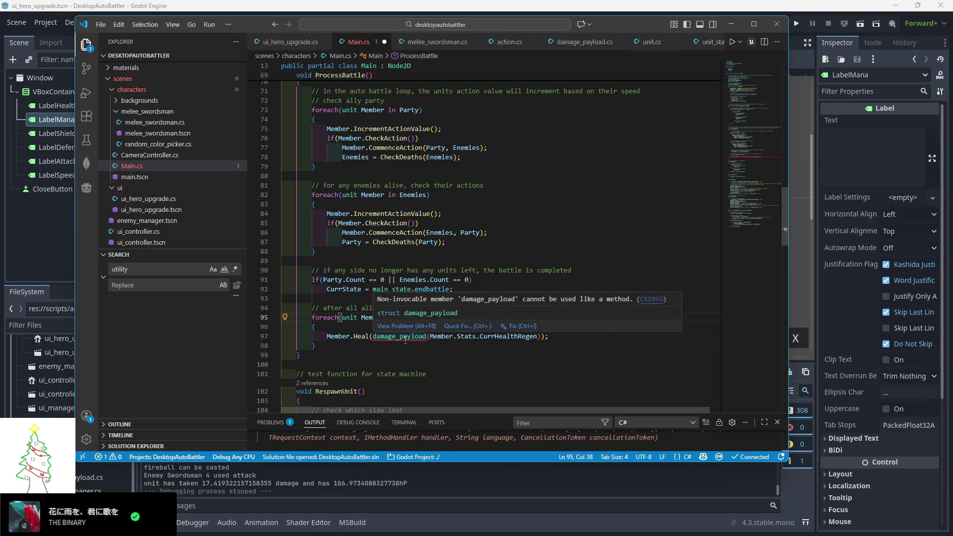
- Make it new damage_payload and prepend 'this, this,' as the first arguments
left_click(378, 339)
type("new")
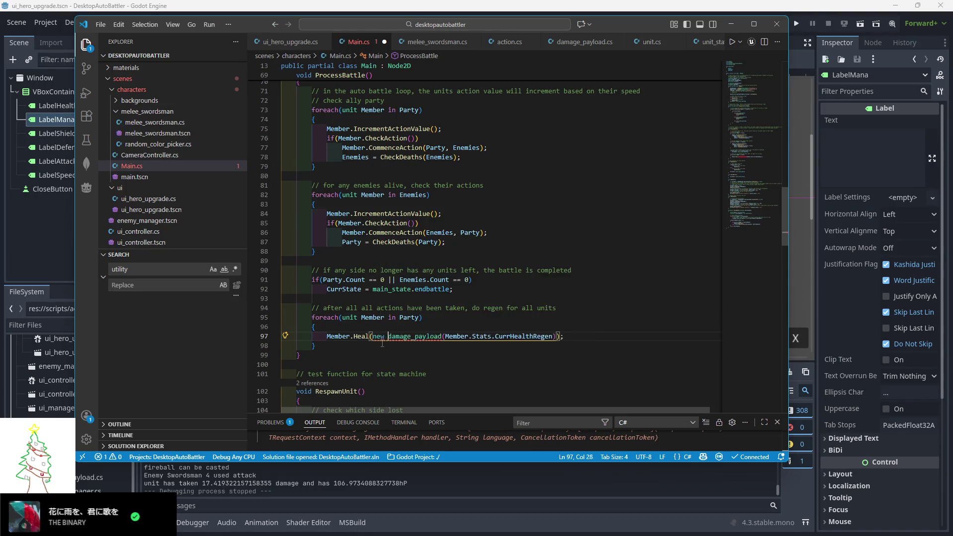
key("Down")
key("Down")
mouse_move(447, 336)
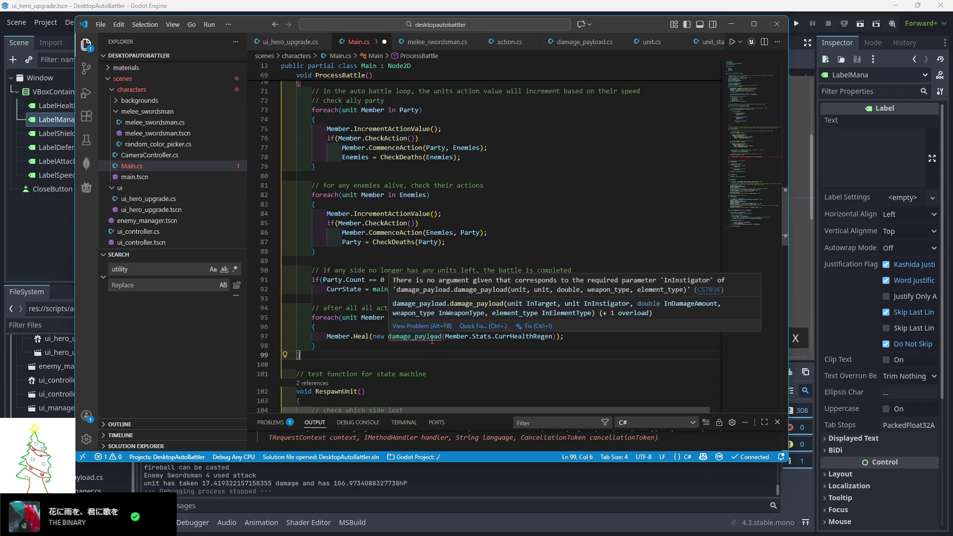
left_click(443, 337)
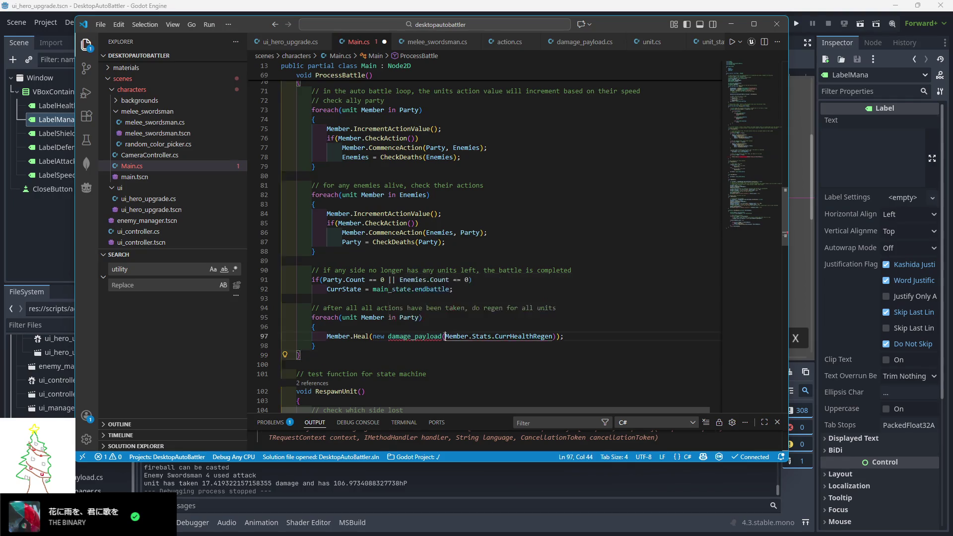
type("this, this,")
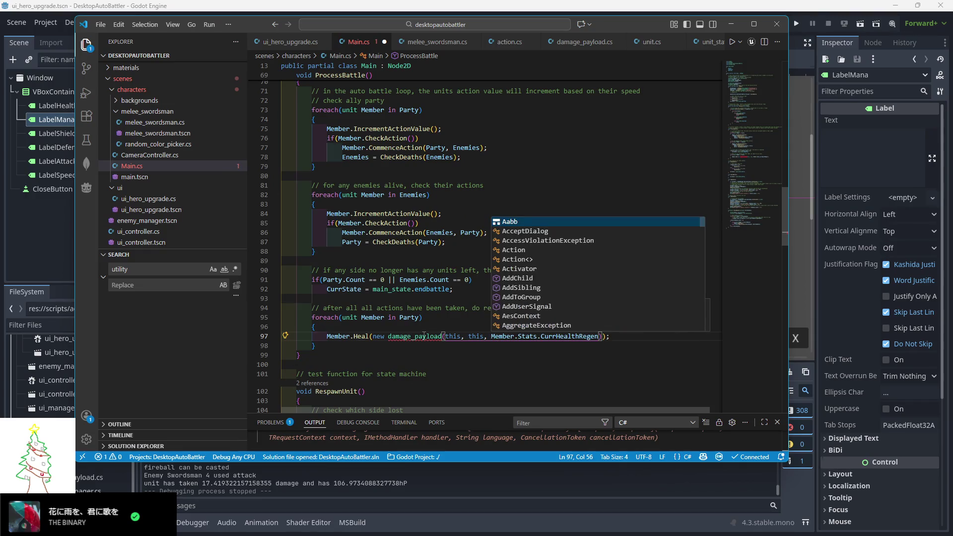
- Append weapon_type.none and element_type.none after CurrHealthRegen
mouse_move(424, 336)
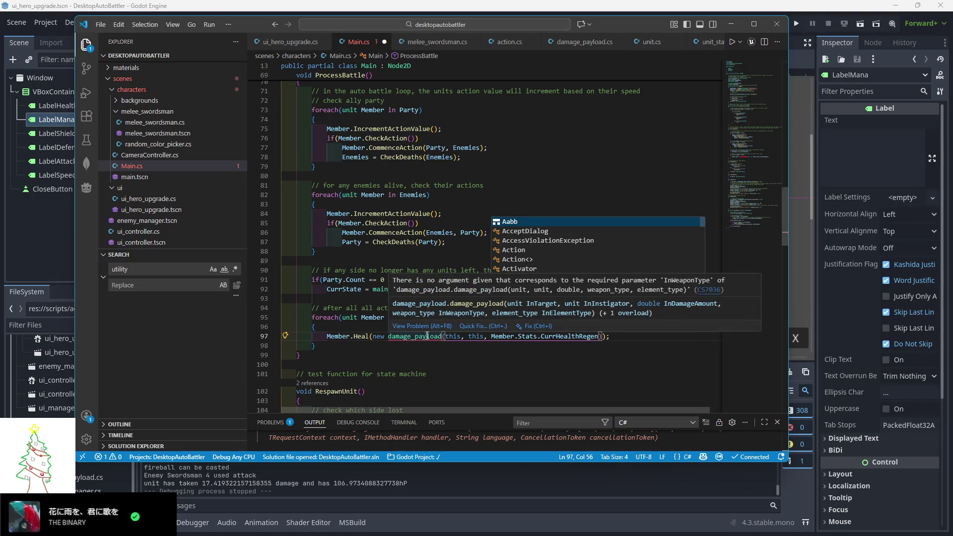
left_click(601, 337)
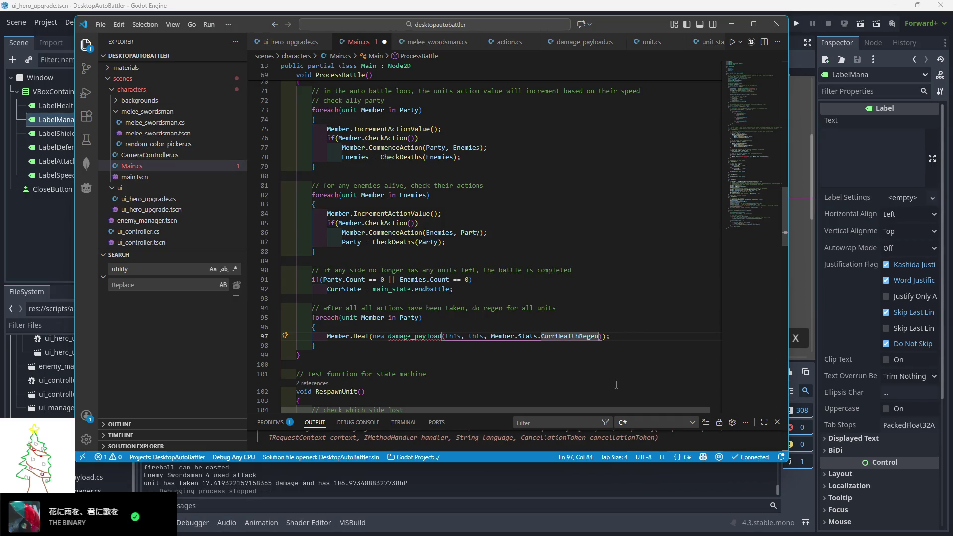
type(", weapon_type.")
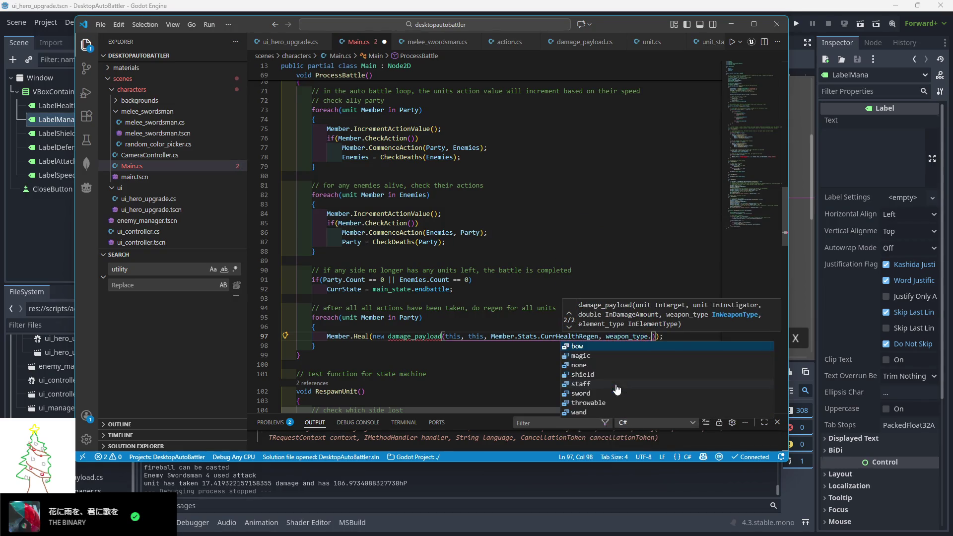
type("none")
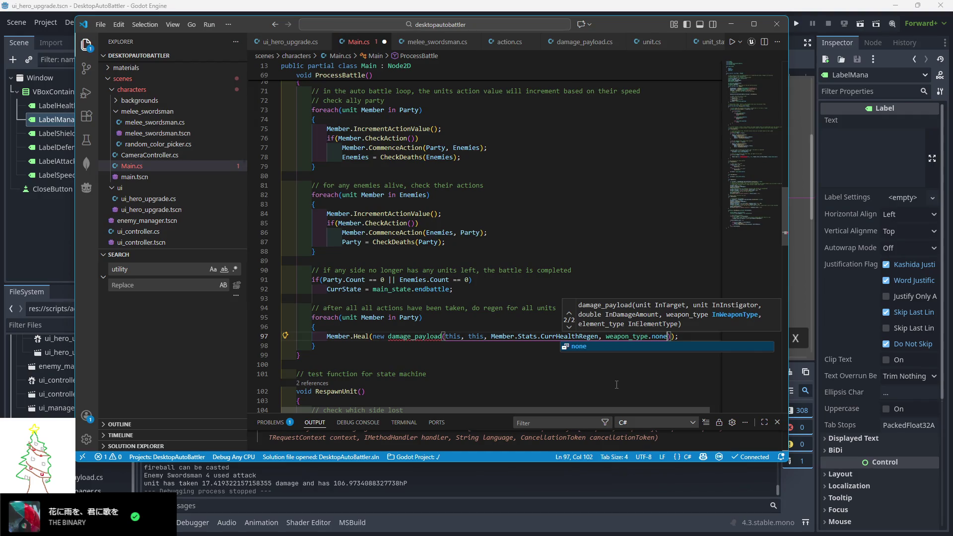
type(", ")
type("element_type.")
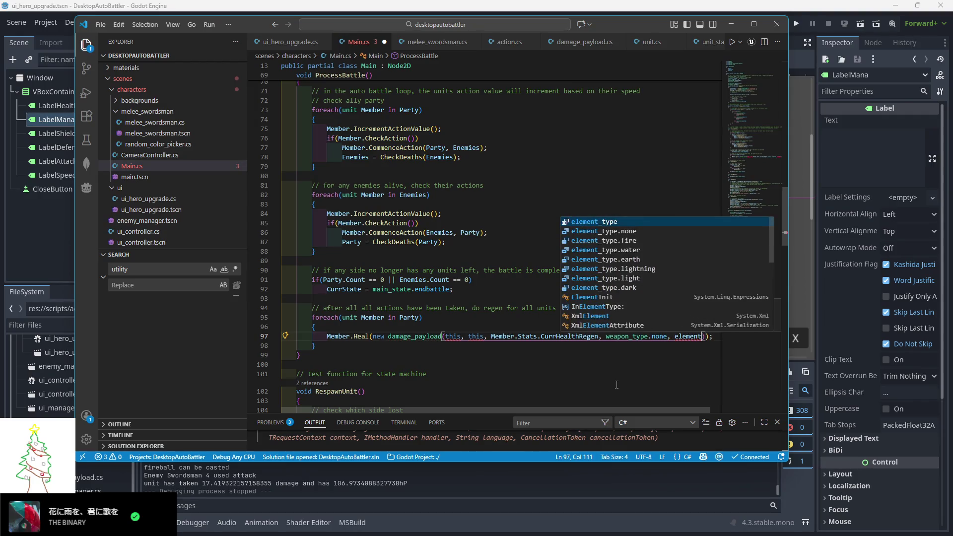
type("none")
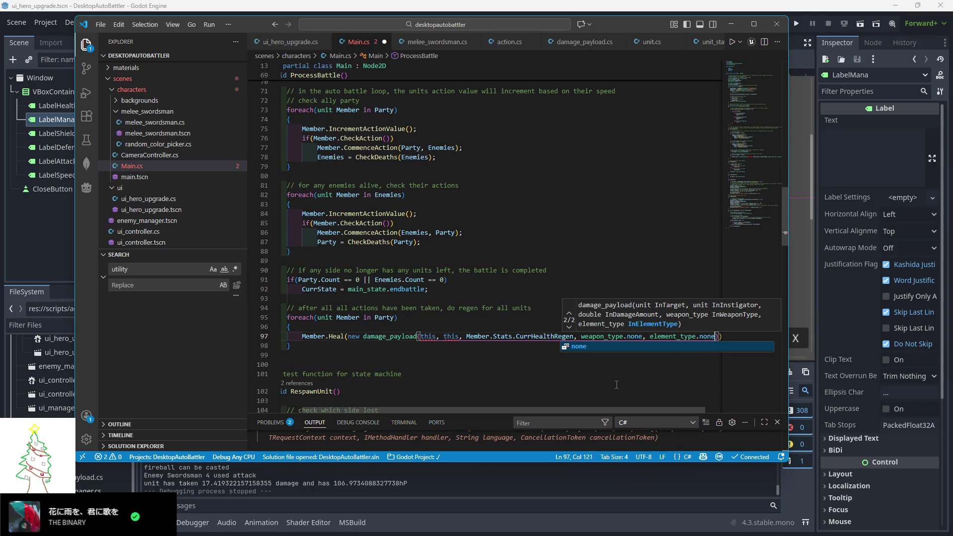
key("Escape")
key("Down")
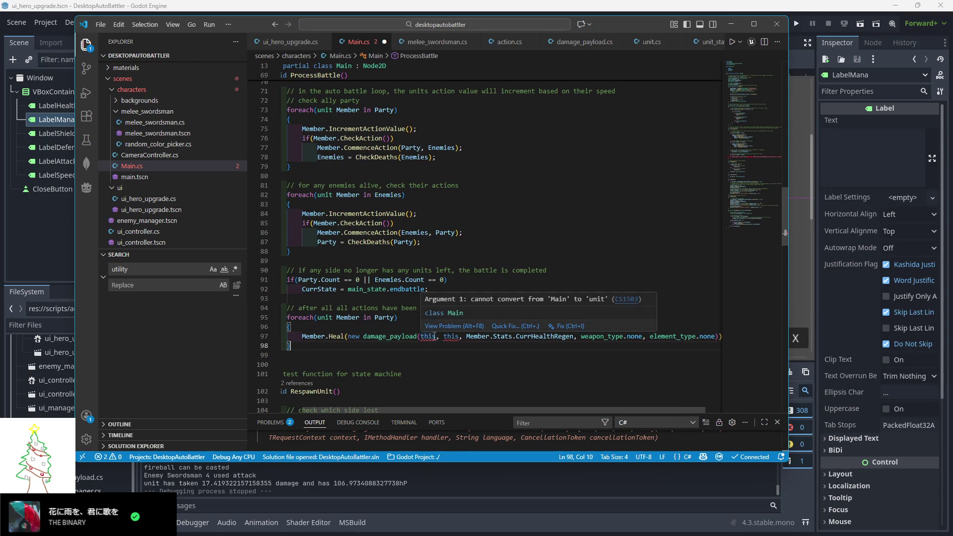
- Replace both 'this' arguments with Member and select the finished Party regen loop
left_click(427, 339)
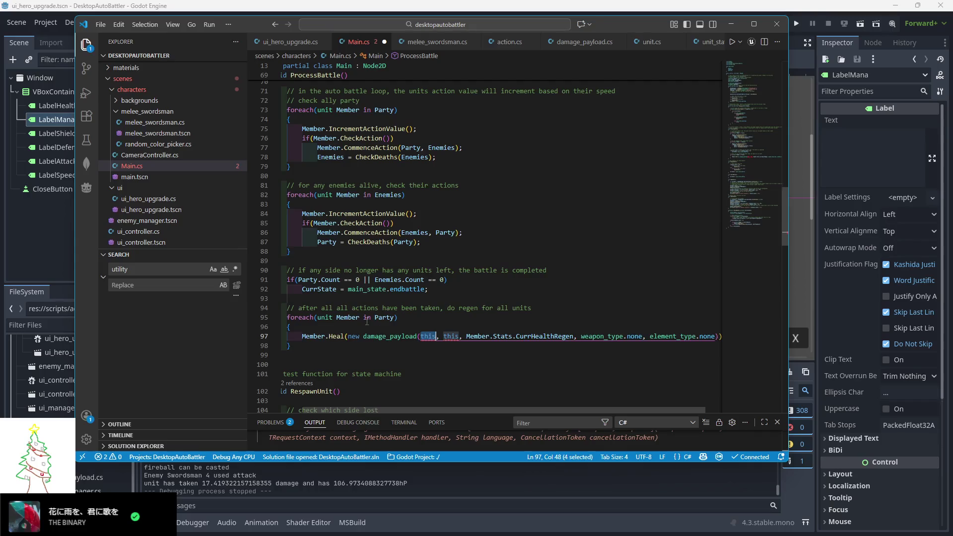
double_click(427, 336)
type("Member")
double_click(462, 336)
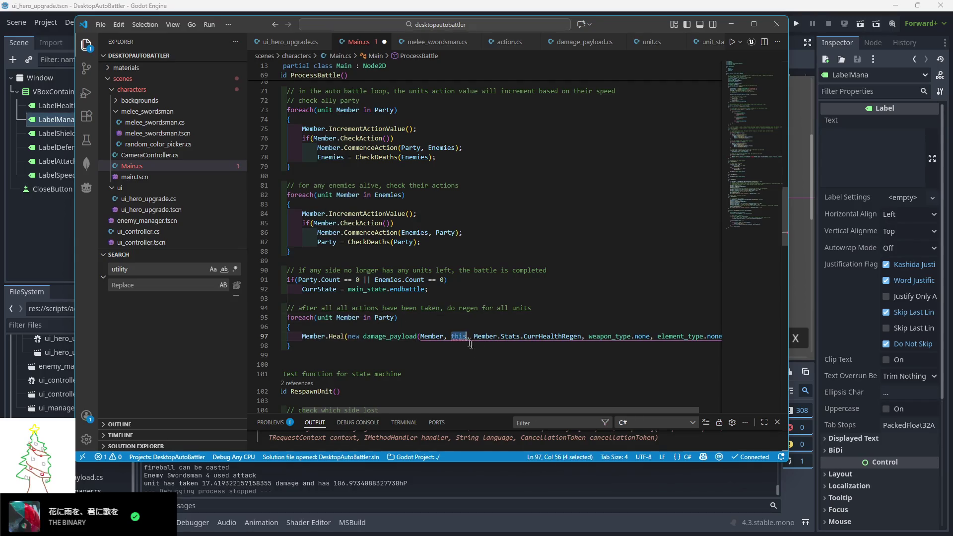
type("Member")
mouse_move(432, 412)
left_mouse_down()
mouse_move(537, 398)
mouse_move(397, 410)
left_mouse_up()
mouse_move(315, 345)
left_mouse_down()
mouse_move(317, 336)
mouse_move(557, 308)
left_mouse_up()
- Duplicate the Party regen loop and change the copy to iterate over Enemies
key("ctrl+c")
left_click(318, 345)
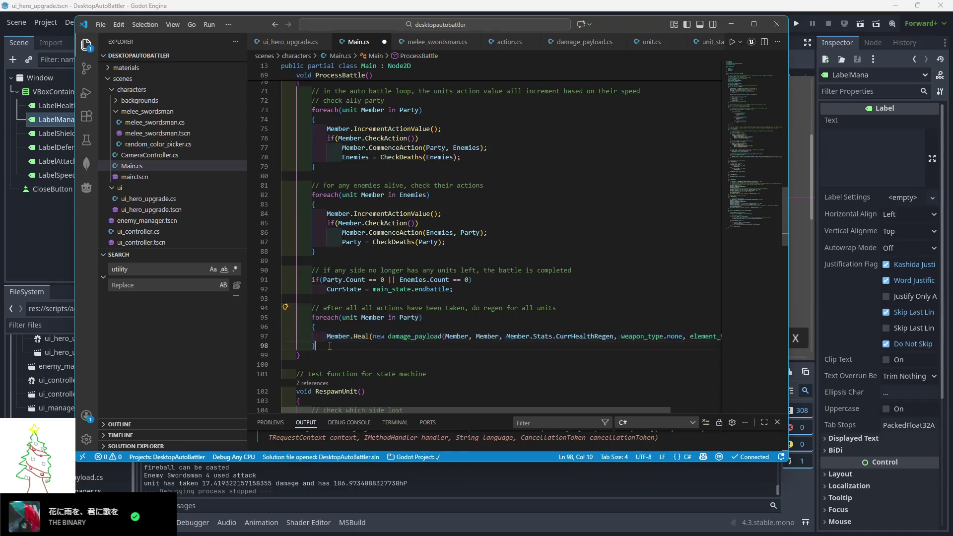
key("ctrl+v")
left_click(372, 333)
double_click(372, 332)
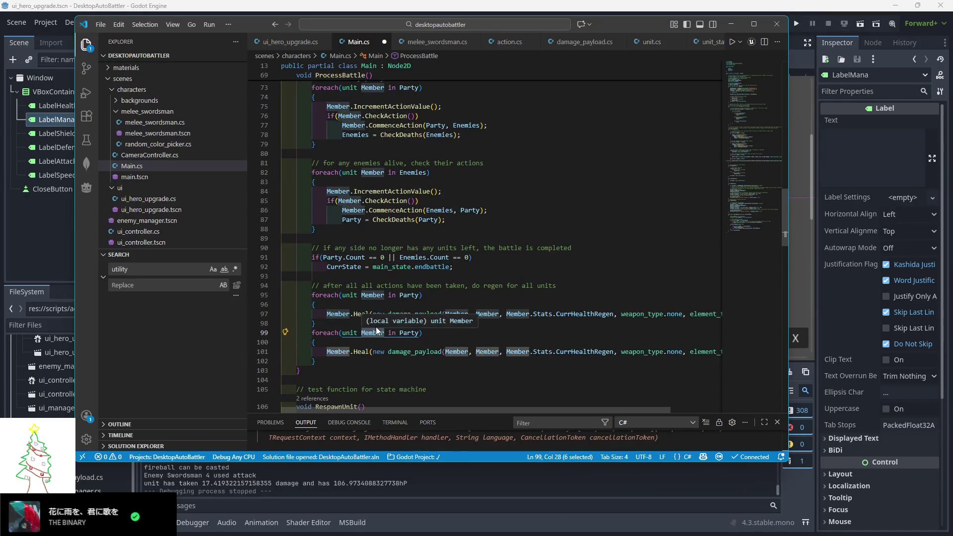
double_click(408, 332)
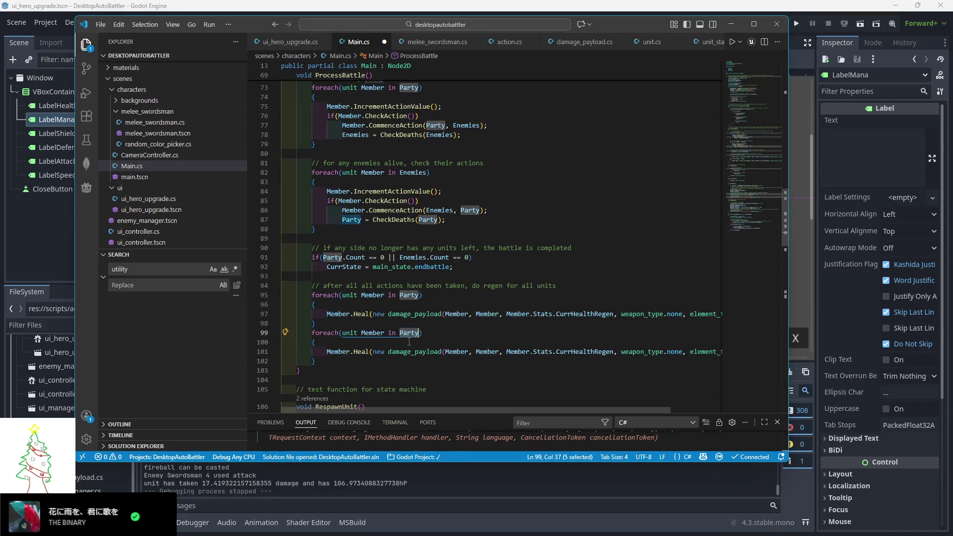
type("Enemies")
- Add a blank line between the two regen loops and save Main.cs
left_click(377, 323)
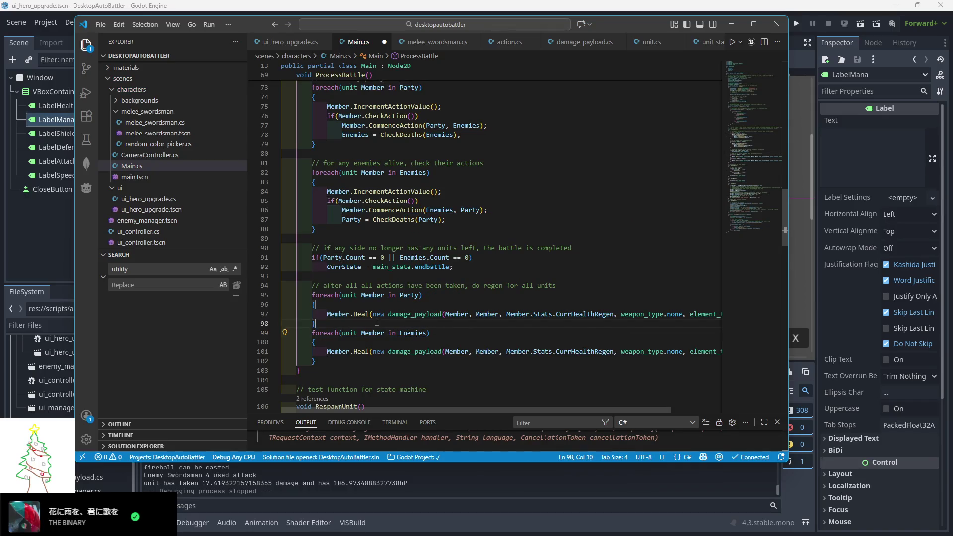
key("Return")
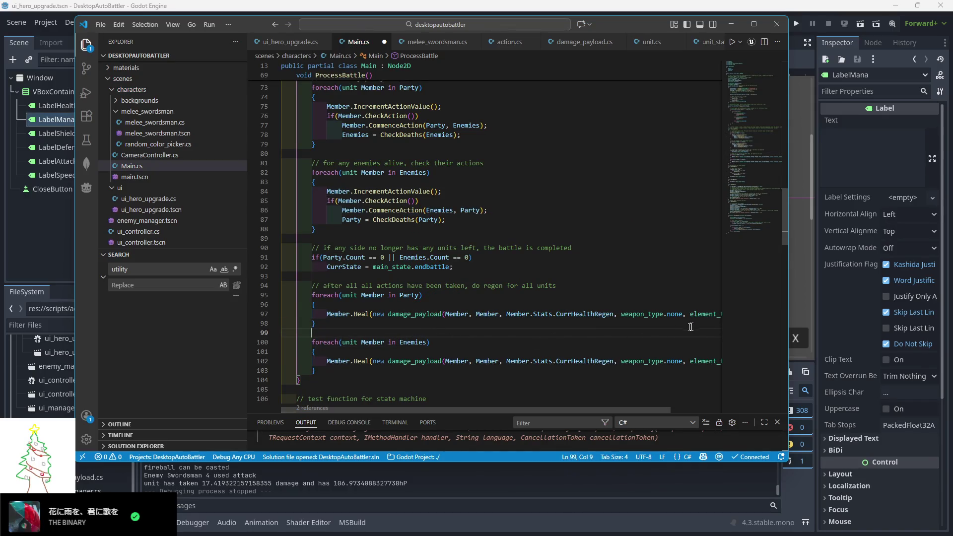
left_click(536, 210)
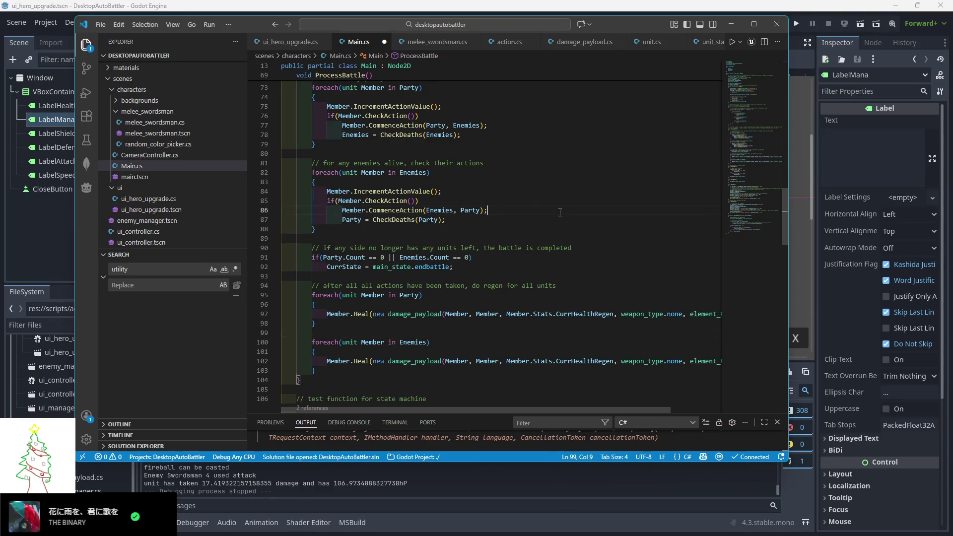
key("ctrl+s")
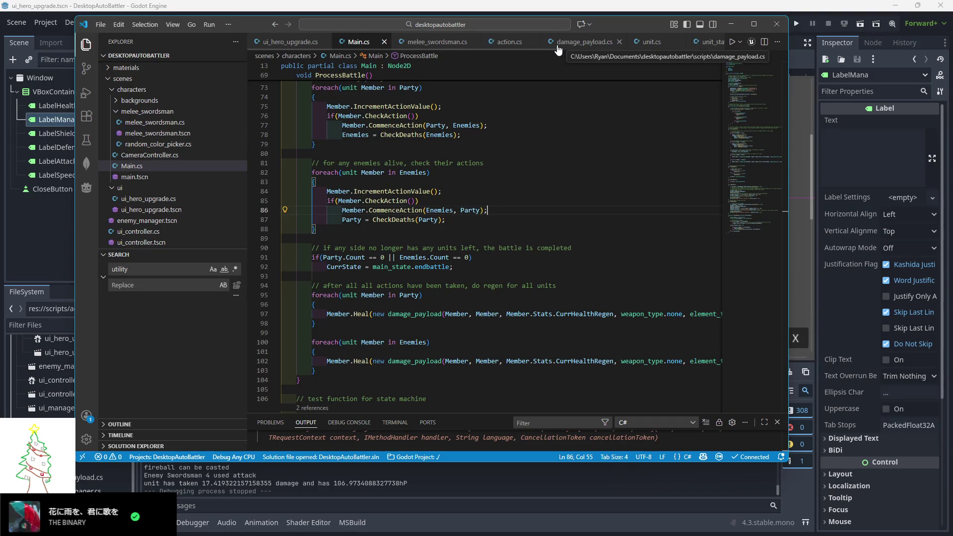
- In unit.cs, declare public void ManaGain(double AmountOfMana) below Heal
left_click(652, 42)
scroll(331, 315, "down", 3)
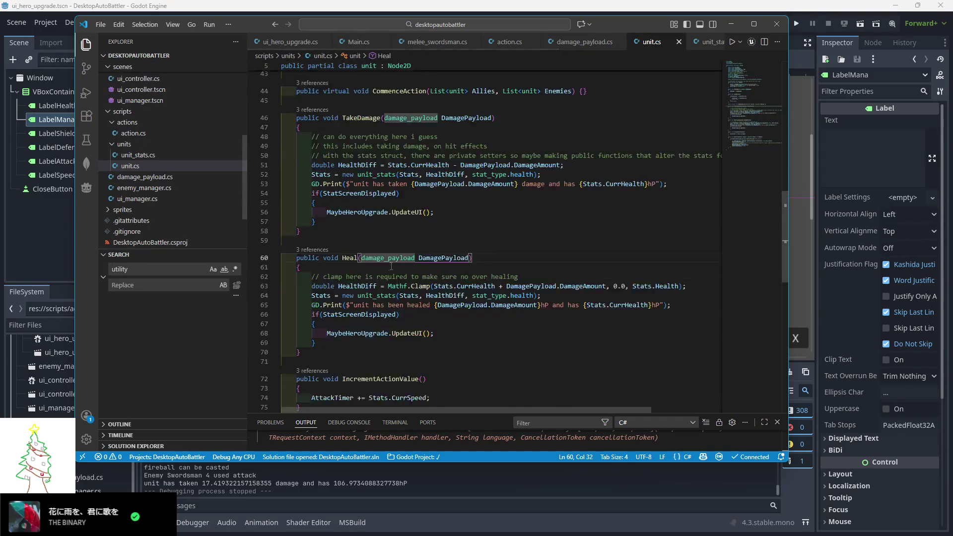
left_click(384, 304)
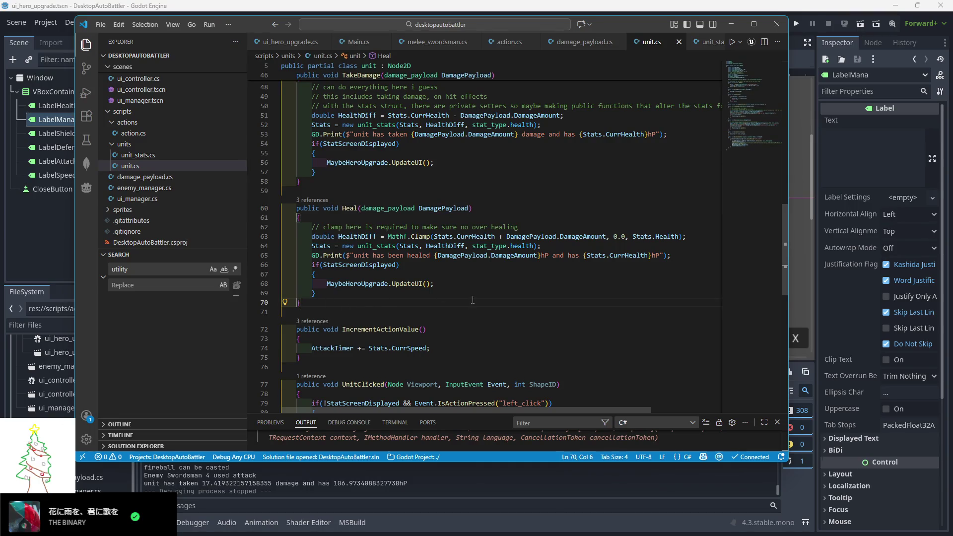
key("Return")
key("Return")
type("public void Re")
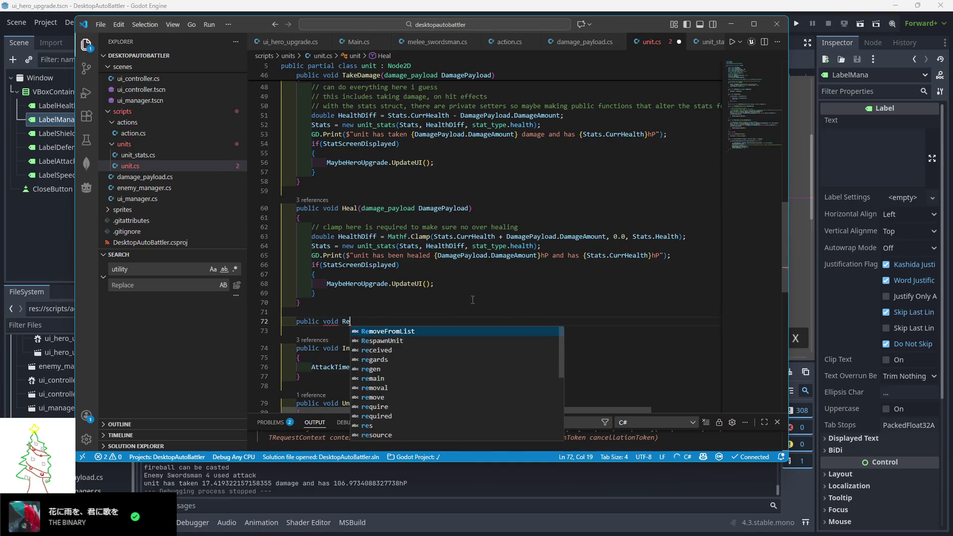
key("BackSpace")
key("BackSpace")
type("ManaG")
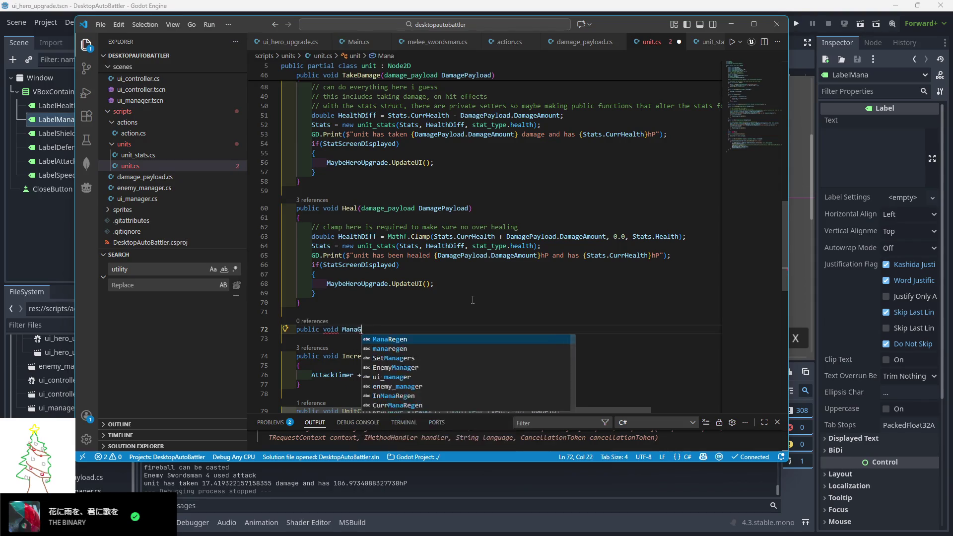
type("ain(damage_p")
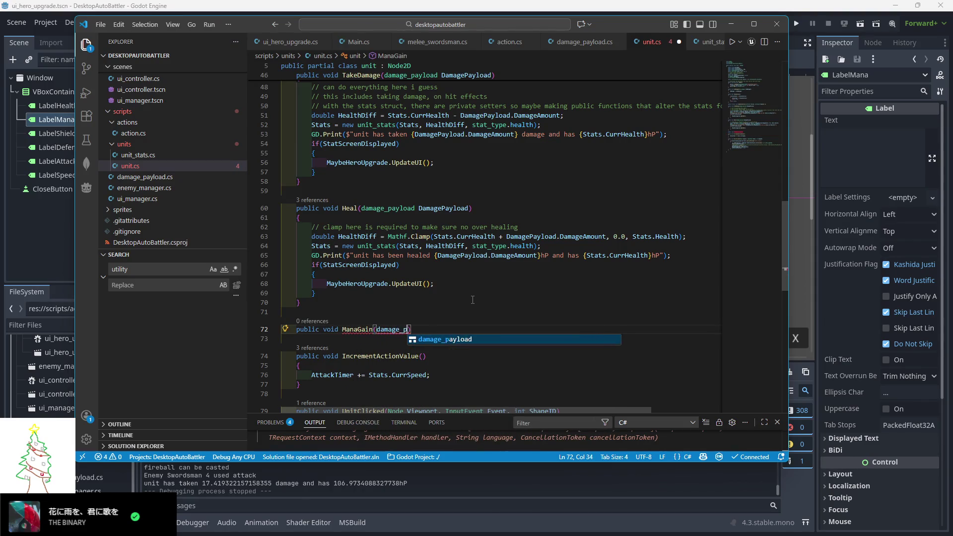
key("BackSpace")
key("BackSpace")
key("BackSpace")
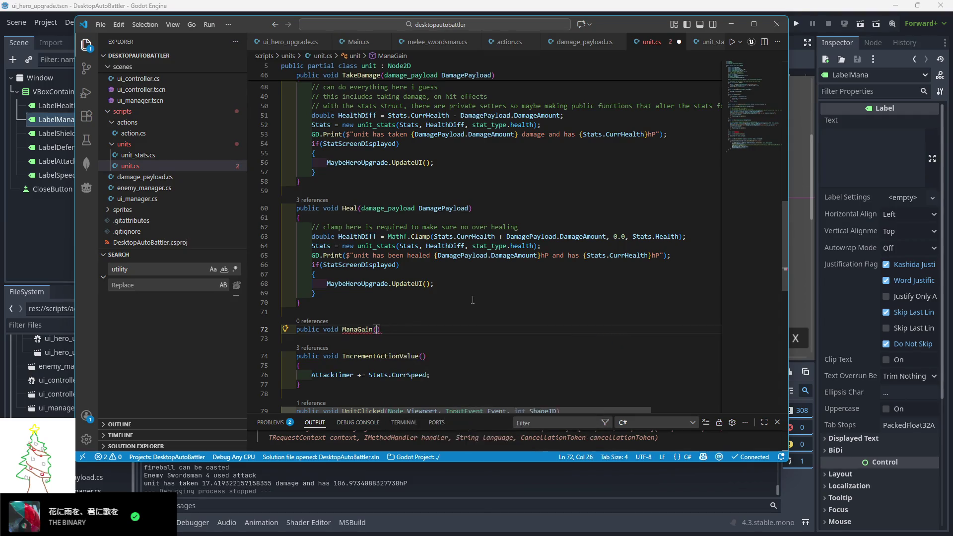
type("doubnle")
key("BackSpace")
key("BackSpace")
key("BackSpace")
type("le Amount0")
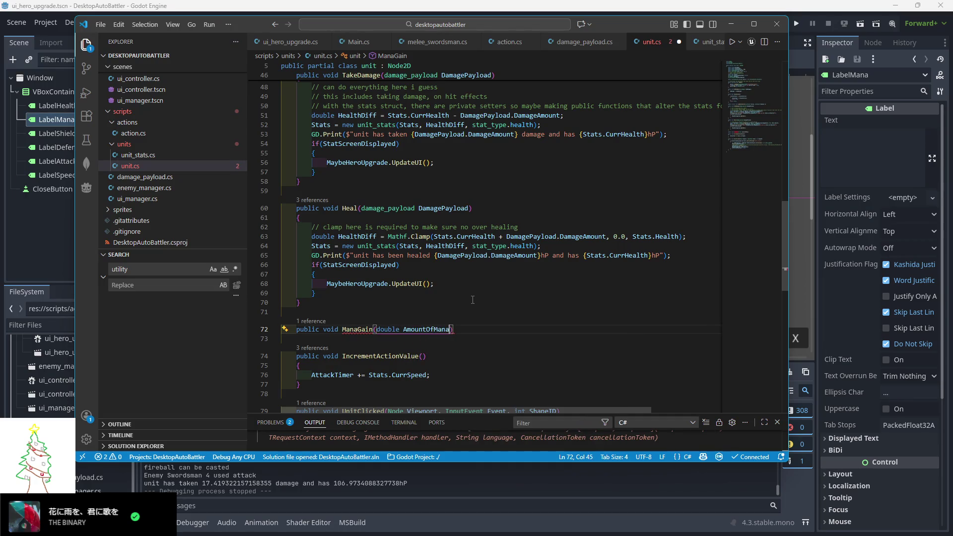
- Open the ManaGain body and begin it with Stats = new unit_stats
key("End")
key("Return")
type("{")
key("Return")
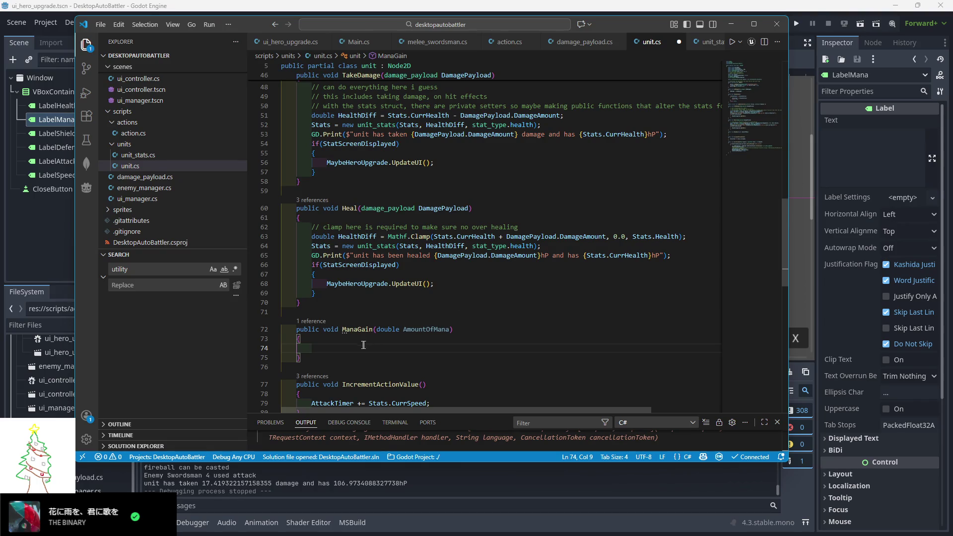
type("Stats = new Unit")
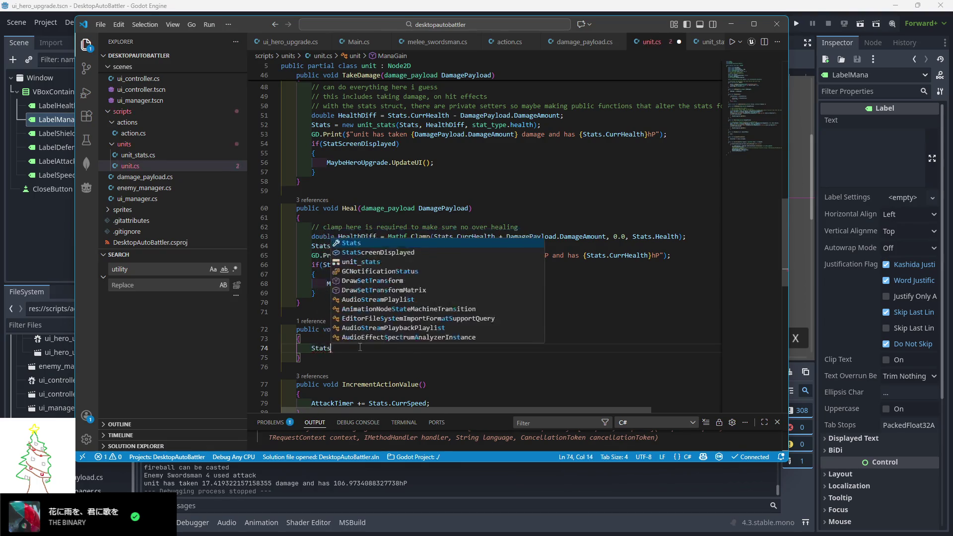
key("BackSpace")
key("BackSpace")
key("BackSpace")
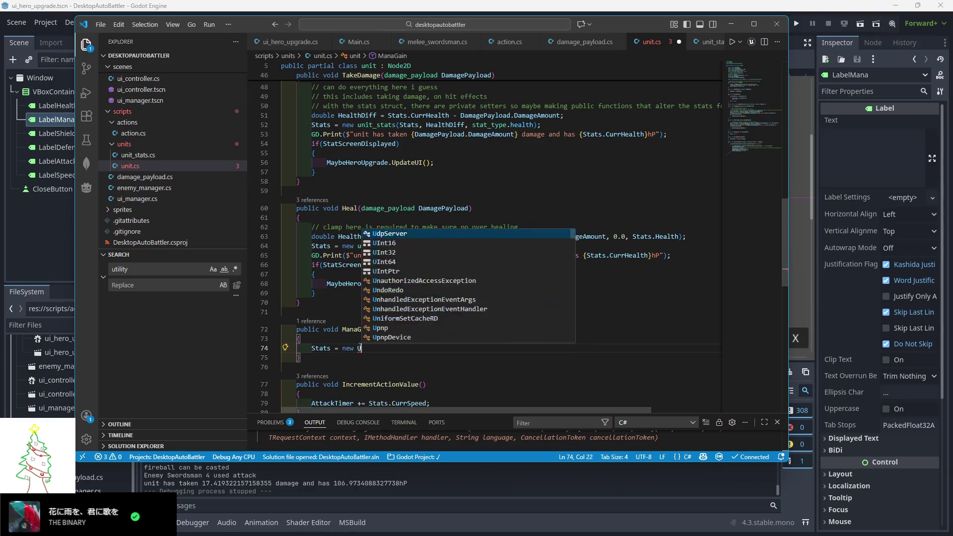
type("unit_stats")
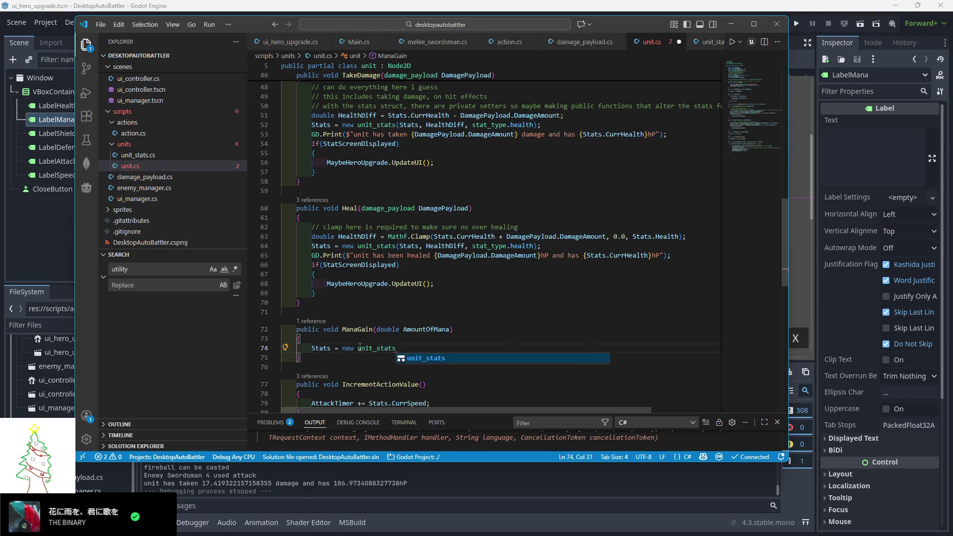
left_click(428, 341)
- Copy Heal's HealthDiff clamp line into ManaGain and rename the variable ManaDiff
left_click_drag(693, 234, 618, 228)
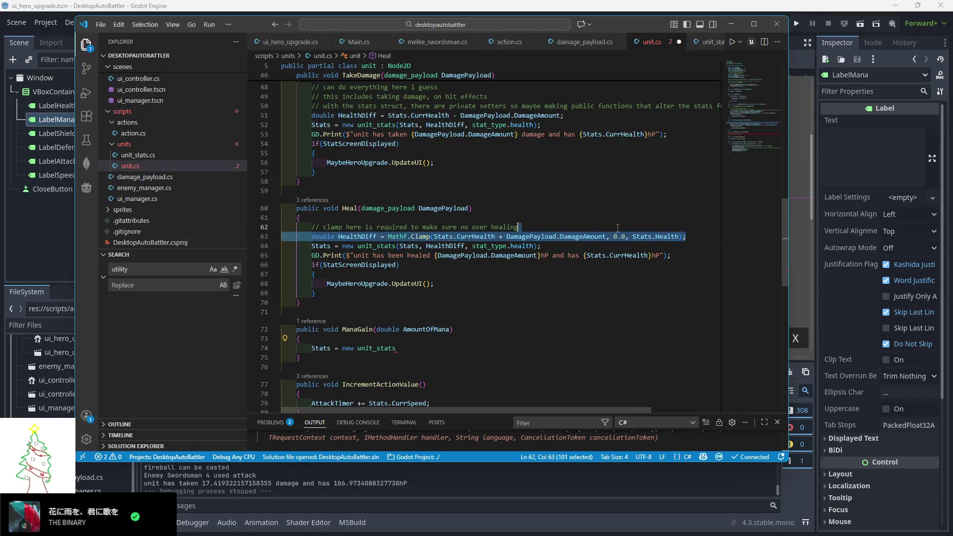
key("ctrl+c")
left_click(432, 338)
key("ctrl+v")
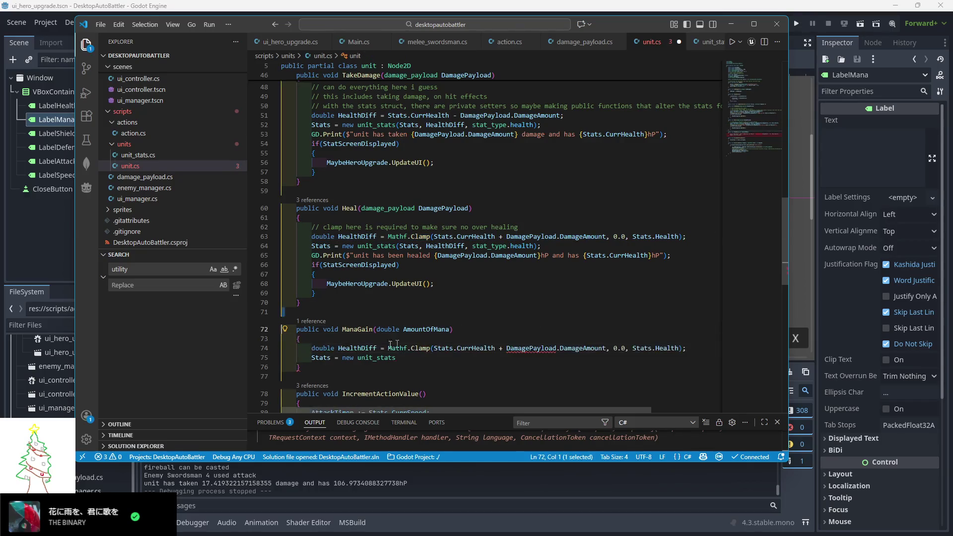
double_click(371, 349)
type("ManaDiff")
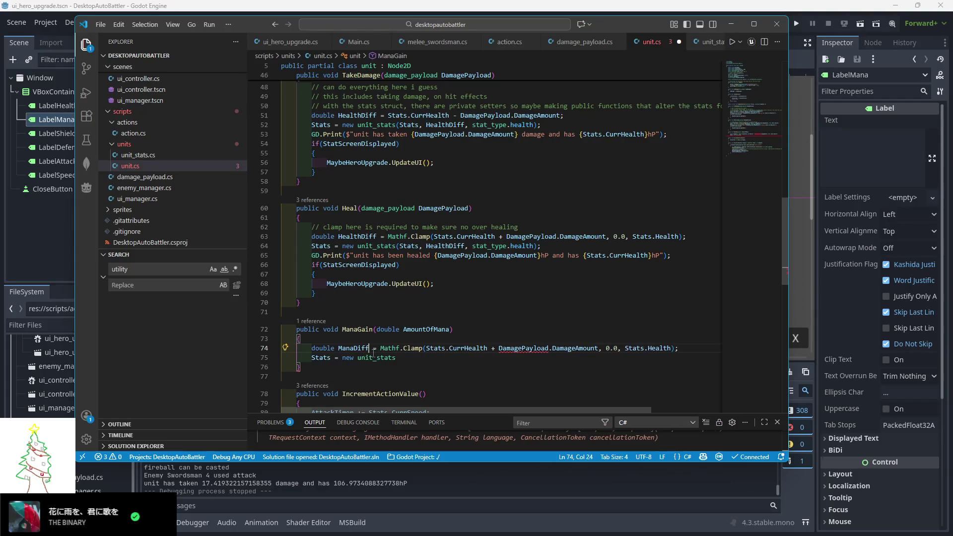
- Make the clamp use CurrMana plus AmountOfMana with Mana as the upper bound
left_click(507, 331)
double_click(453, 349)
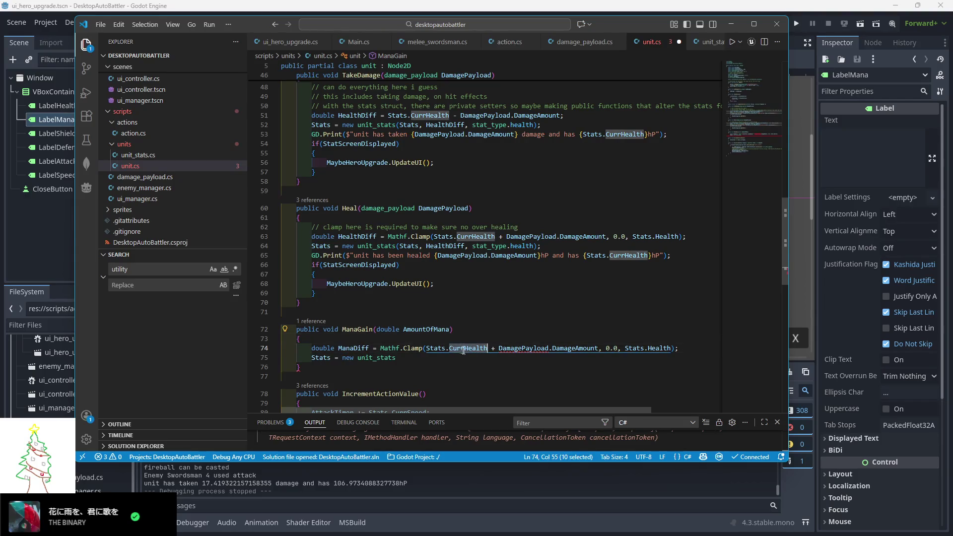
type("CurrMana")
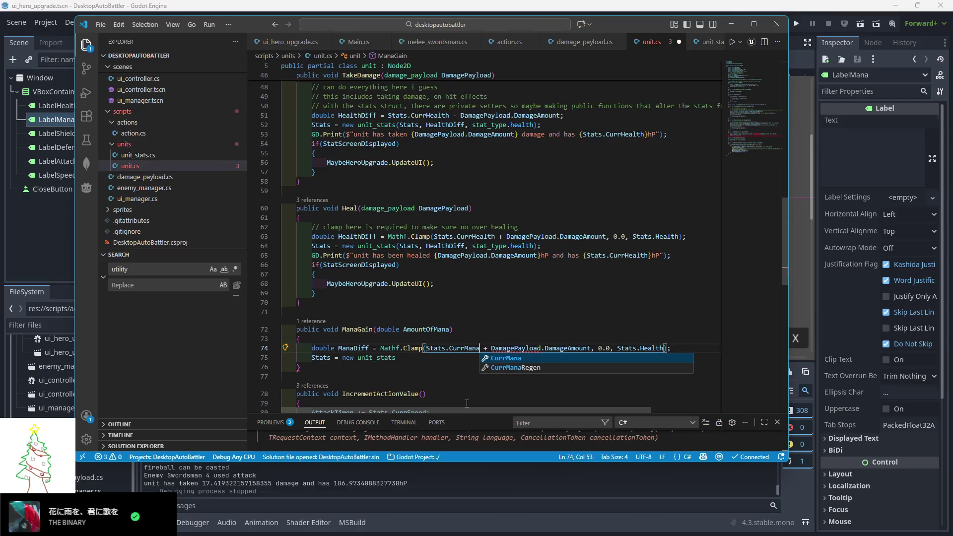
key("Tab")
double_click(516, 347)
left_click_drag(591, 348, 495, 348)
type("Amoun")
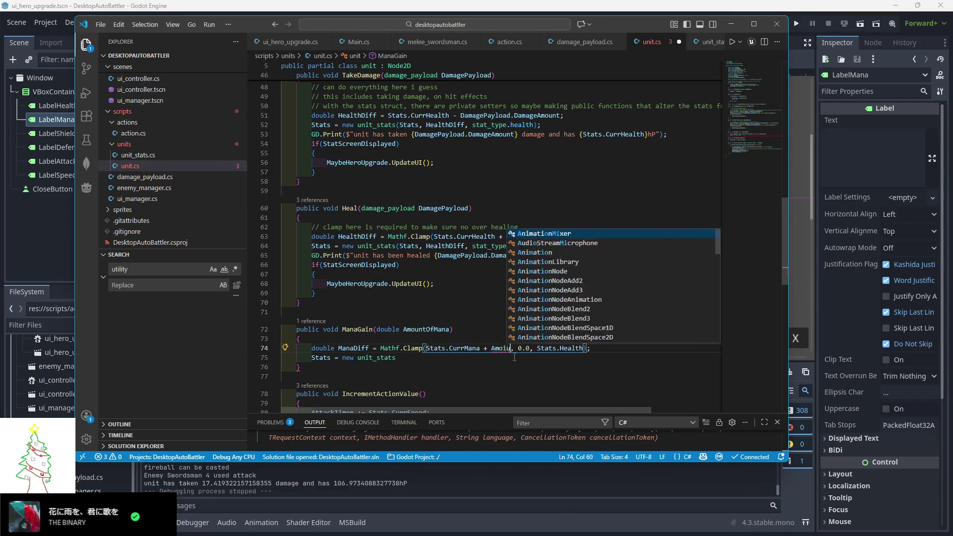
type("tOfMana")
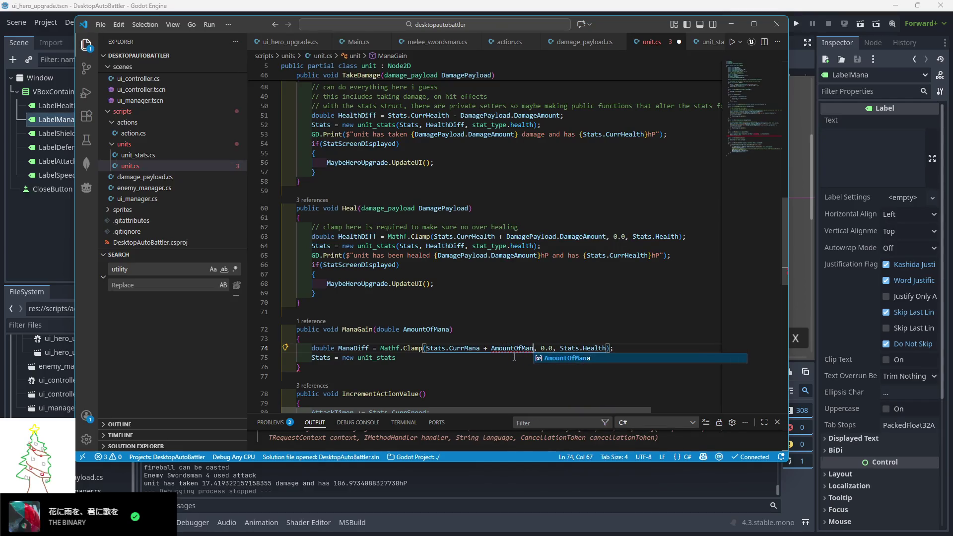
left_click(600, 343)
double_click(600, 346)
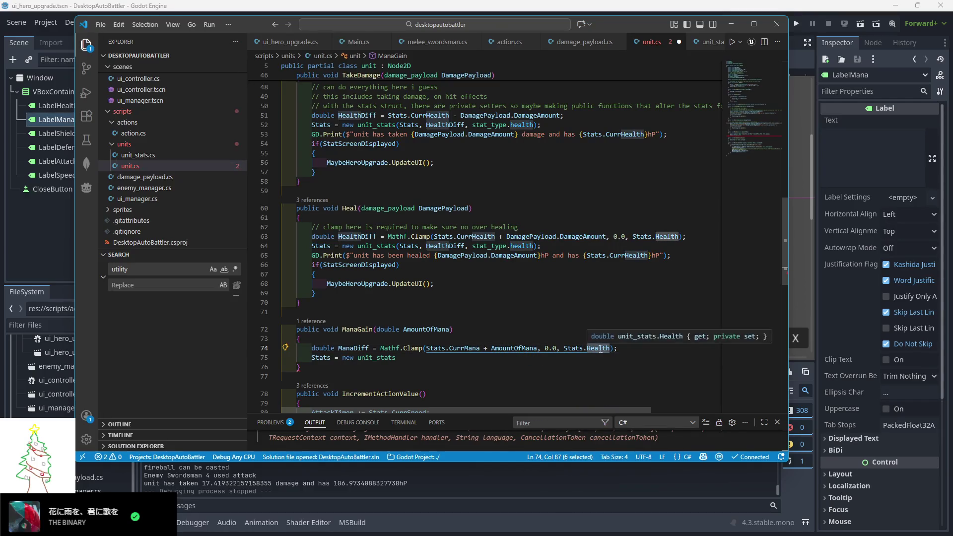
type("Mana")
- Complete the line as new unit_stats(Stats, ManaDiff, stat_type.mana); and save unit.cs
left_click(456, 356)
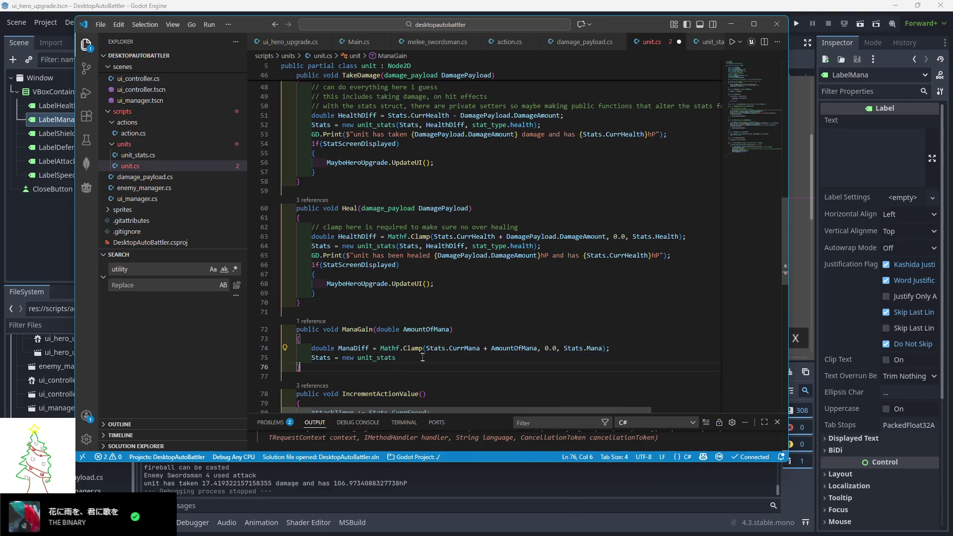
type("(Stats, ")
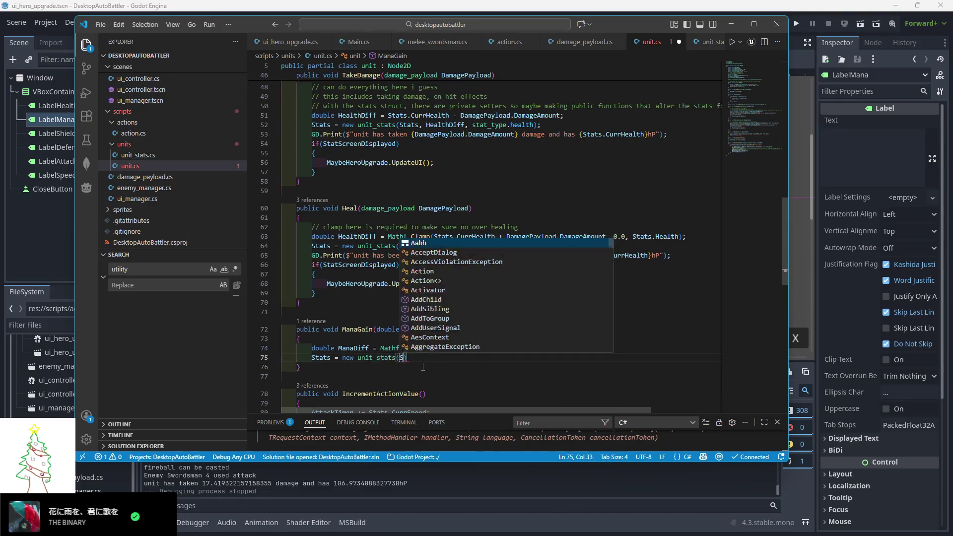
type("ManaDiff, ")
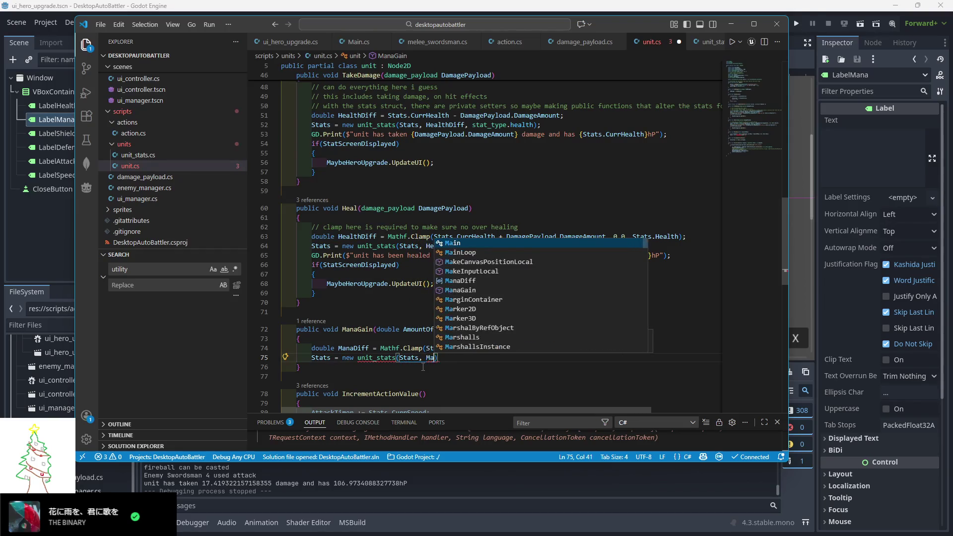
type("stat")
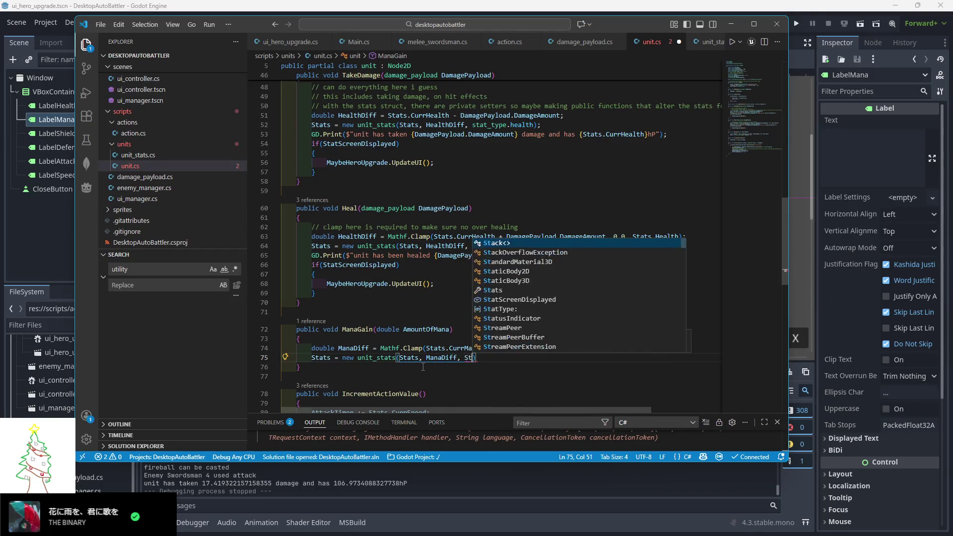
key("Down")
key("Down")
key("Down")
key("Down")
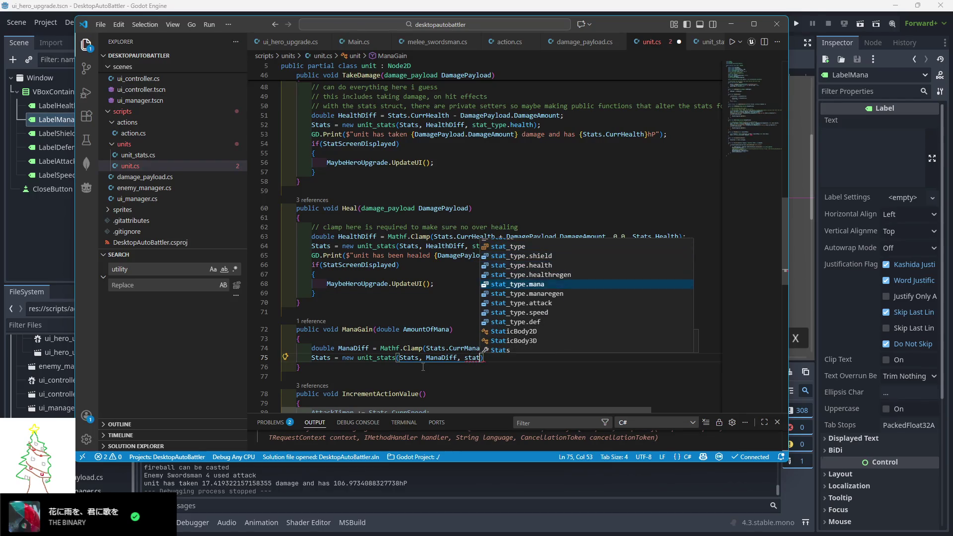
key("Tab")
type(");")
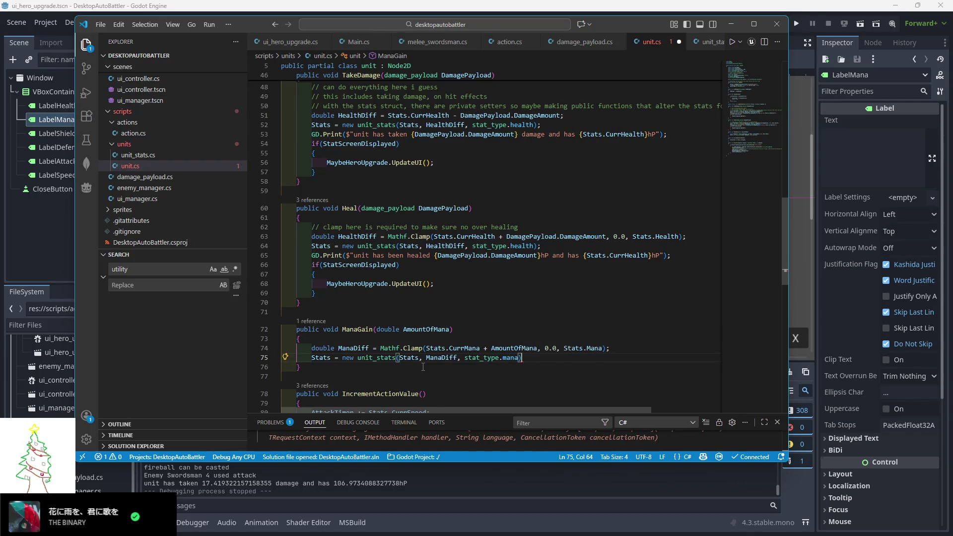
key("ctrl+s")
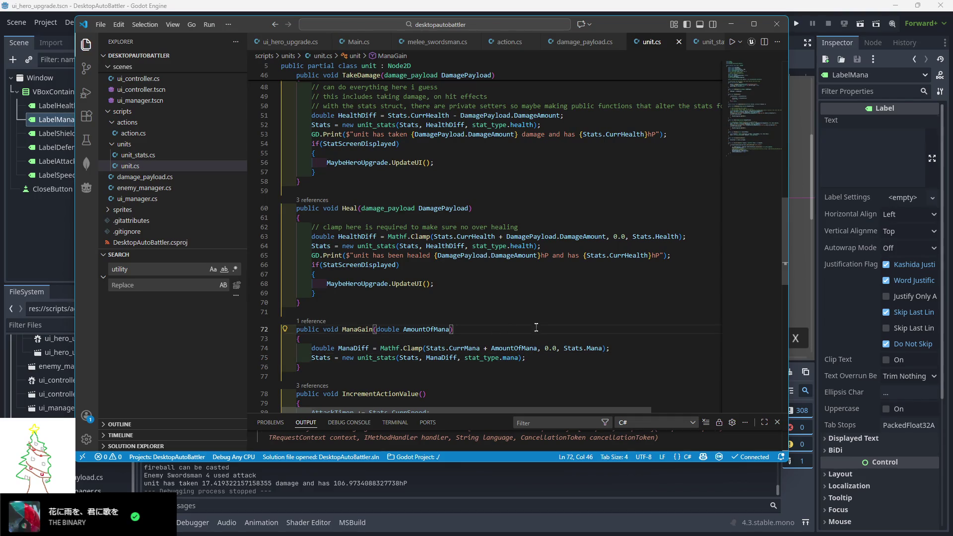
left_click(490, 311)
left_click(436, 42)
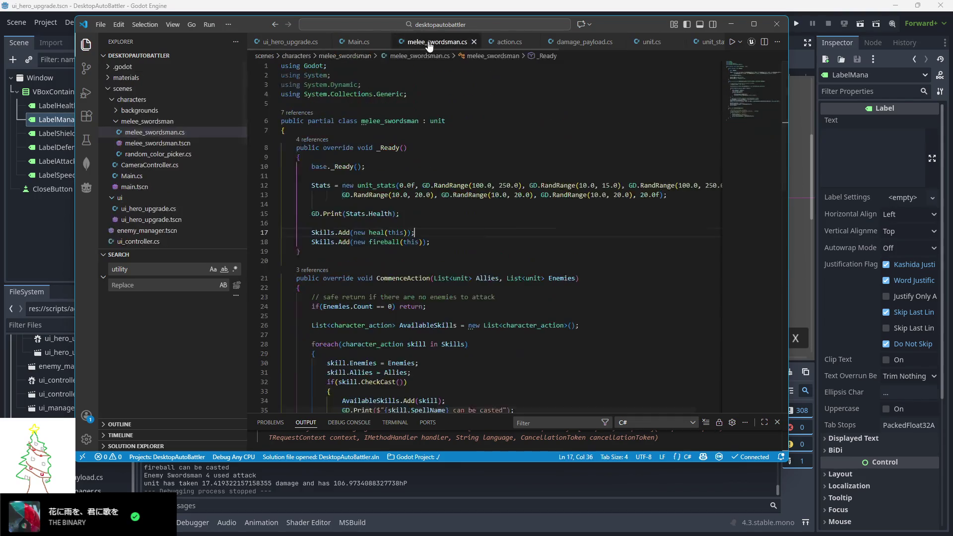
- In Main.cs, add Member.ManaGain(Member.Stats.CurrManaRegen) under the Party heal call
left_click(359, 42)
scroll(406, 316, "down", 2)
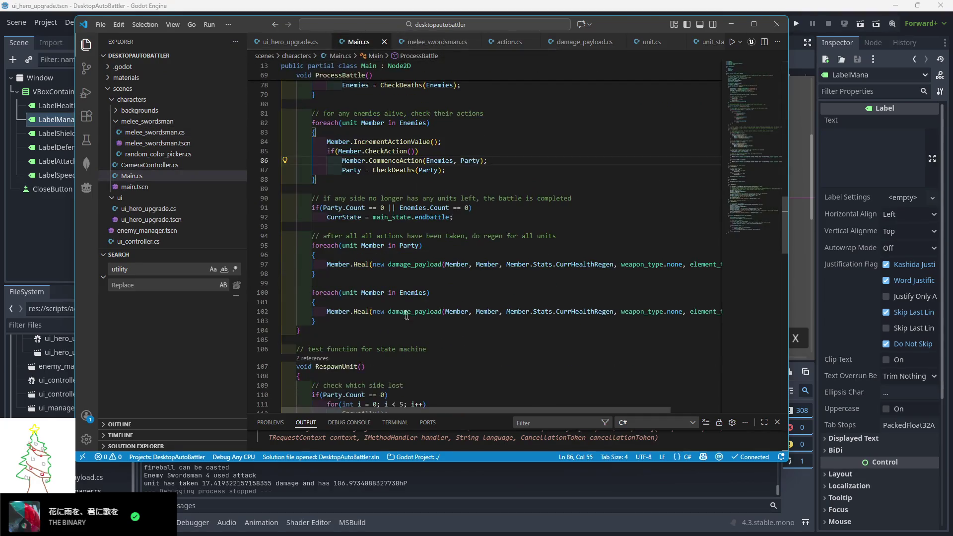
left_click(369, 268)
key("End")
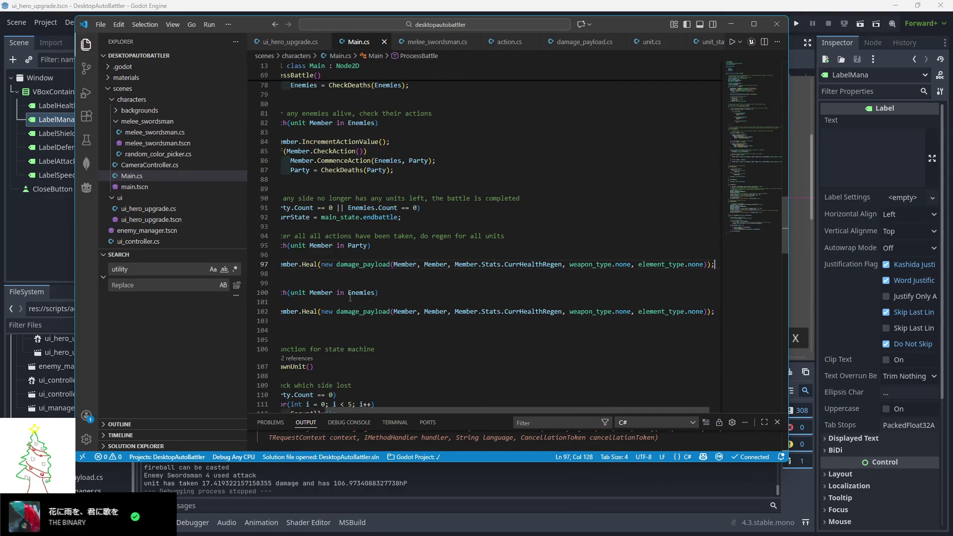
key("Return")
type("Member.ManaGain(")
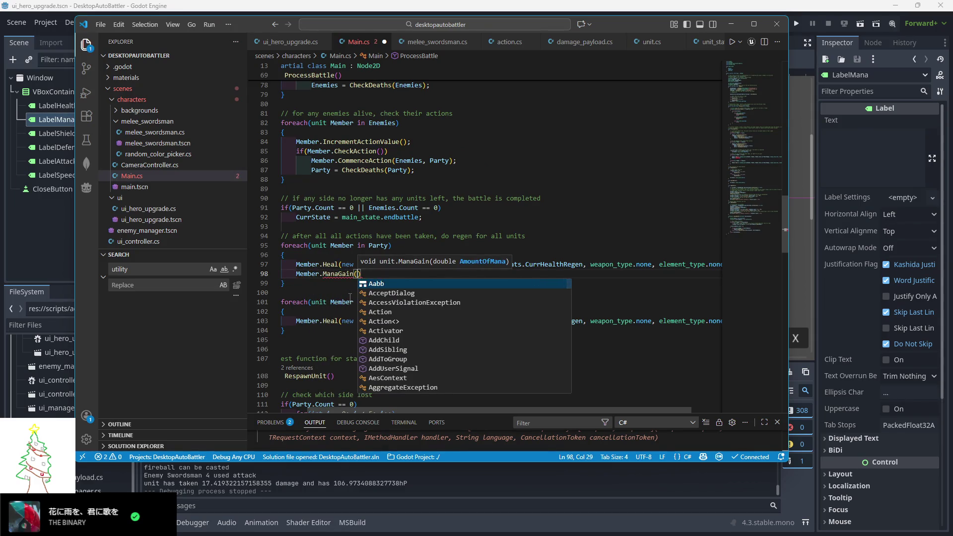
type("M")
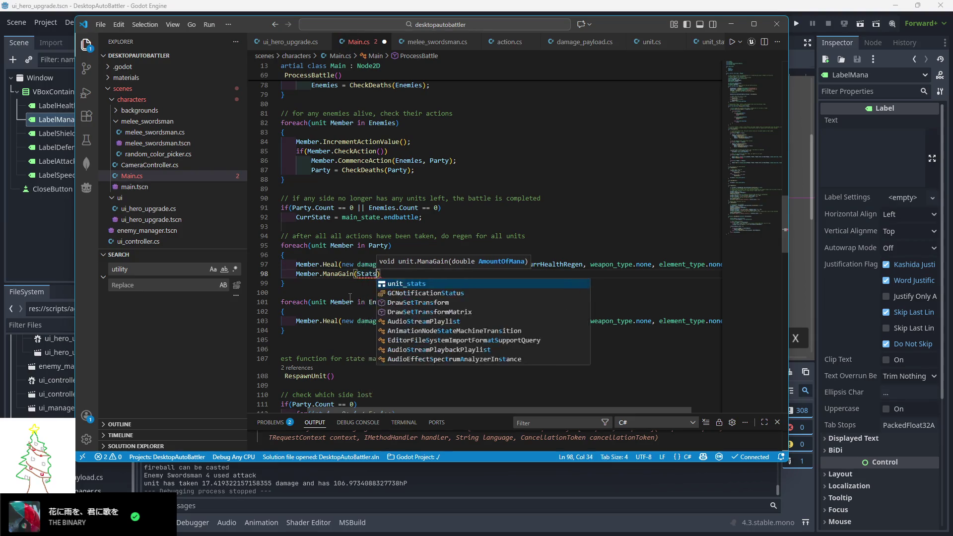
type("embv")
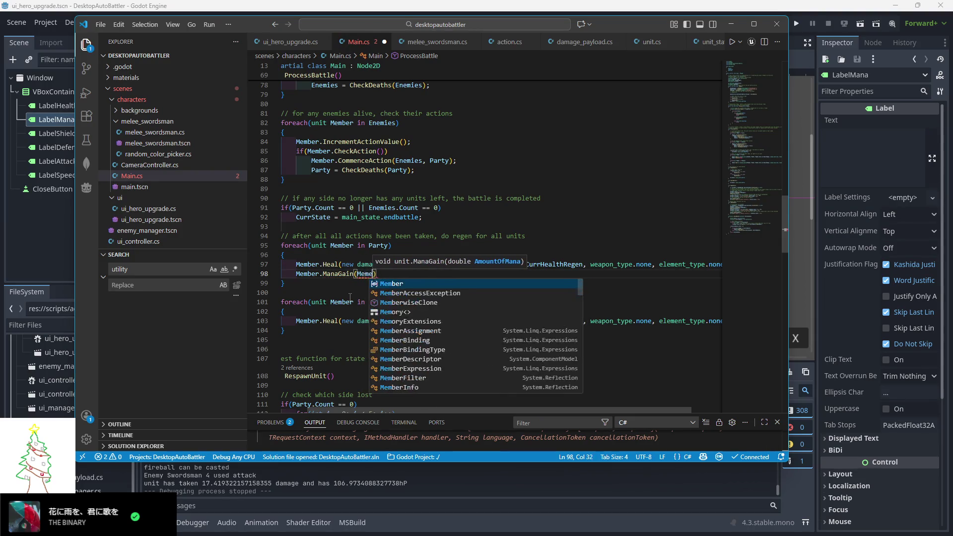
key("BackSpace")
type("er.Stats.")
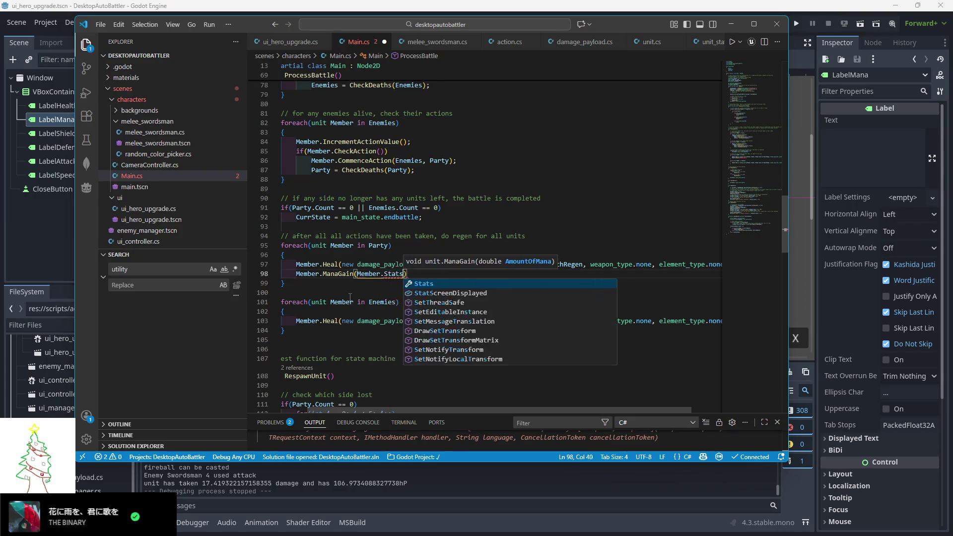
type("CurrMa")
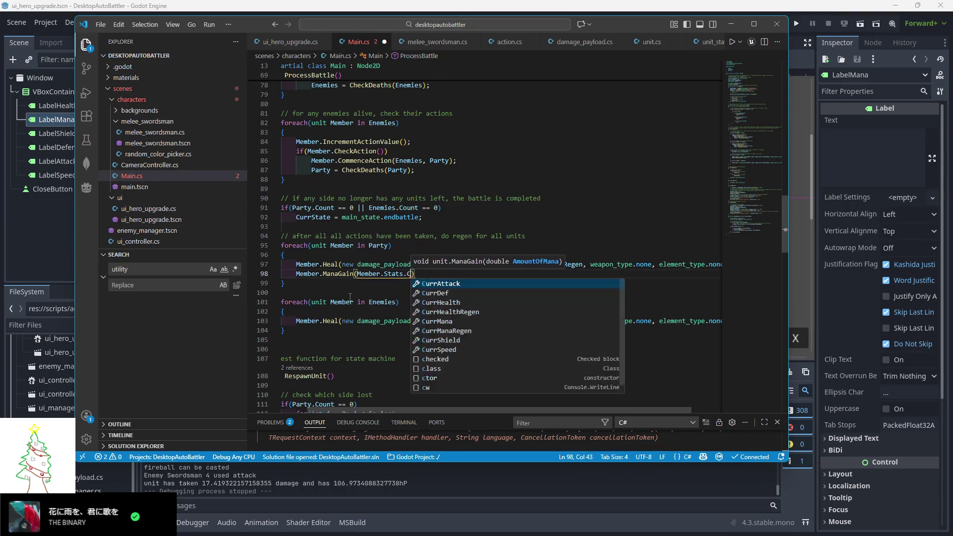
type("egen")
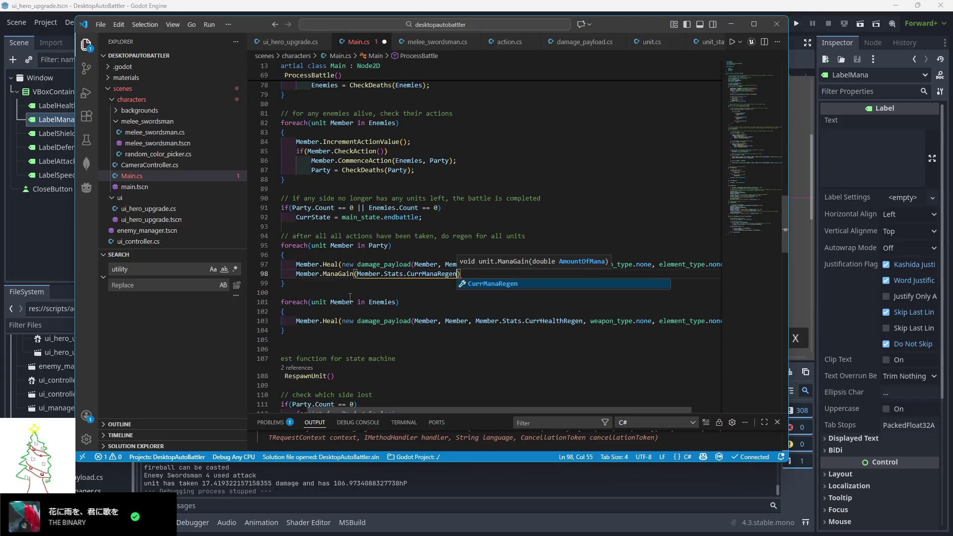
type(")")
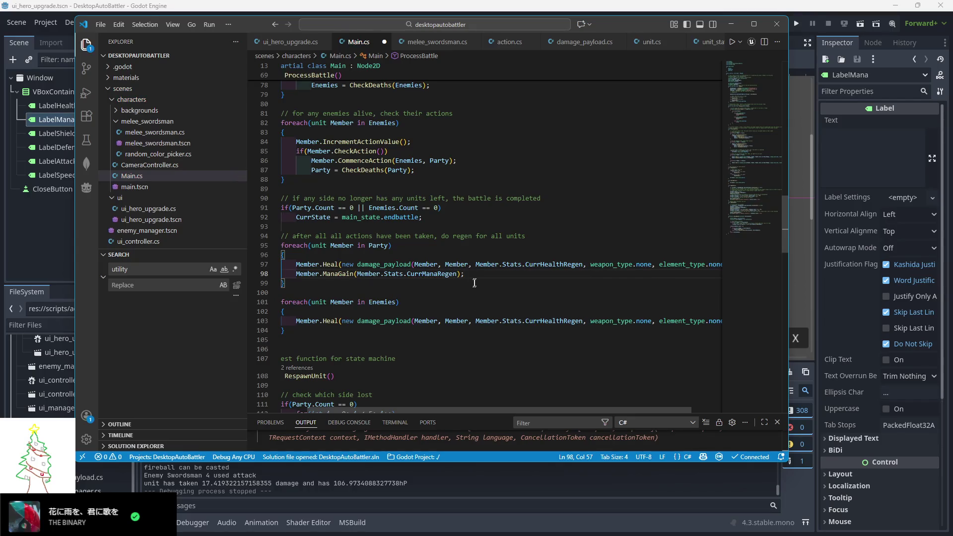
- Copy the same ManaGain call into the Enemies regen loop
left_click_drag(707, 274, 721, 262)
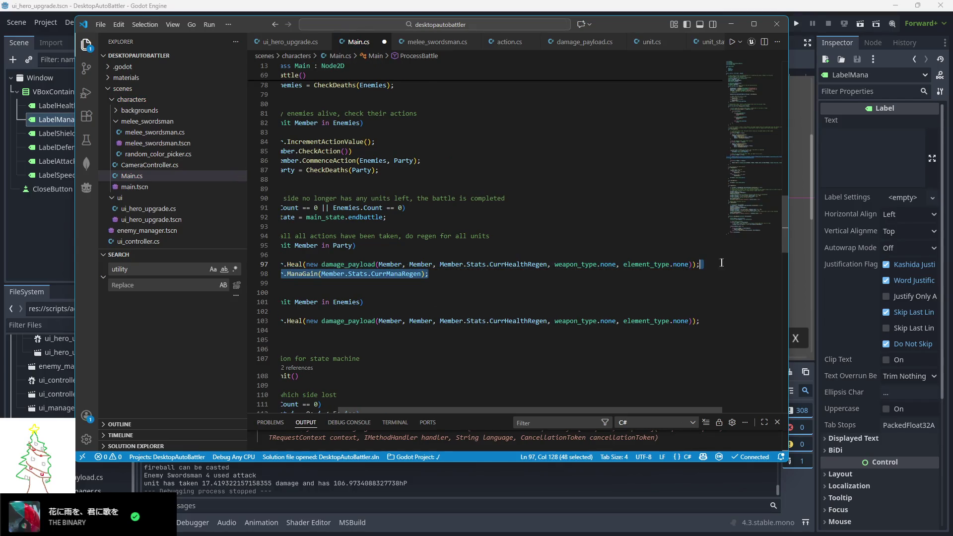
key("ctrl+c")
left_click(696, 318)
key("Return")
key("ctrl+v")
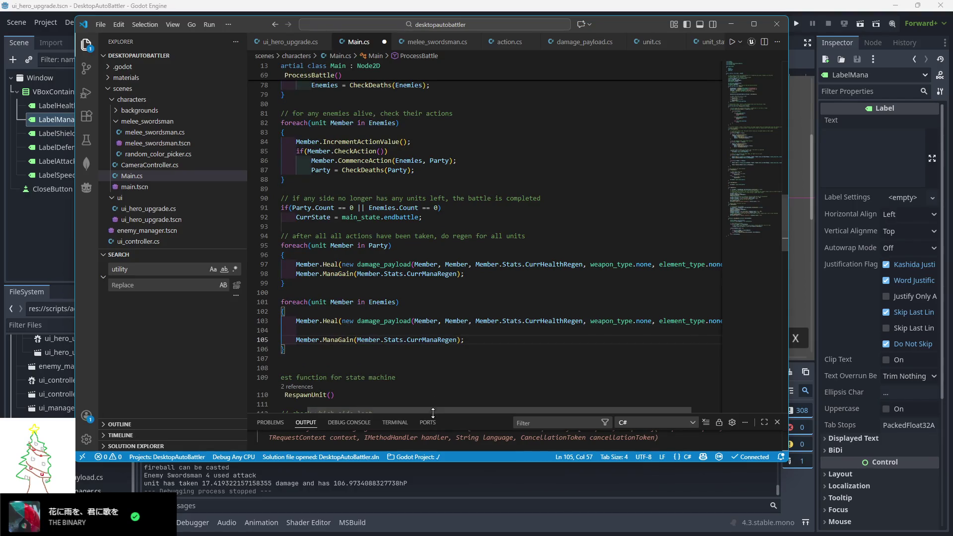
scroll(432, 413, "left", 2)
key("ctrl+z")
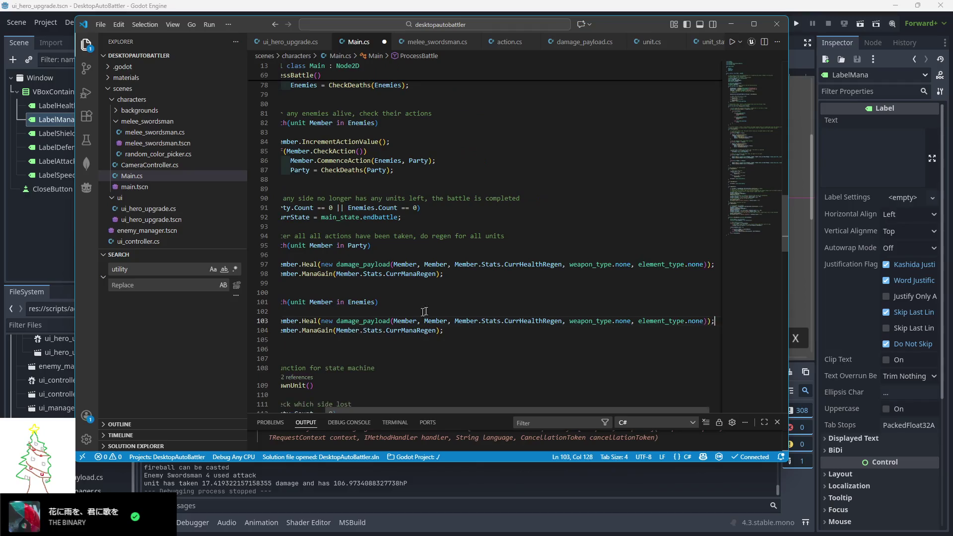
scroll(473, 335, "right", 2)
scroll(377, 412, "left", 2)
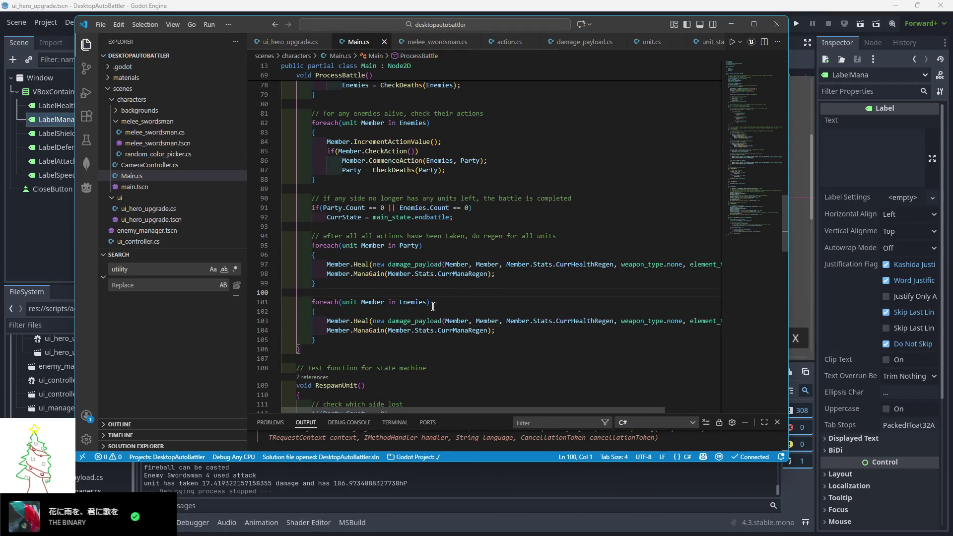
- Paste Heal's StatScreenDisplayed refresh block into ManaGain, save unit.cs, and run the game from Godot
left_click(366, 331, "ctrl")
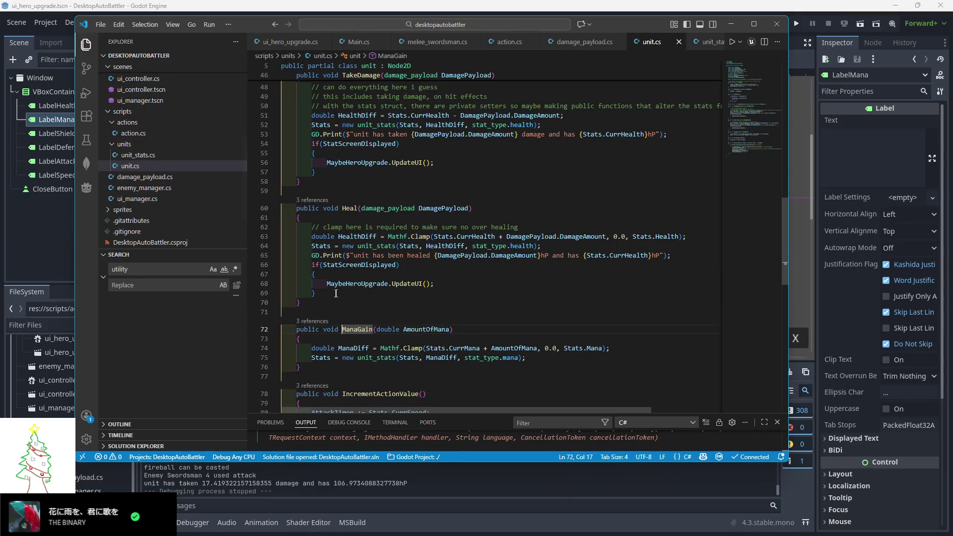
mouse_move(336, 293)
left_mouse_down()
mouse_move(317, 251)
mouse_move(672, 256)
left_mouse_up()
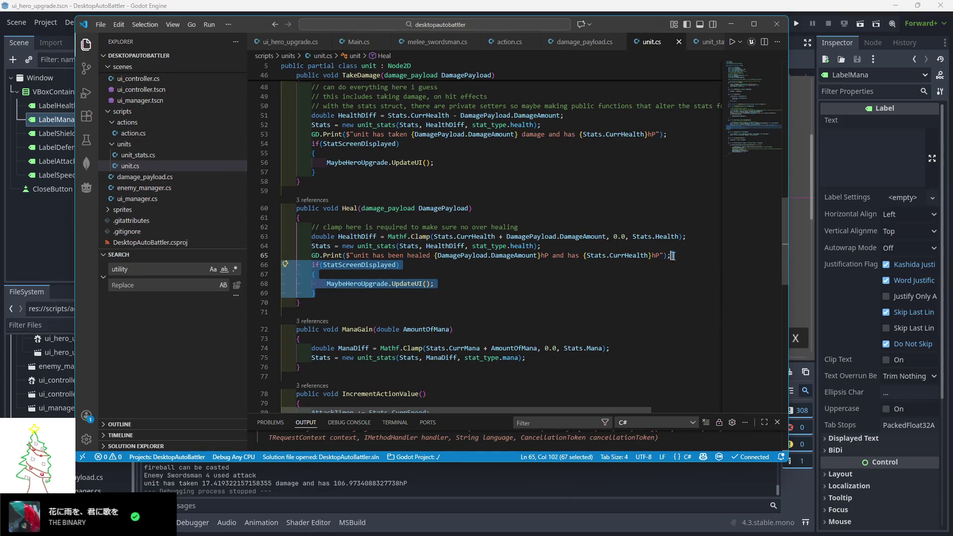
key("ctrl+c")
left_click(533, 358)
key("ctrl+v")
key("ctrl+s")
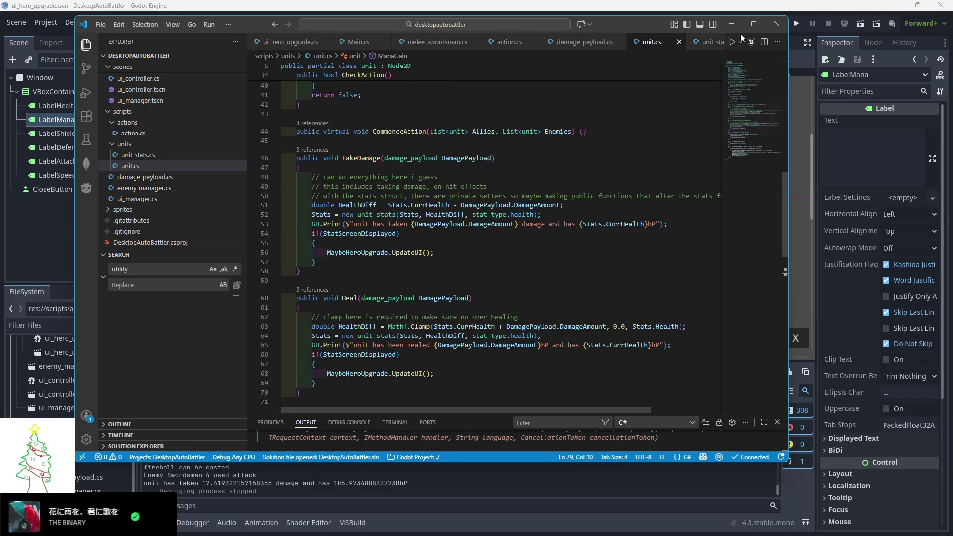
left_click(778, 14)
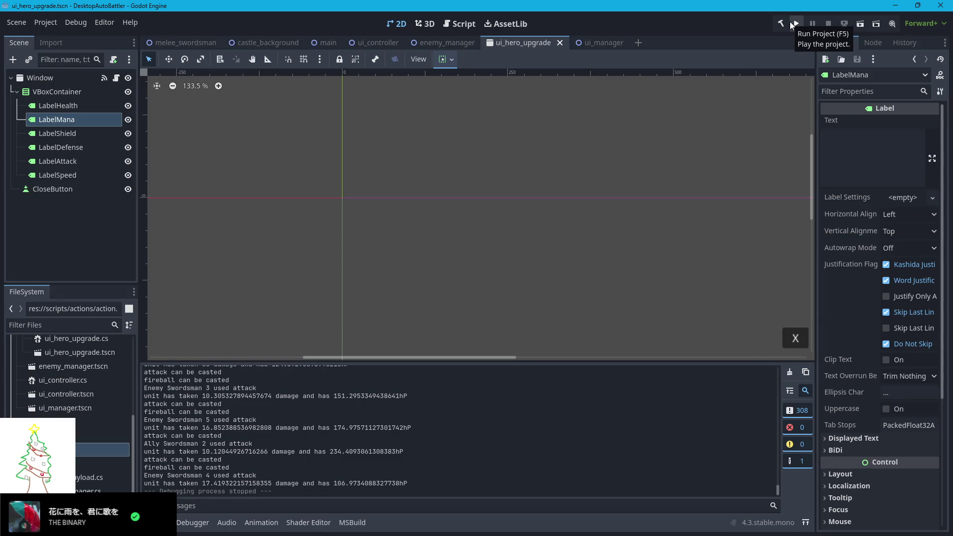
left_click(790, 22)
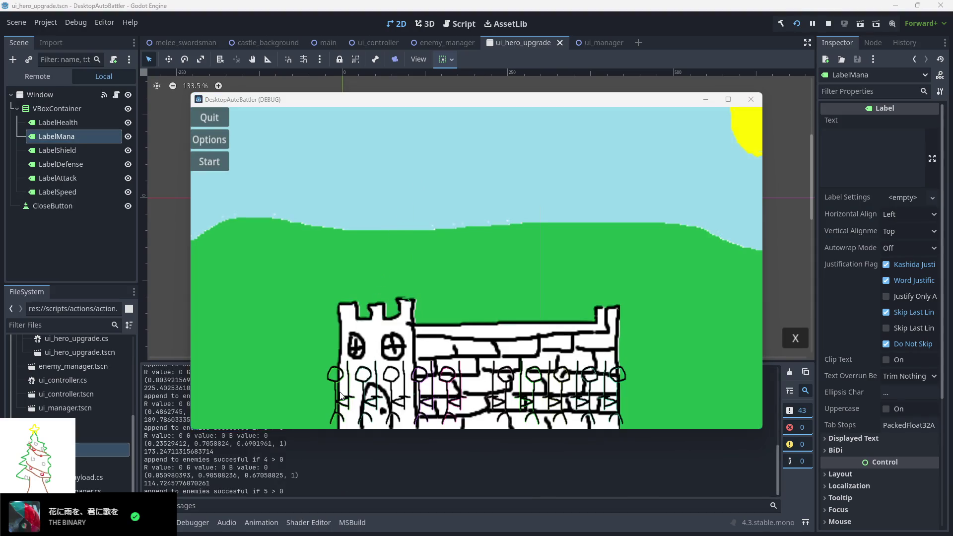
- Spread the swordsman stat popups (Health 206.80, 114.72, 173.24…) around the screen, run the battle, then stop it
mouse_move(236, 230)
left_mouse_down()
mouse_move(96, 100)
mouse_move(81, 98)
left_mouse_up()
mouse_move(462, 308)
left_mouse_down()
mouse_move(194, 273)
mouse_move(123, 188)
left_mouse_up()
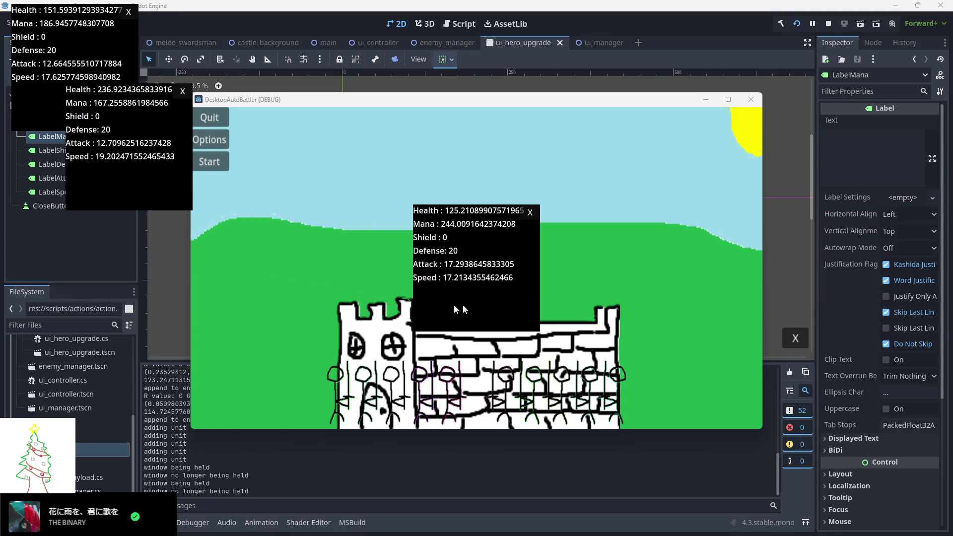
mouse_move(455, 310)
left_mouse_down()
mouse_move(97, 264)
mouse_move(55, 268)
mouse_move(221, 322)
mouse_move(166, 312)
left_mouse_up()
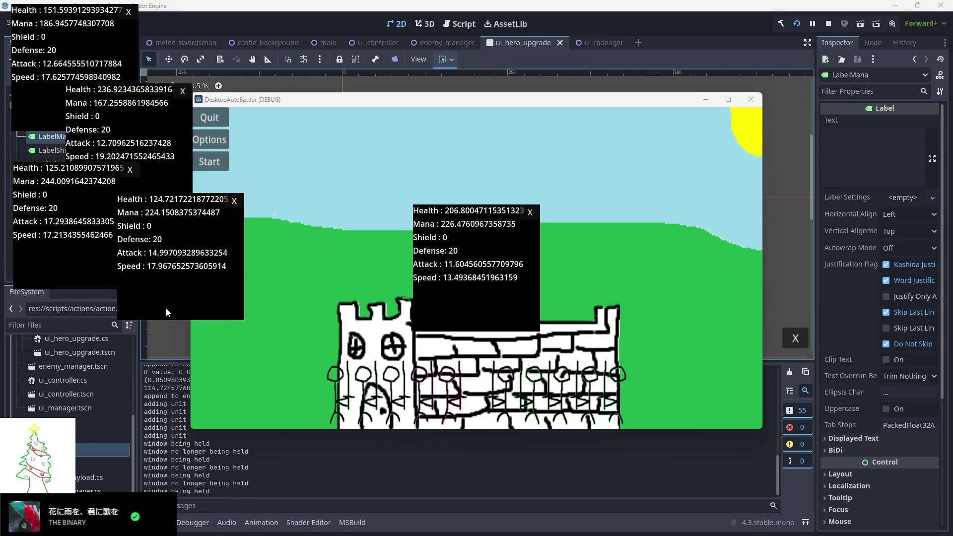
mouse_move(437, 306)
left_mouse_down()
mouse_move(167, 354)
mouse_move(55, 358)
mouse_move(28, 379)
left_mouse_up()
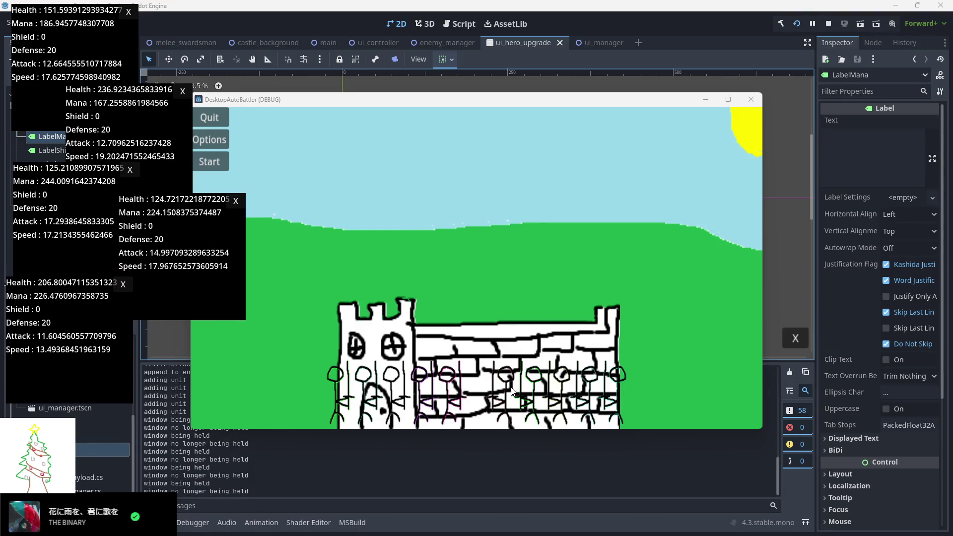
mouse_move(487, 310)
left_mouse_down()
mouse_move(698, 257)
mouse_move(781, 167)
left_mouse_up()
mouse_move(460, 295)
left_mouse_down()
mouse_move(516, 297)
mouse_move(826, 239)
left_mouse_up()
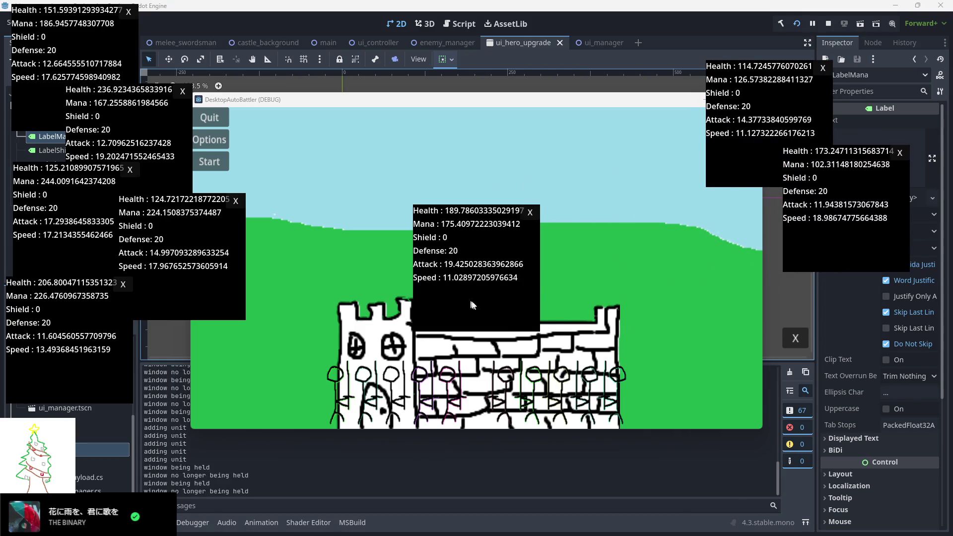
mouse_move(471, 305)
left_mouse_down()
mouse_move(712, 283)
mouse_move(712, 275)
mouse_move(818, 364)
left_mouse_up()
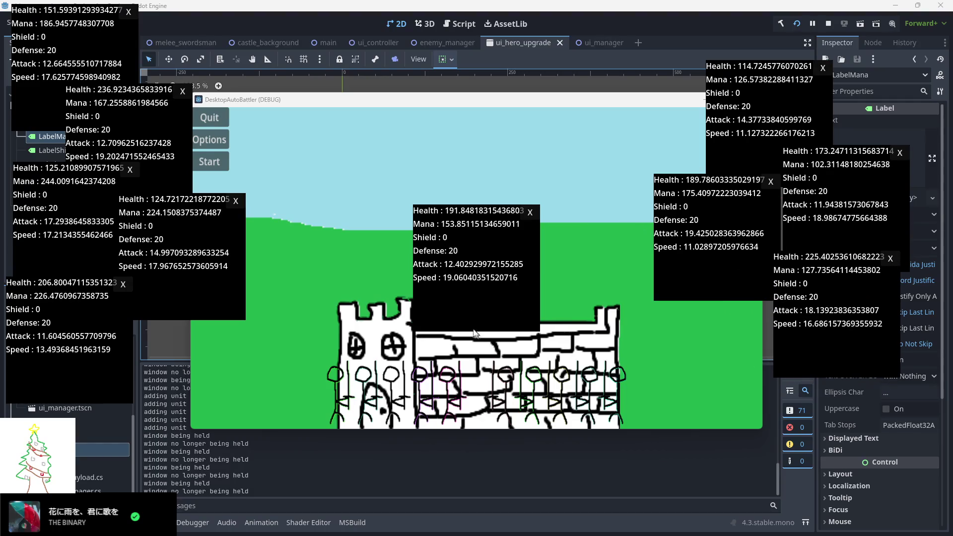
mouse_move(474, 331)
left_mouse_down()
mouse_move(707, 391)
mouse_move(713, 459)
left_mouse_up()
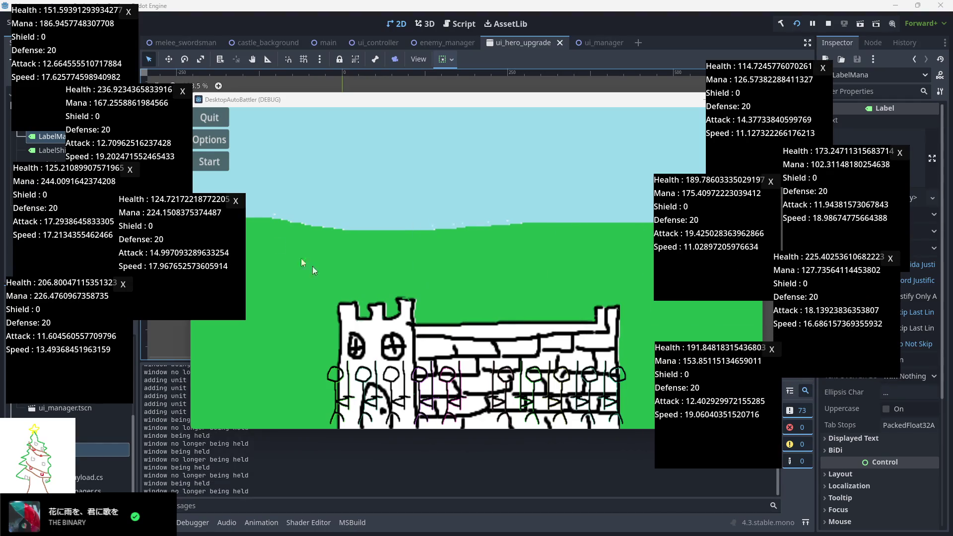
left_click(212, 166)
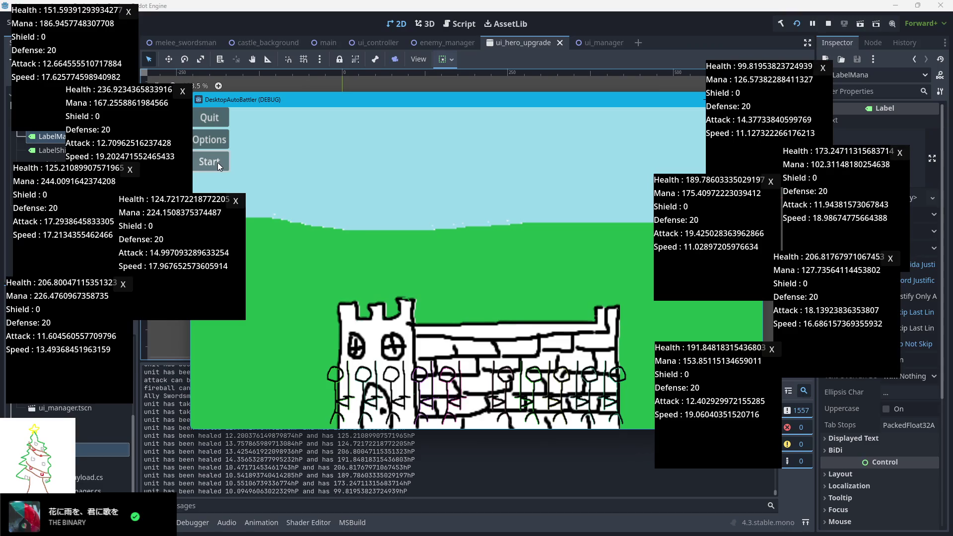
left_click(215, 112)
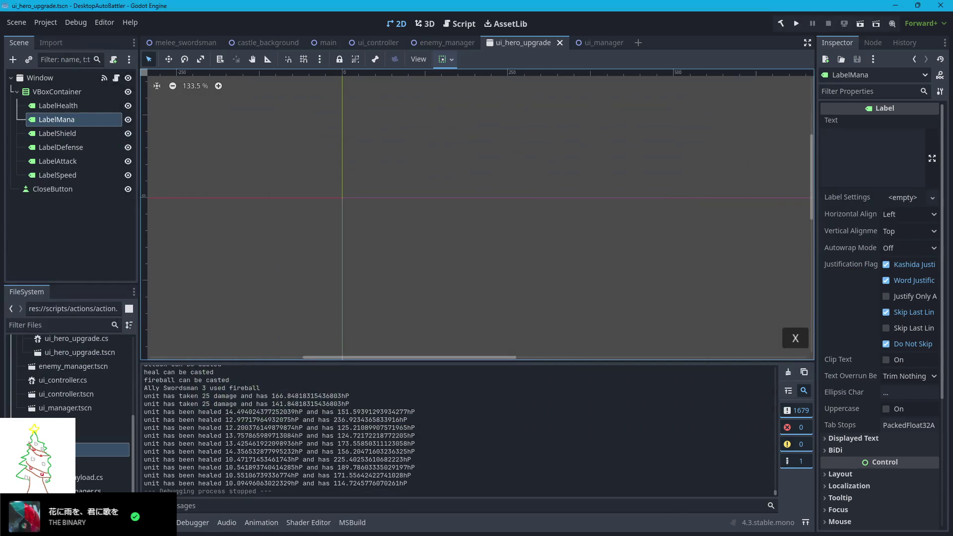
- Narrow line 13's first stat range in melee_swordsman.cs to 1.0–5.0 and relaunch the game
key("alt+Tab")
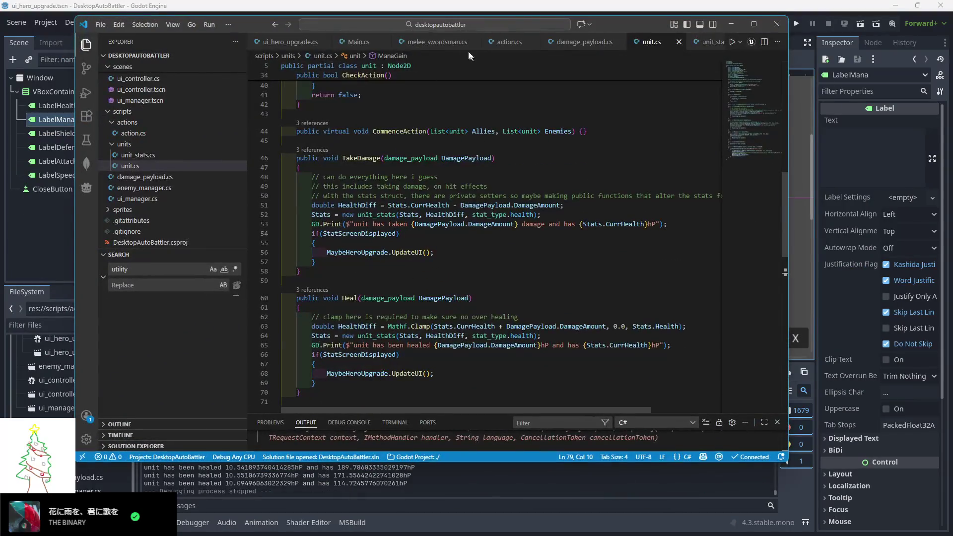
left_click(456, 43)
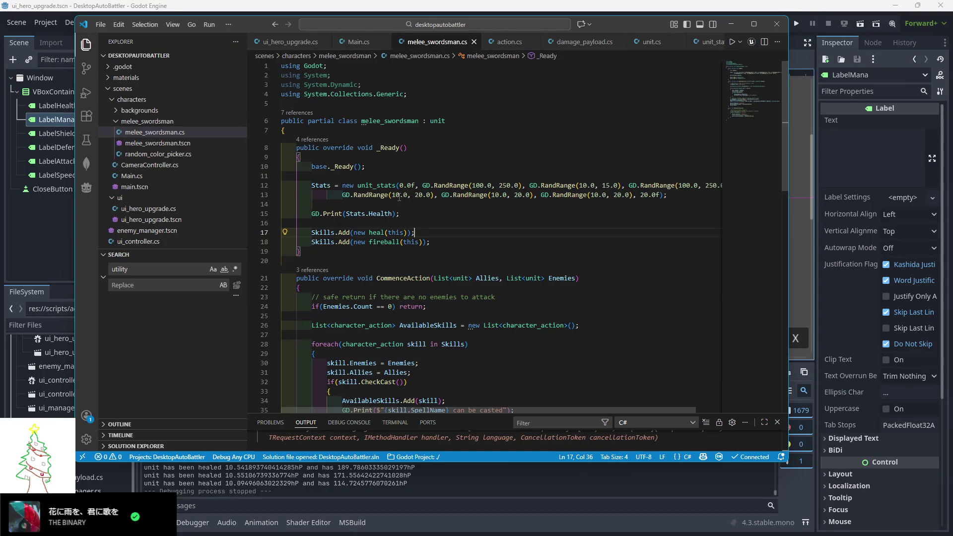
key("BackSpace")
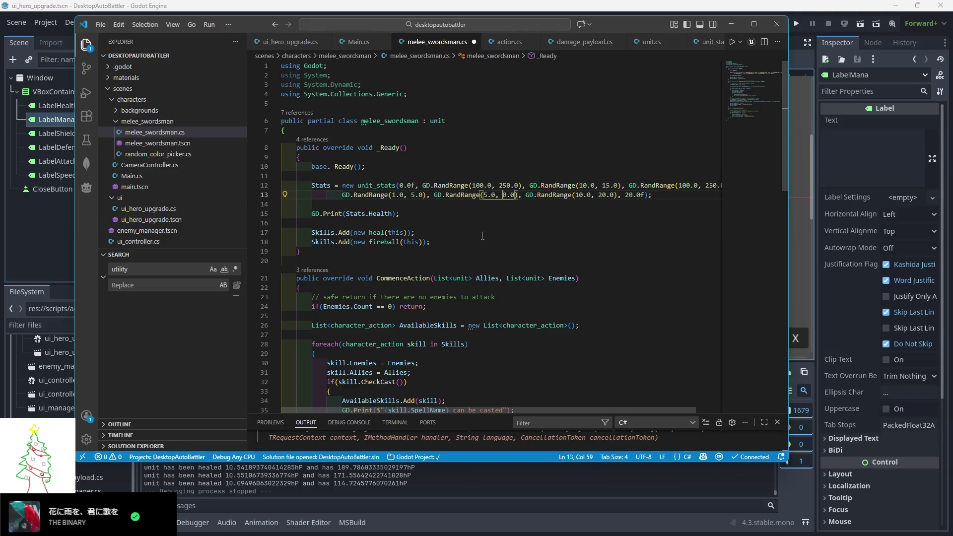
left_click(797, 25)
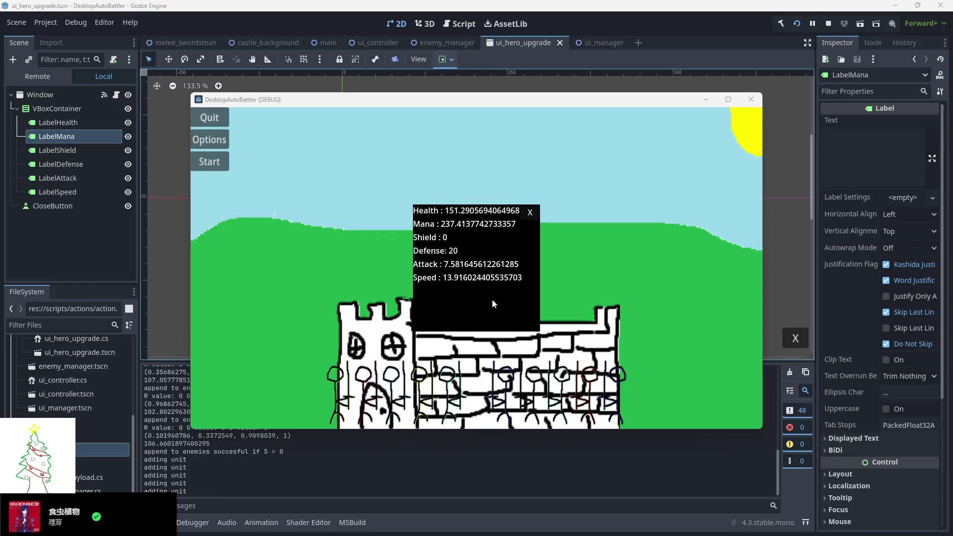
- Move the stat popups to the left and right edges of the screen
left_click_drag(492, 299, 83, 97)
mouse_move(460, 290)
left_mouse_down()
mouse_move(226, 189)
mouse_move(186, 146)
left_mouse_up()
mouse_move(463, 311)
left_mouse_down()
mouse_move(66, 197)
mouse_move(66, 223)
left_mouse_up()
mouse_move(464, 304)
left_mouse_down()
mouse_move(327, 249)
mouse_move(187, 225)
left_mouse_up()
left_click_drag(463, 306, 73, 307)
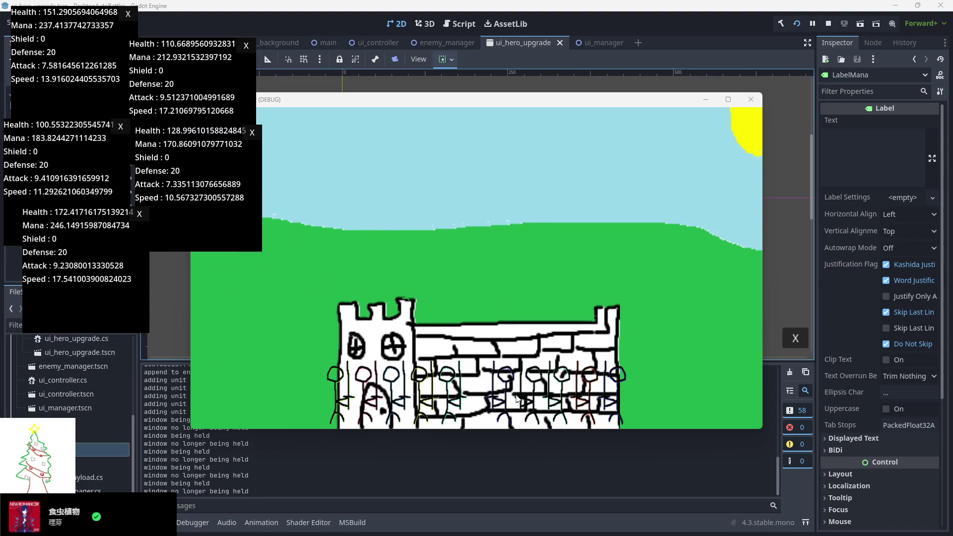
mouse_move(482, 313)
left_mouse_down()
mouse_move(595, 294)
mouse_move(850, 146)
mouse_move(715, 254)
mouse_move(783, 230)
mouse_move(736, 328)
mouse_move(876, 320)
left_mouse_up()
mouse_move(503, 308)
left_mouse_down()
mouse_move(748, 341)
mouse_move(742, 420)
mouse_move(859, 421)
left_mouse_up()
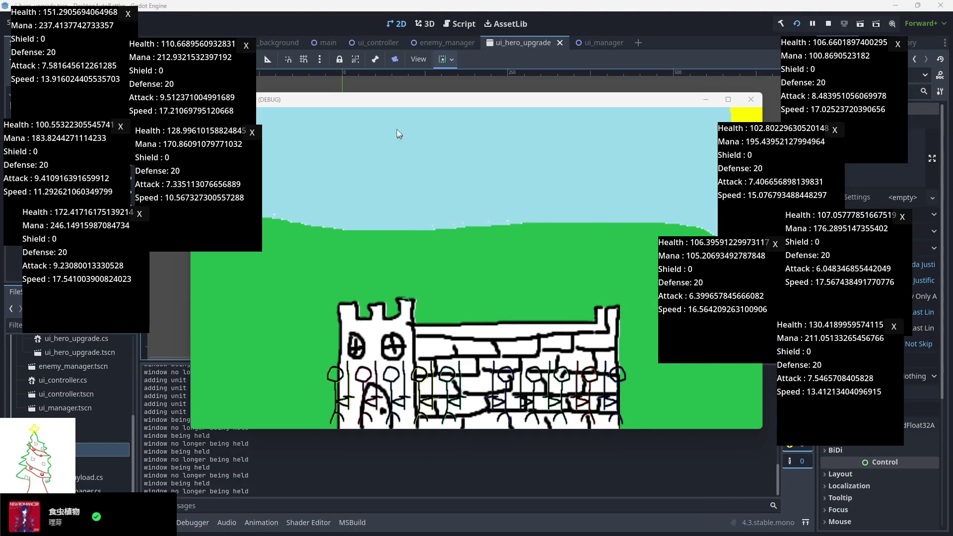
- Shift the game window, run the battle with the new ranges, then stop it
left_click(398, 102)
mouse_move(407, 108)
left_mouse_down()
mouse_move(419, 230)
mouse_move(480, 143)
mouse_move(466, 98)
left_mouse_up()
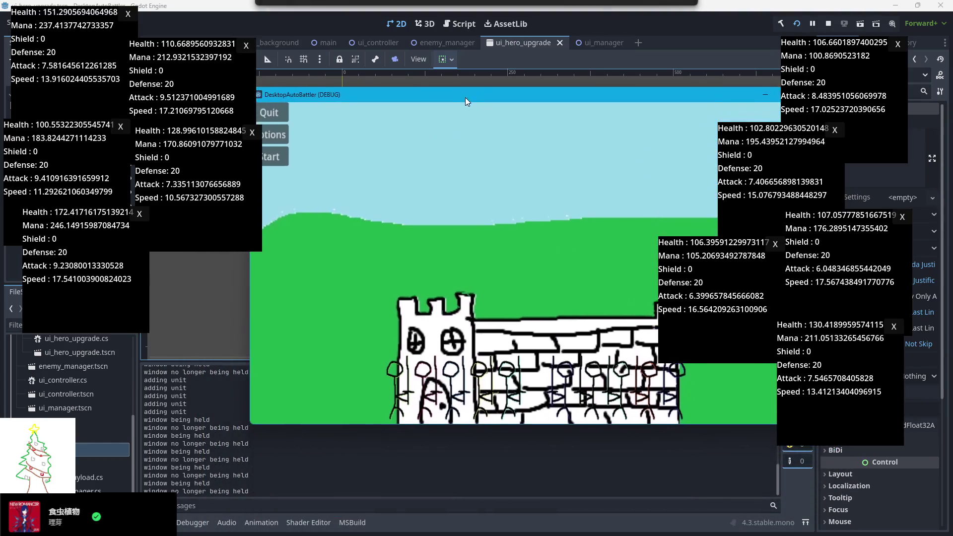
left_click(287, 157)
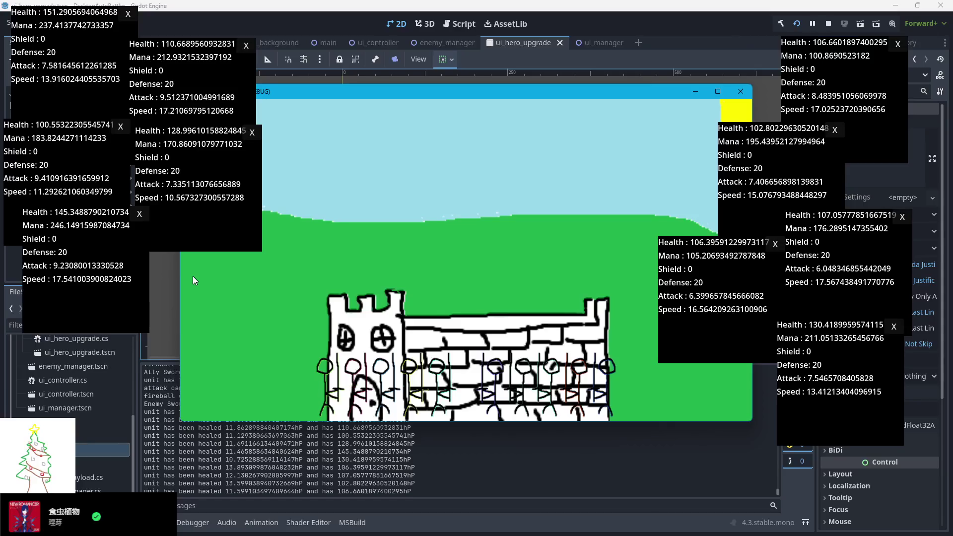
left_click(828, 24)
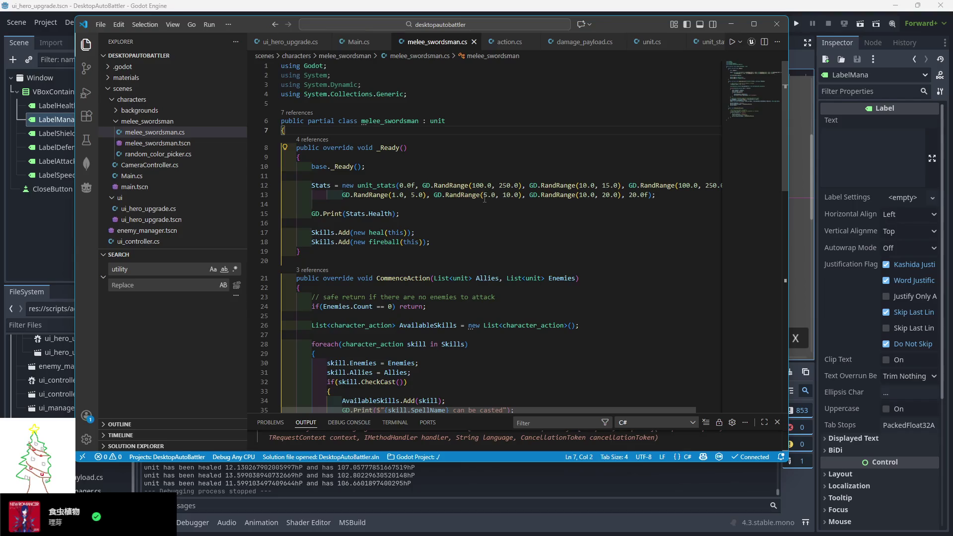
- Undo line 13's edits back to 10.0–20.0, set line 12's range to 1.0–5.0, and relaunch
mouse_move(462, 409)
left_mouse_down()
mouse_move(513, 411)
mouse_move(462, 409)
left_mouse_up()
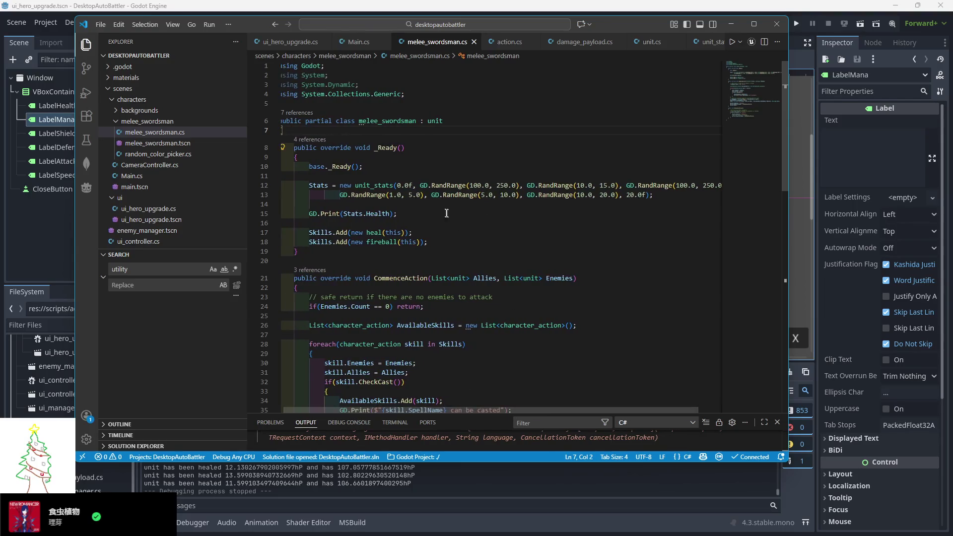
left_click(440, 208)
key("ctrl+z")
key("ctrl+z")
key("ctrl+z")
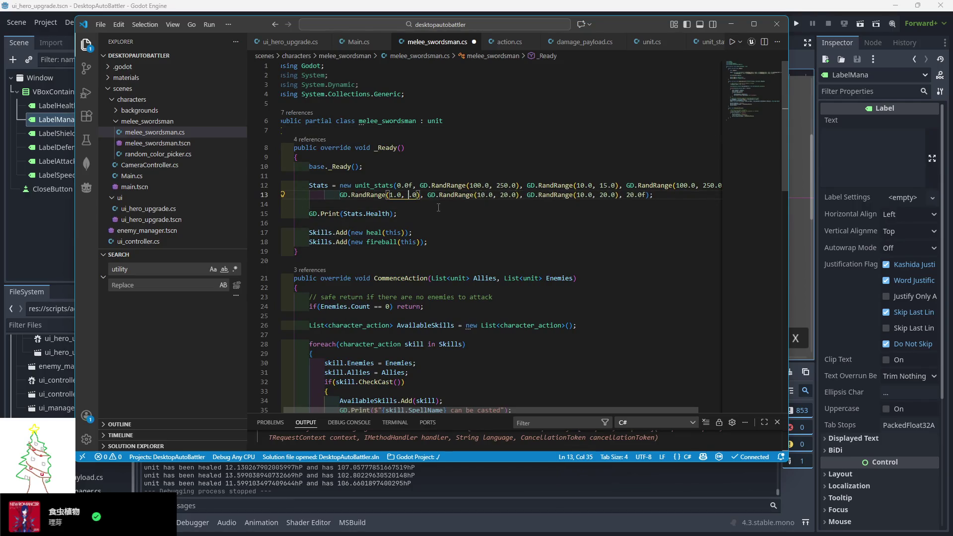
key("ctrl+z")
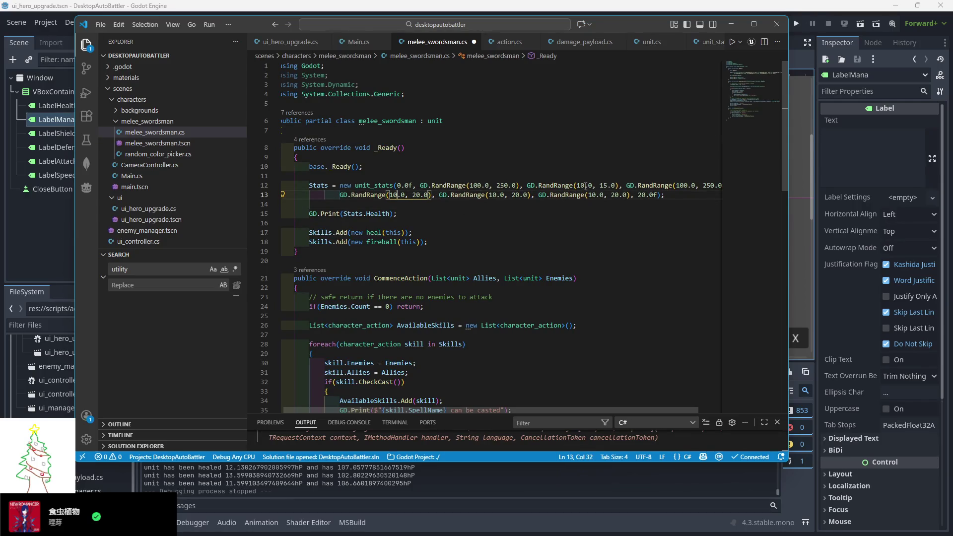
key("ctrl+z")
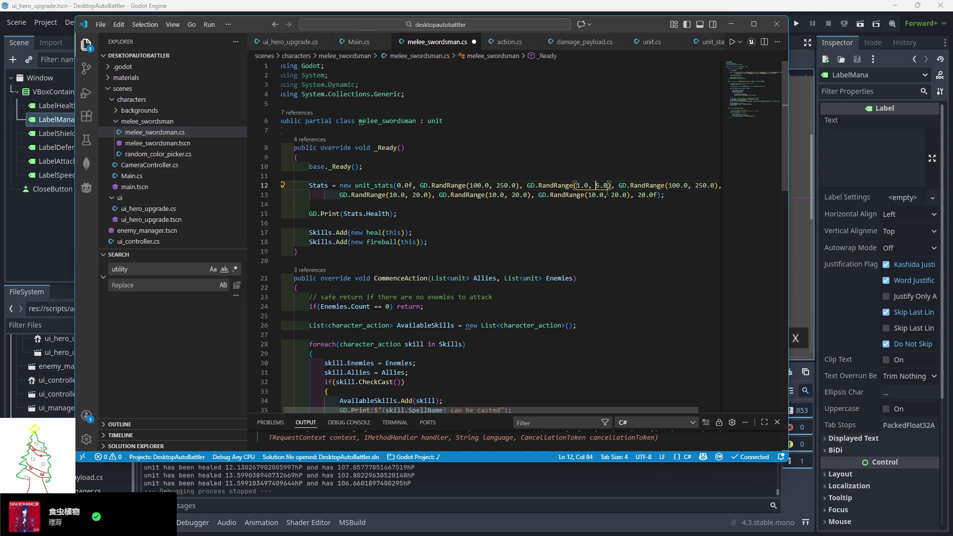
left_click(798, 44)
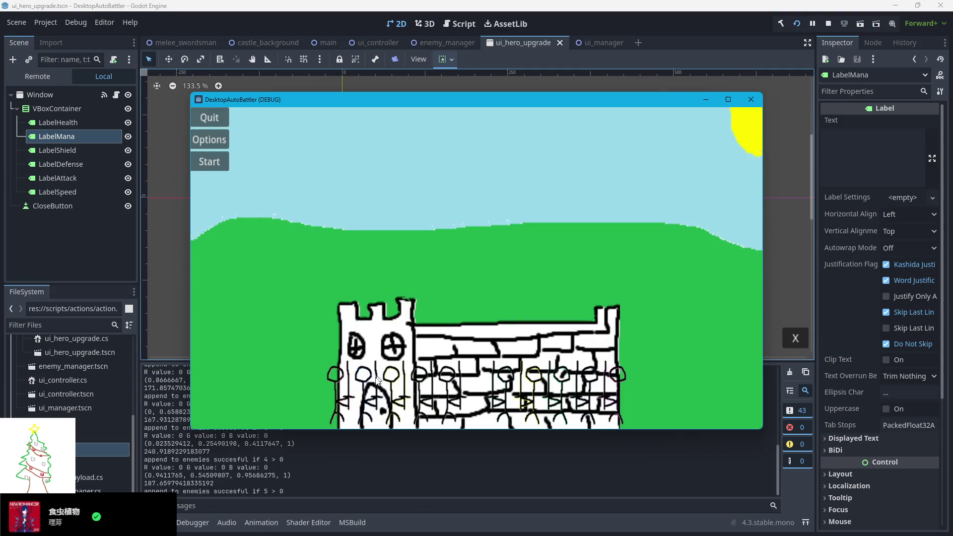
- Open swordsman stat popups and stack the first ones, including Health 128 and 146, on the left
left_click(376, 379)
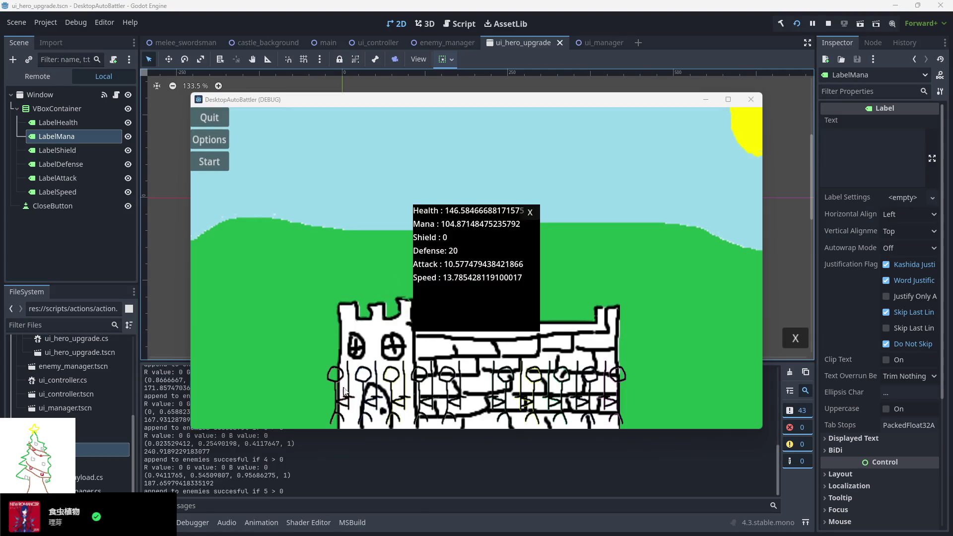
mouse_move(466, 303)
left_mouse_down()
mouse_move(129, 165)
mouse_move(68, 106)
left_mouse_up()
mouse_move(449, 302)
left_mouse_down()
mouse_move(205, 188)
mouse_move(67, 199)
mouse_move(56, 191)
mouse_move(195, 299)
mouse_move(80, 275)
left_mouse_up()
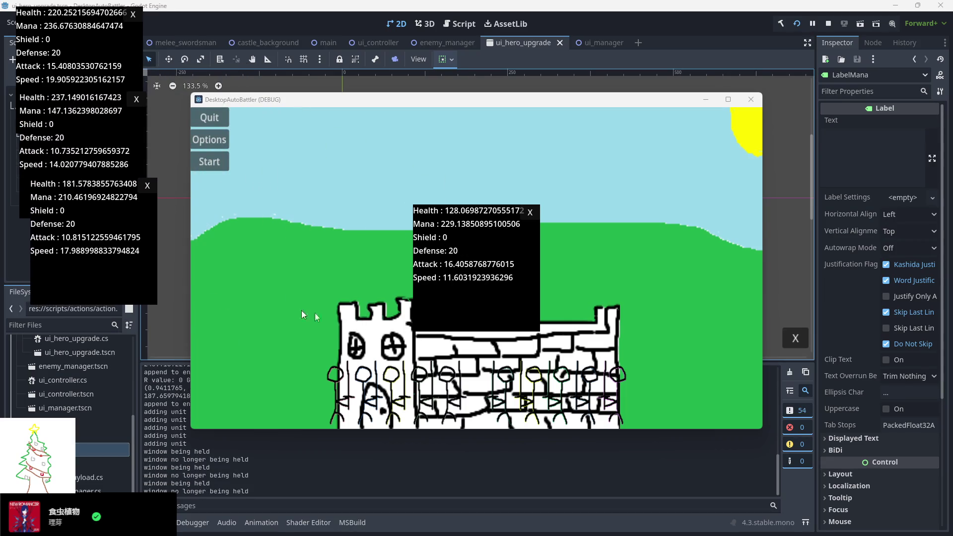
left_click_drag(464, 317, 63, 368)
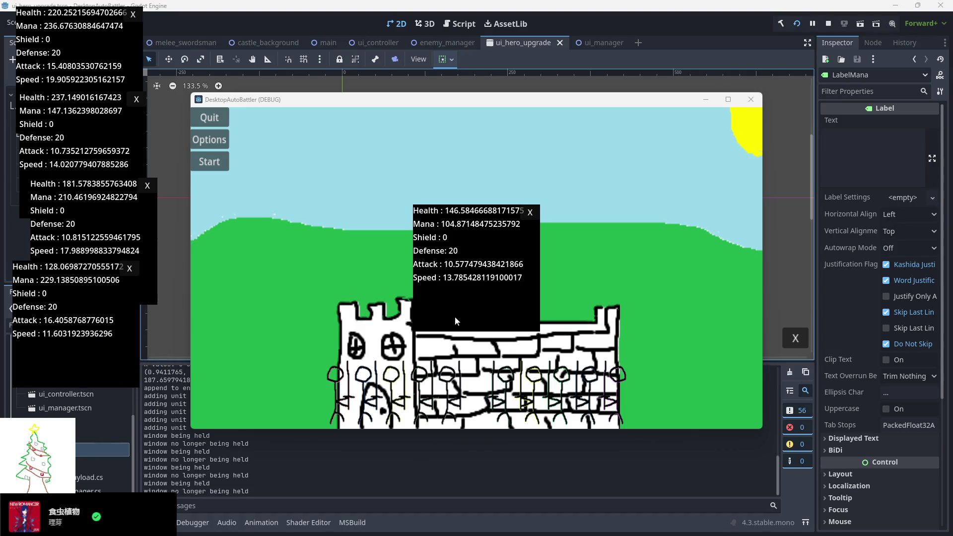
left_click_drag(454, 317, 183, 323)
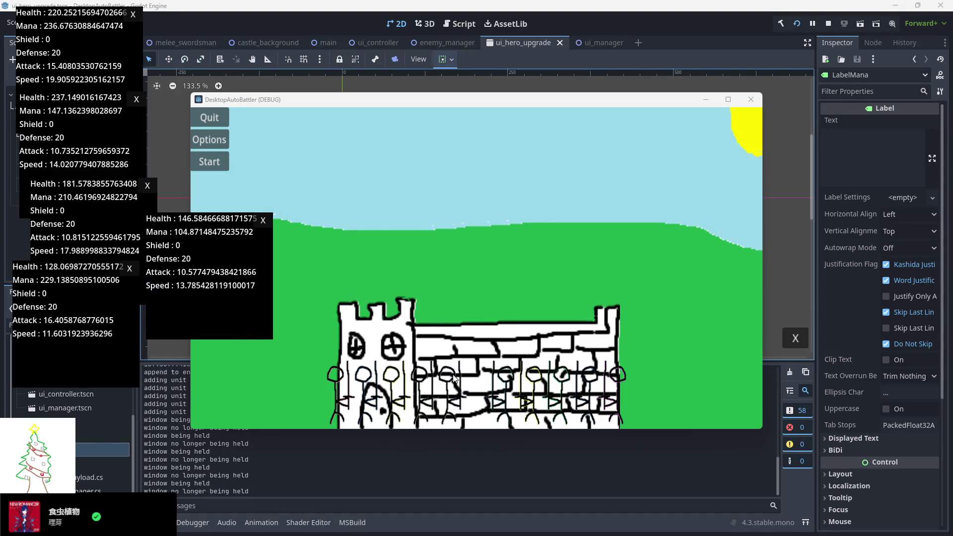
left_click(503, 395)
left_click(503, 395)
left_click(503, 394)
left_click(503, 394)
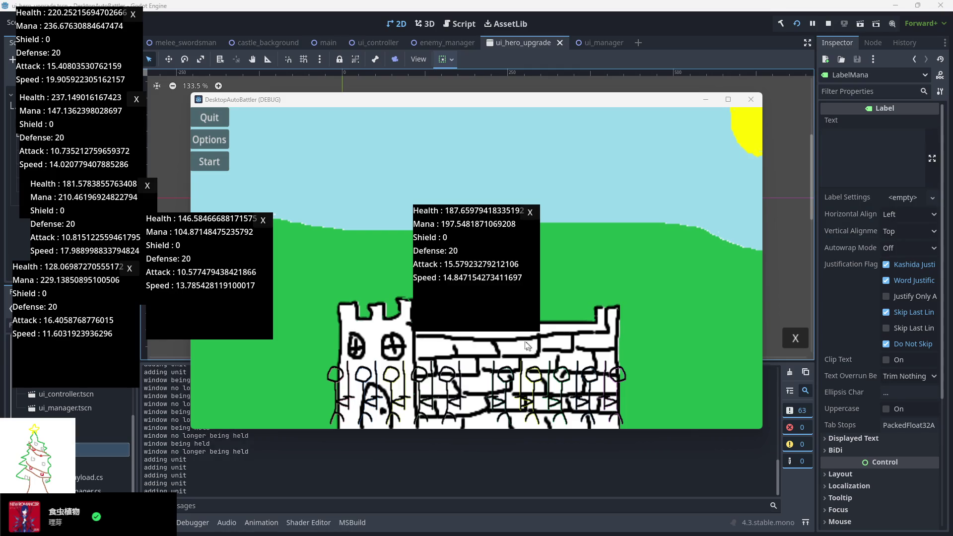
- Move the Health 187, 240, 171 and 163 popups to the right, run the battle, then stop it
mouse_move(485, 305)
left_mouse_down()
mouse_move(826, 215)
mouse_move(860, 133)
left_mouse_up()
mouse_move(478, 300)
left_mouse_down()
mouse_move(802, 212)
mouse_move(809, 300)
mouse_move(838, 292)
left_mouse_up()
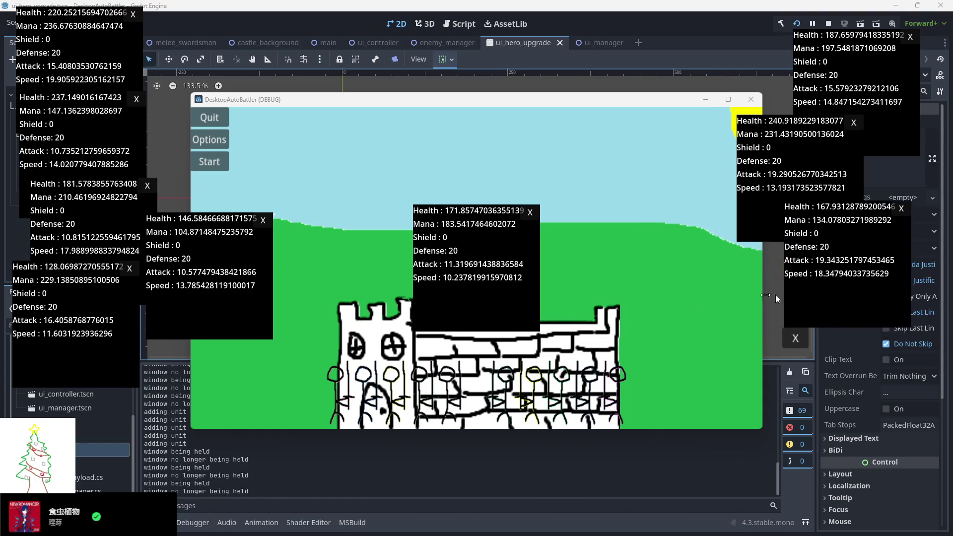
left_click_drag(603, 326, 801, 392)
mouse_move(497, 312)
left_mouse_down()
mouse_move(863, 440)
mouse_move(878, 422)
left_mouse_up()
left_click(209, 165)
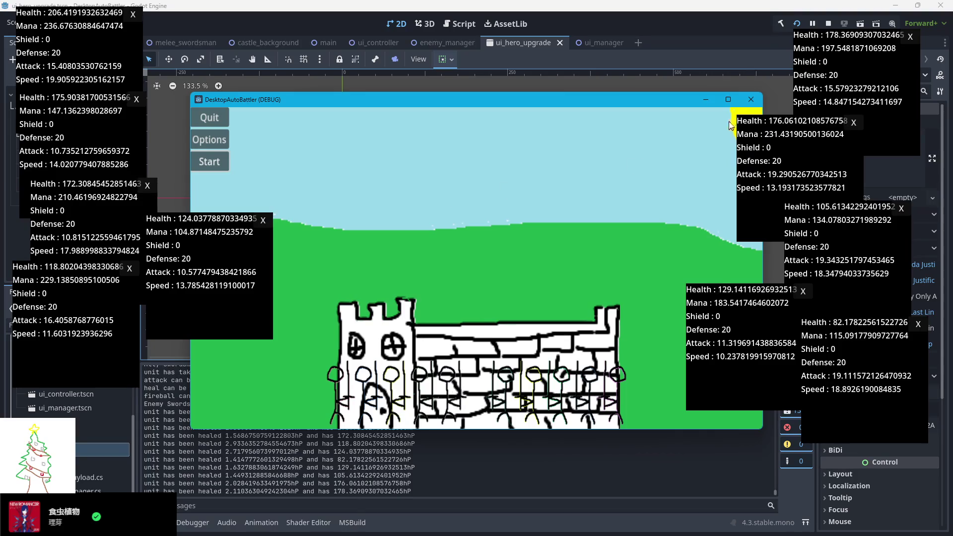
left_click(828, 24)
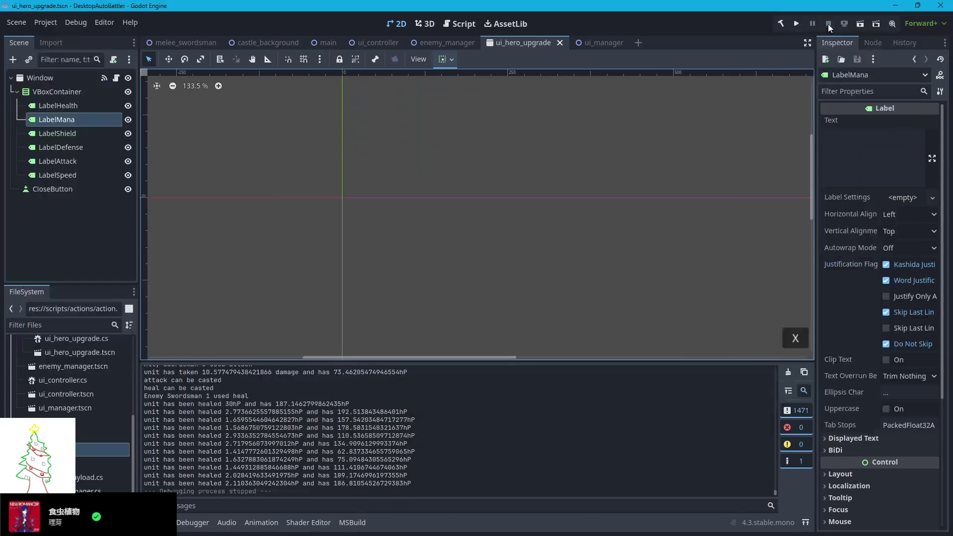
- Change the attack roll on line 13 to GD.RandRange(20.0, 30.0)
key("alt+Tab")
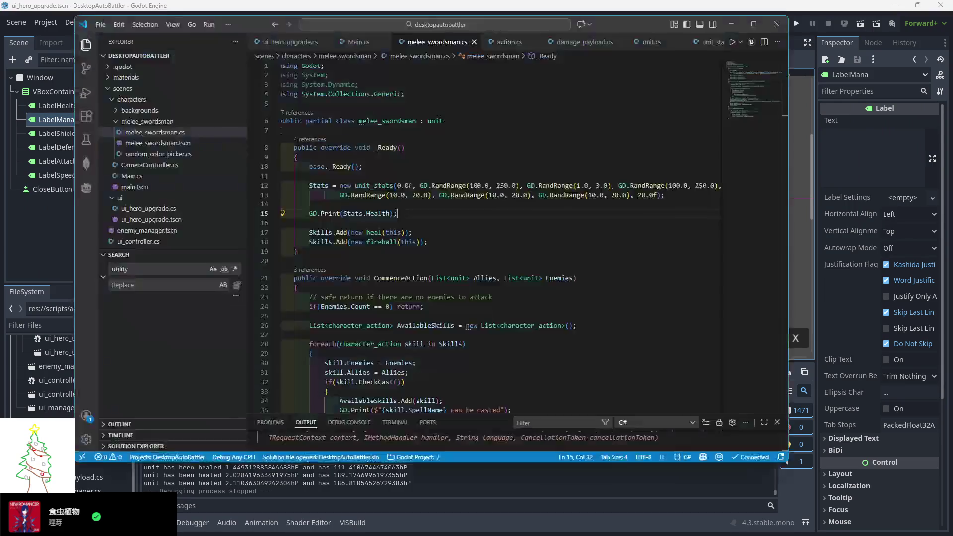
mouse_move(383, 197)
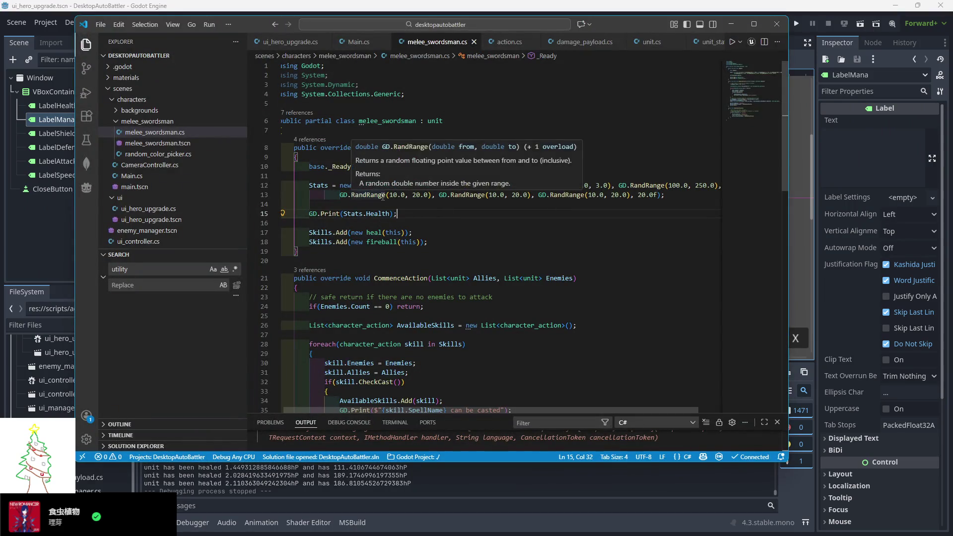
left_click(432, 209)
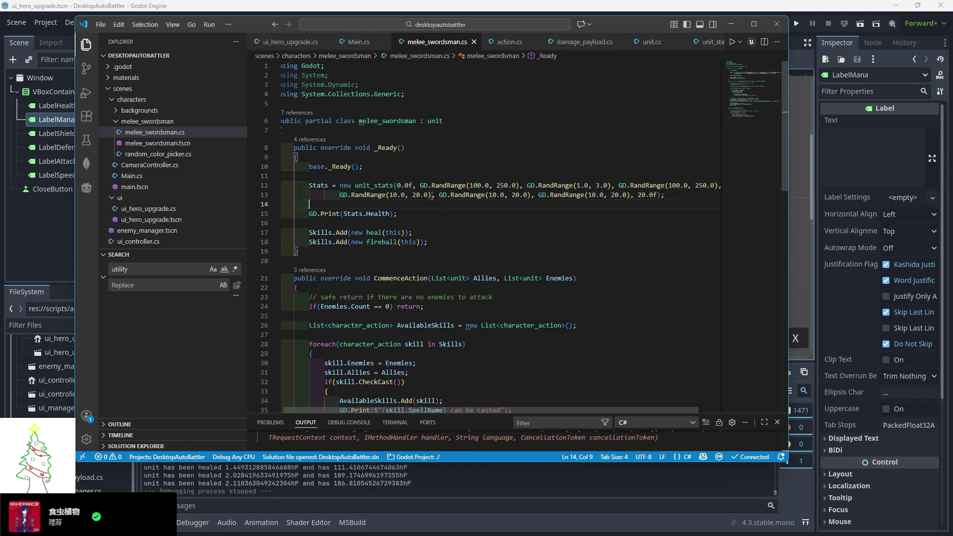
mouse_move(369, 185)
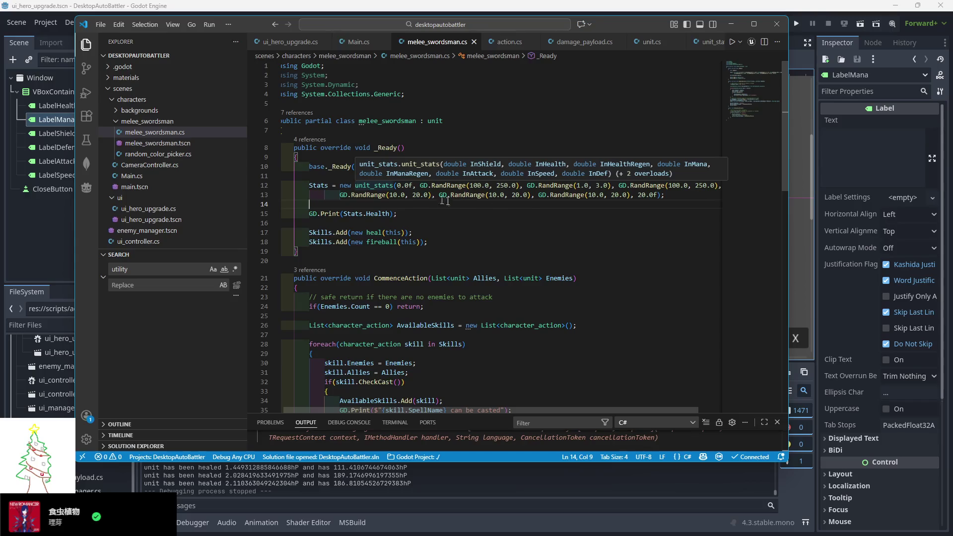
left_click(491, 195)
key("BackSpace")
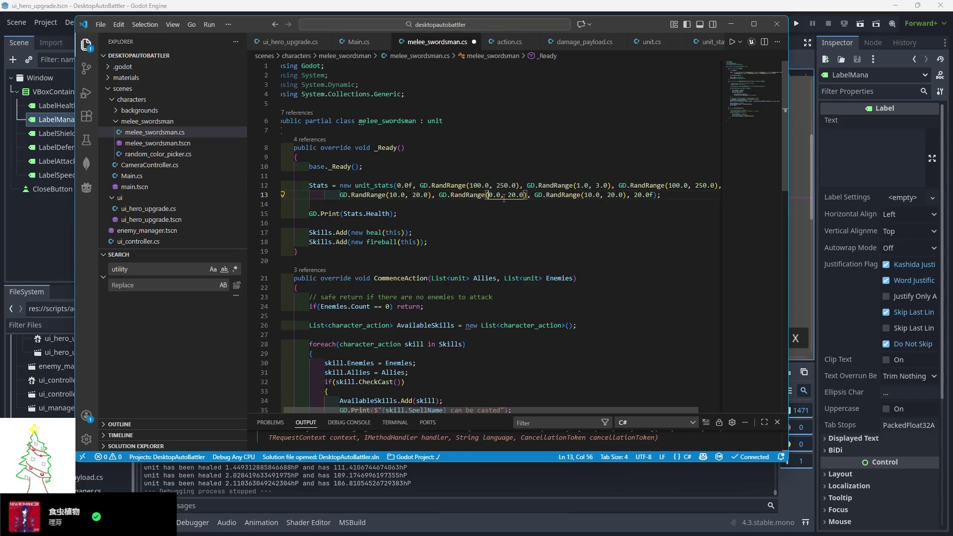
type("2")
key("Right")
key("Right")
key("Right")
key("Delete")
type("3")
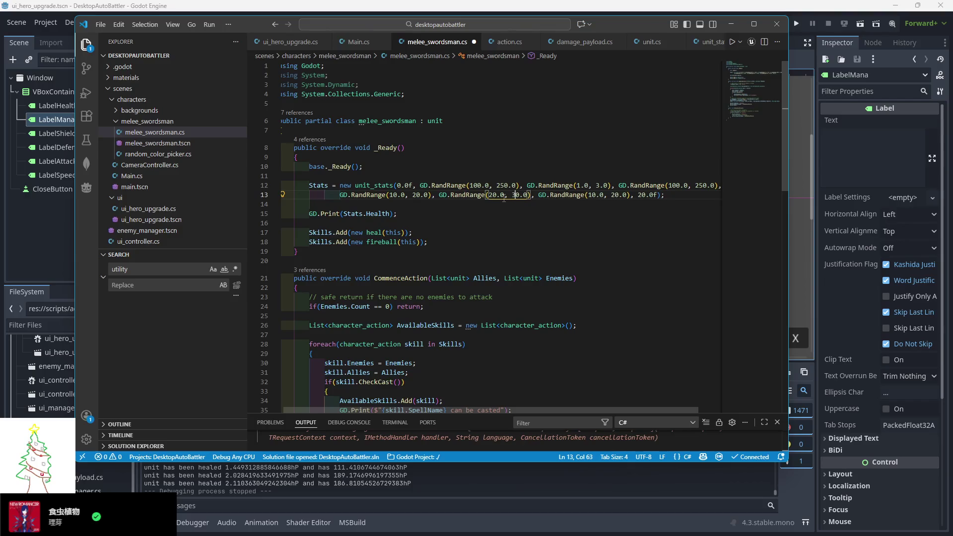
- Set the speed range's upper bound to 15.0 and save melee_swordsman.cs
left_click(611, 195)
key("Delete")
key("Delete")
type("15")
left_click(600, 234)
key("ctrl+s")
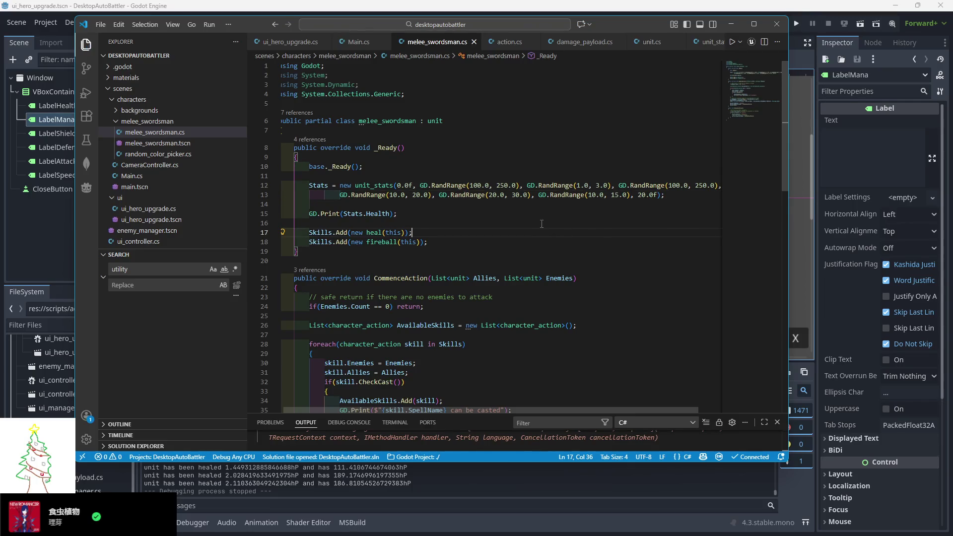
scroll(541, 224, "down", 3)
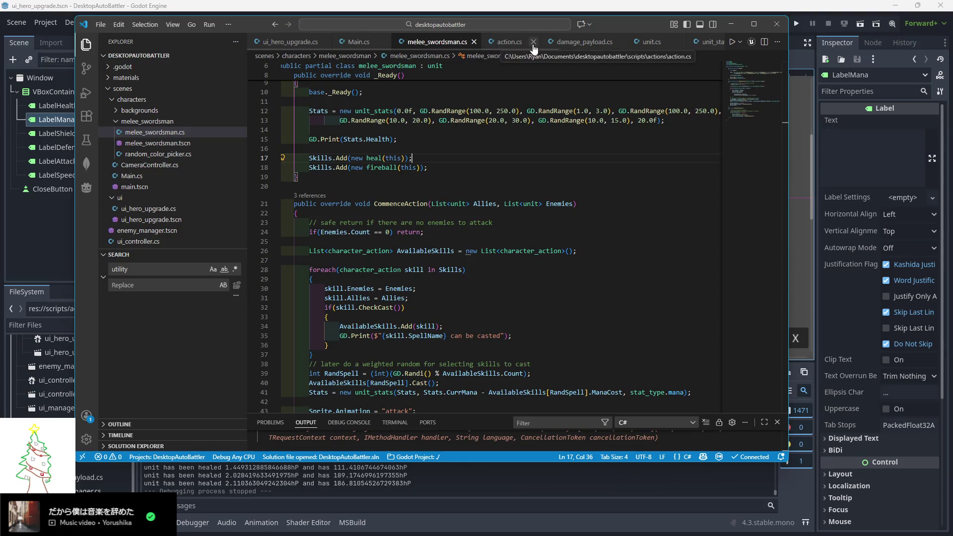
- Open Main.cs and look through the battle loop
left_click(359, 42)
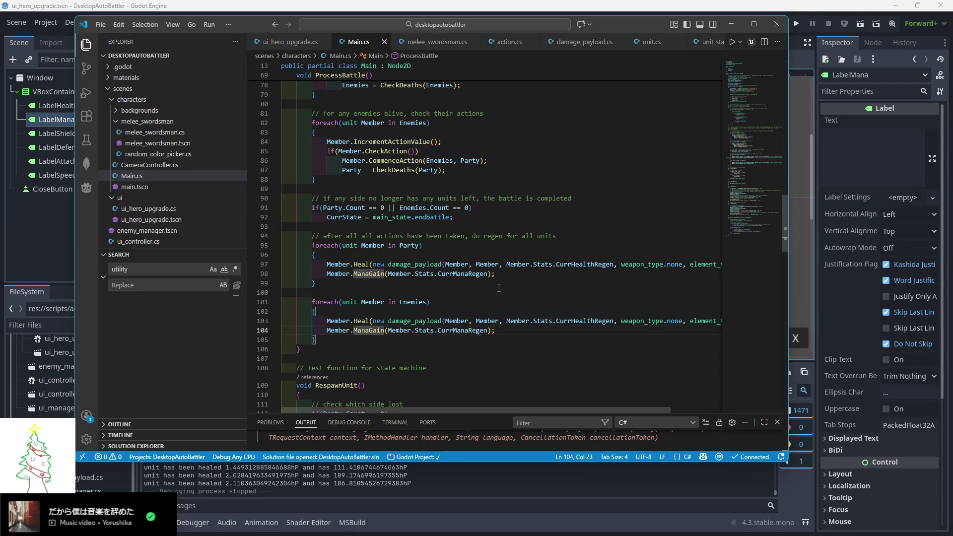
scroll(467, 266, "up", 5)
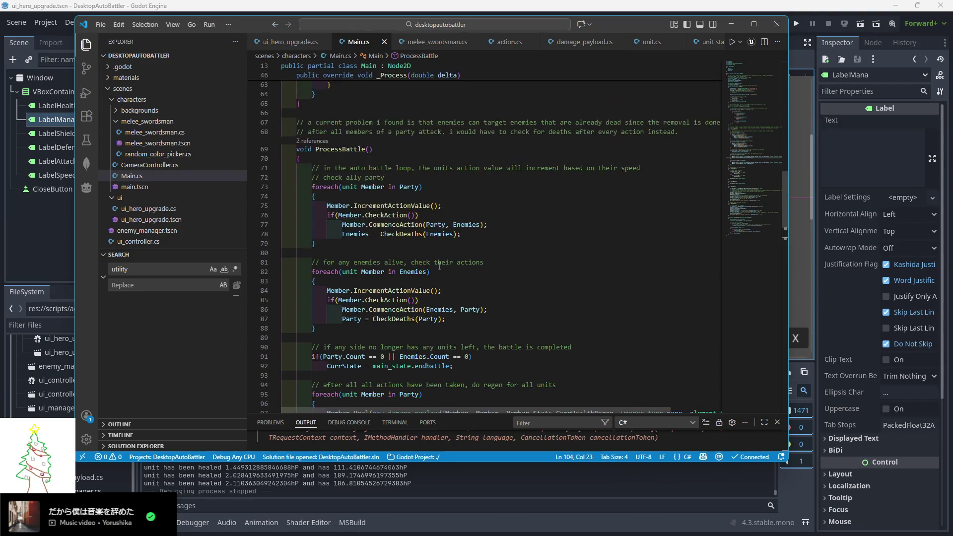
scroll(424, 258, "down", 5)
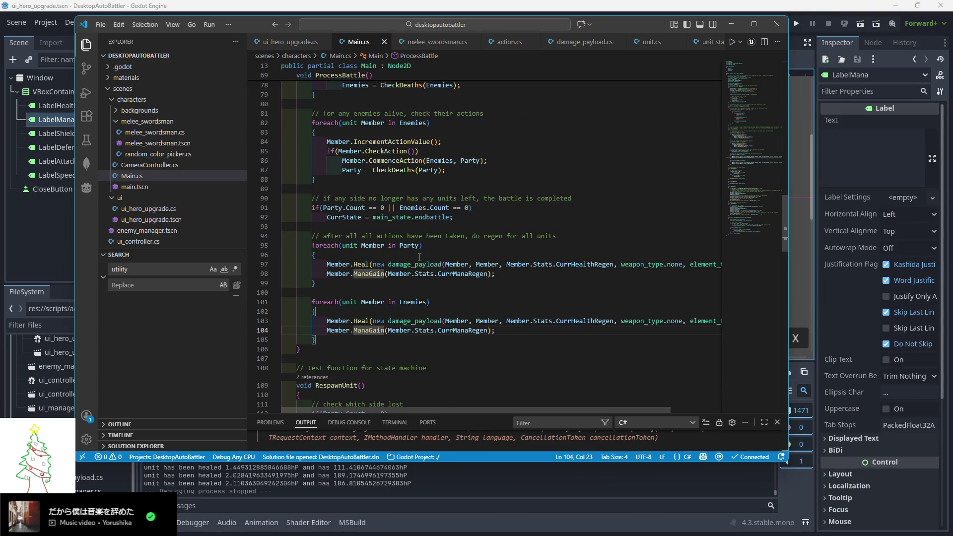
scroll(419, 257, "up", 4)
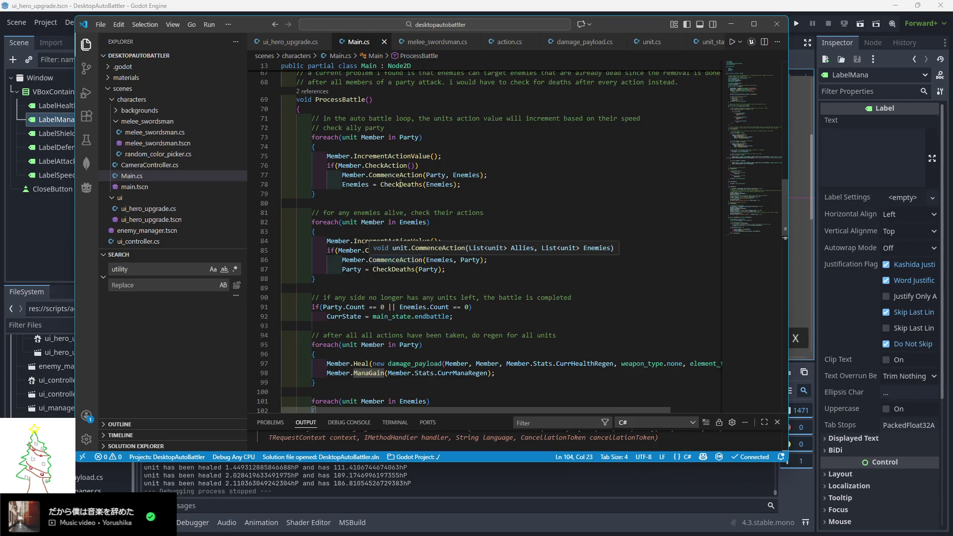
scroll(388, 181, "down", 1)
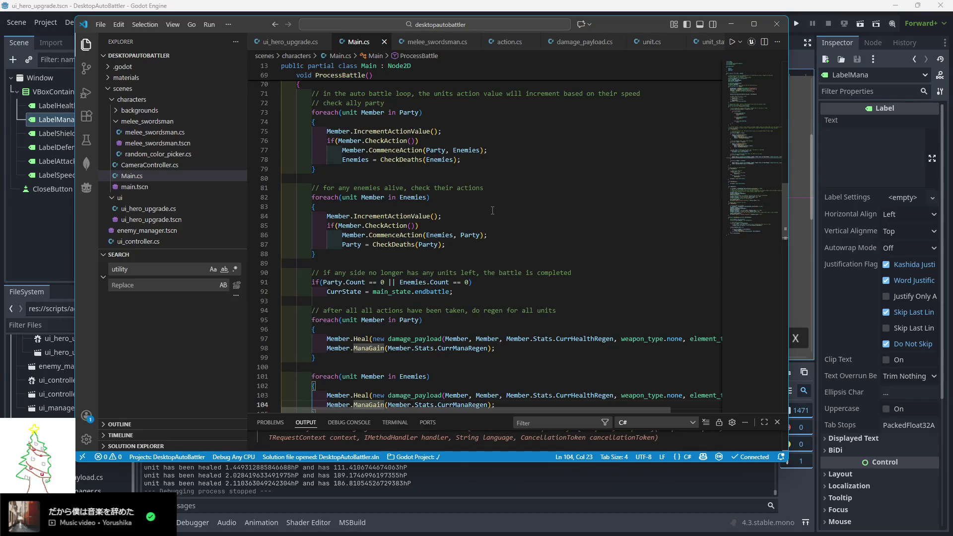
- Comment out the GD.Print lines in unit.cs's Heal and TakeDamage methods and save
left_click(367, 338, "ctrl")
left_click(311, 345)
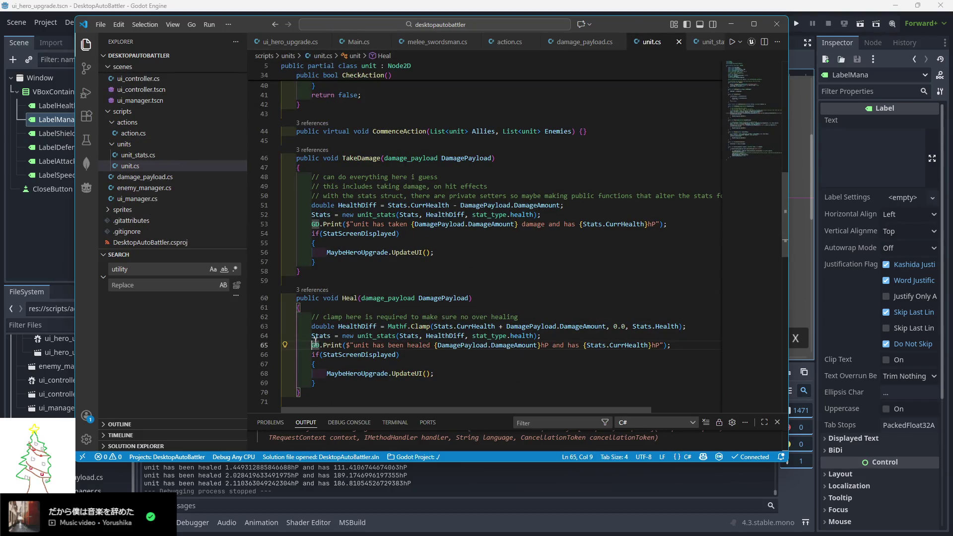
type("//")
left_click(312, 224)
type("//")
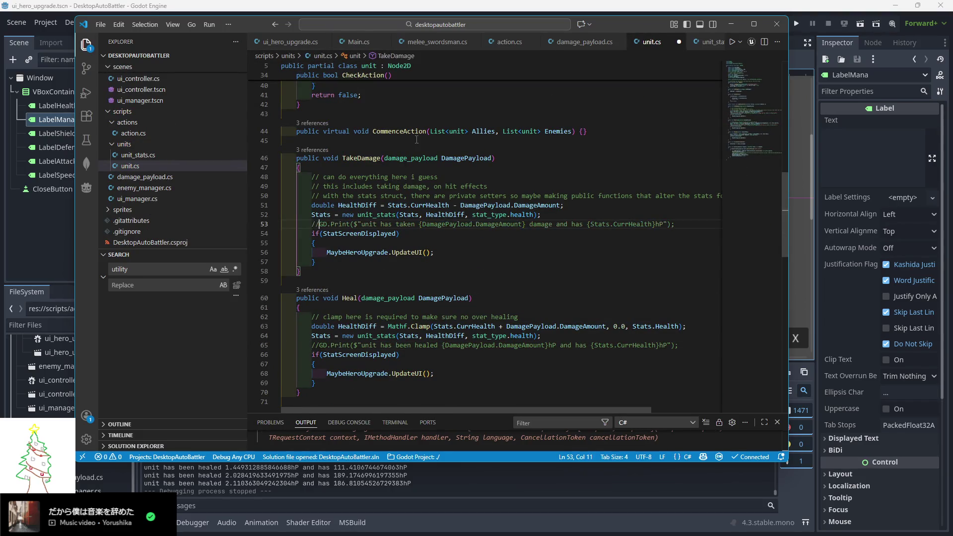
left_click(338, 113)
key("ctrl+s")
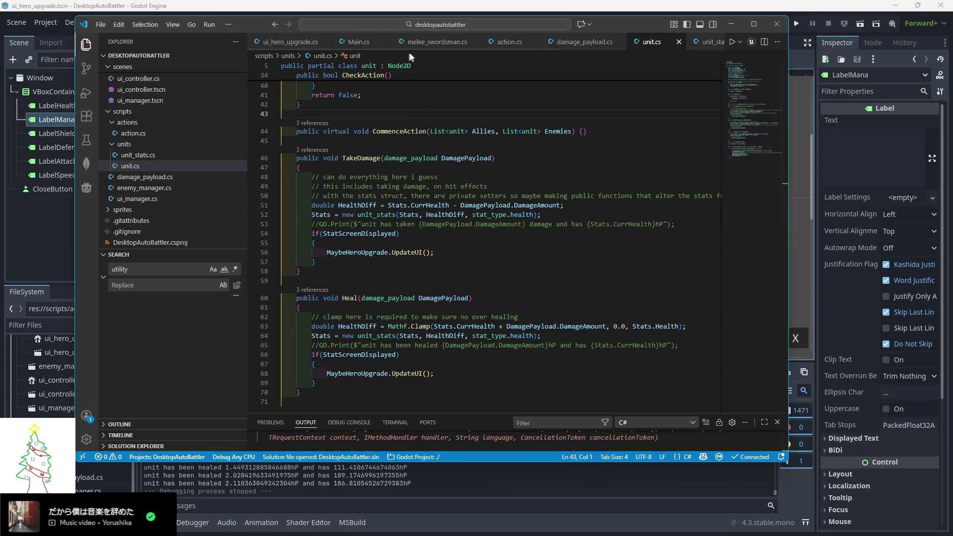
- Duplicate the LabelHealth node inside VBoxContainer
left_click(13, 227)
left_click(69, 110)
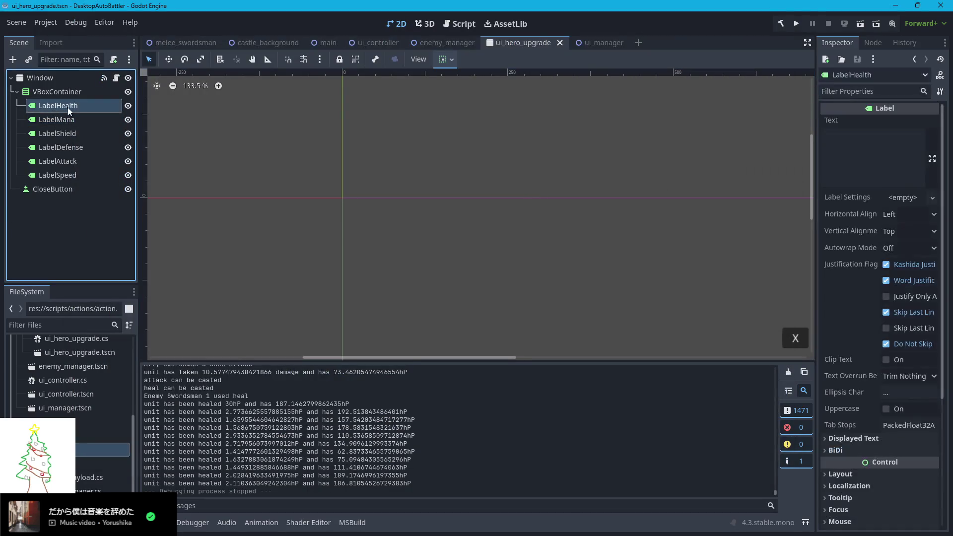
key("ctrl+c")
left_click(83, 91)
key("ctrl+v")
- Rename the copy to LabelName, save the scene, and bring up ui_hero_upgrade.cs
left_click(70, 187)
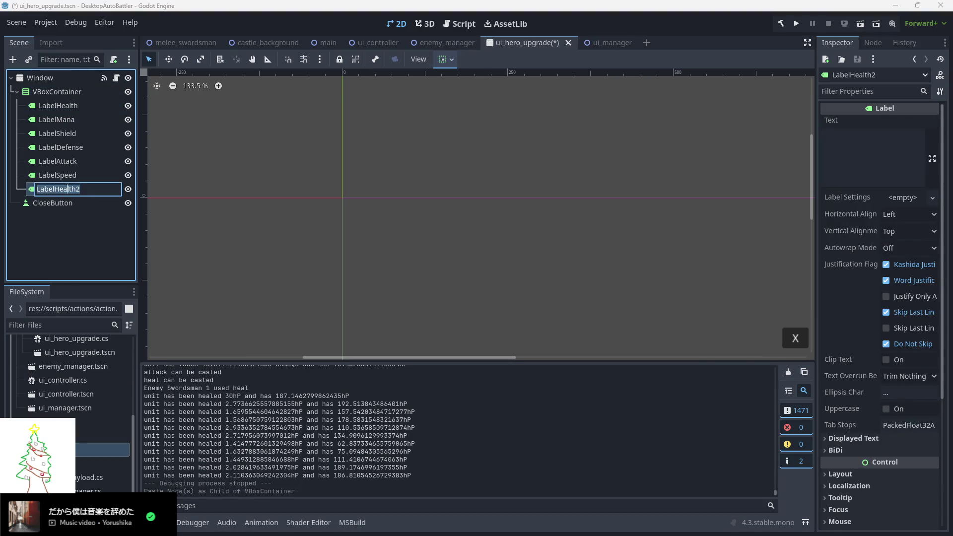
mouse_move(80, 189)
left_mouse_down()
mouse_move(54, 189)
mouse_move(64, 102)
left_mouse_up()
type("Name")
key("Return")
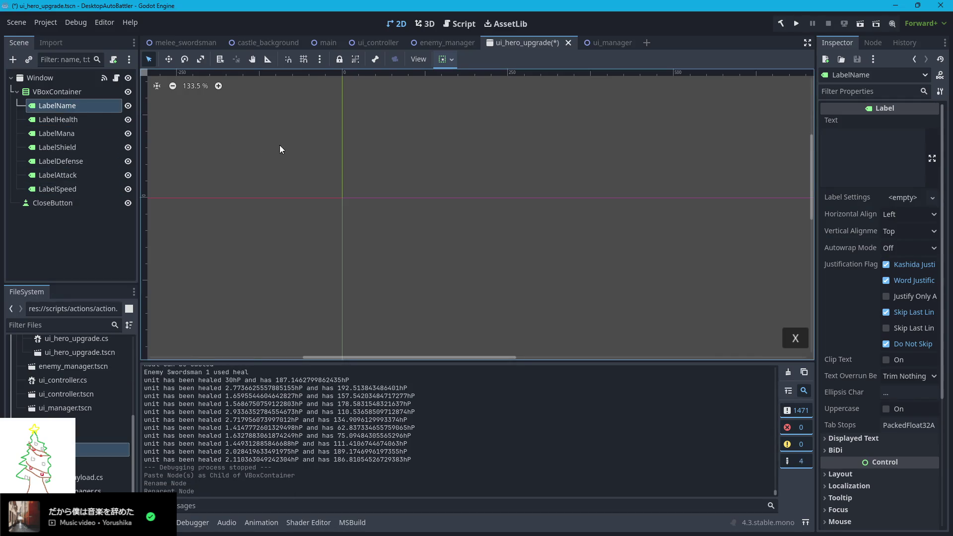
key("ctrl+s")
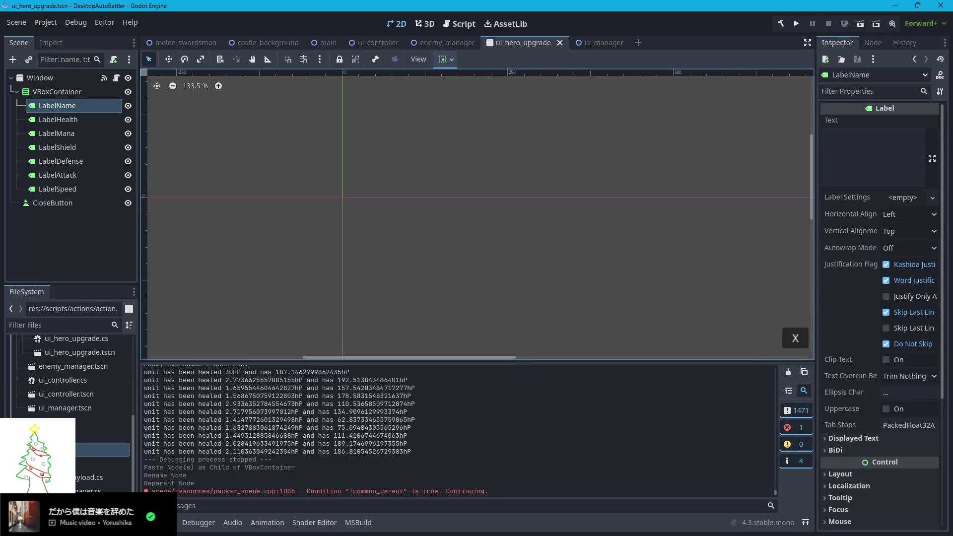
key("alt+Tab")
left_click(308, 42)
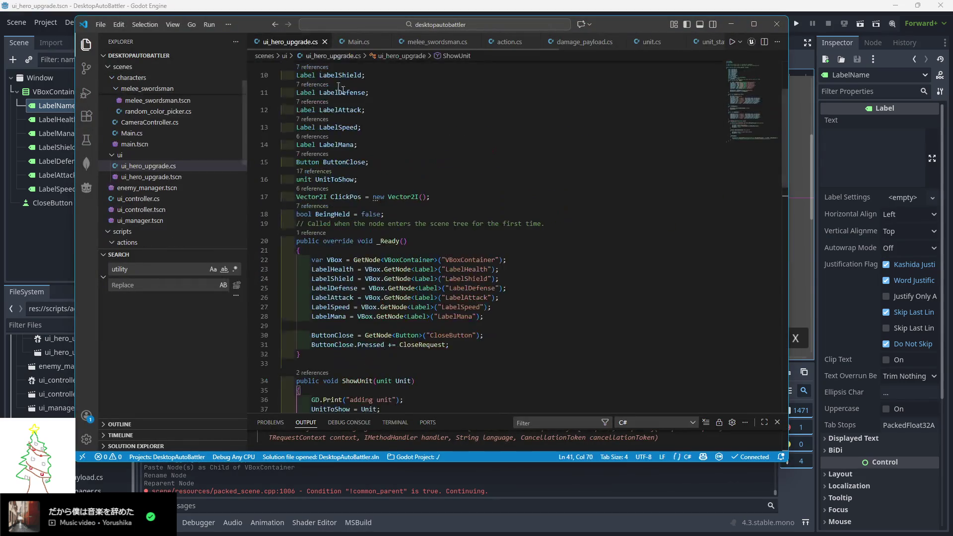
- Declare a new LabelName Label field at the top of the class
scroll(342, 88, "up", 5)
left_click(364, 149)
key("Return")
type("L")
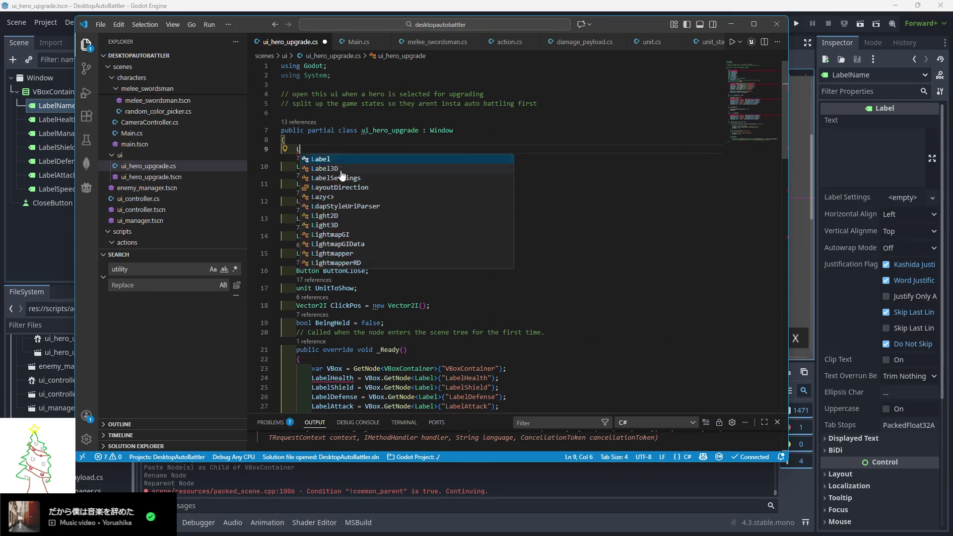
type("abel Lavb")
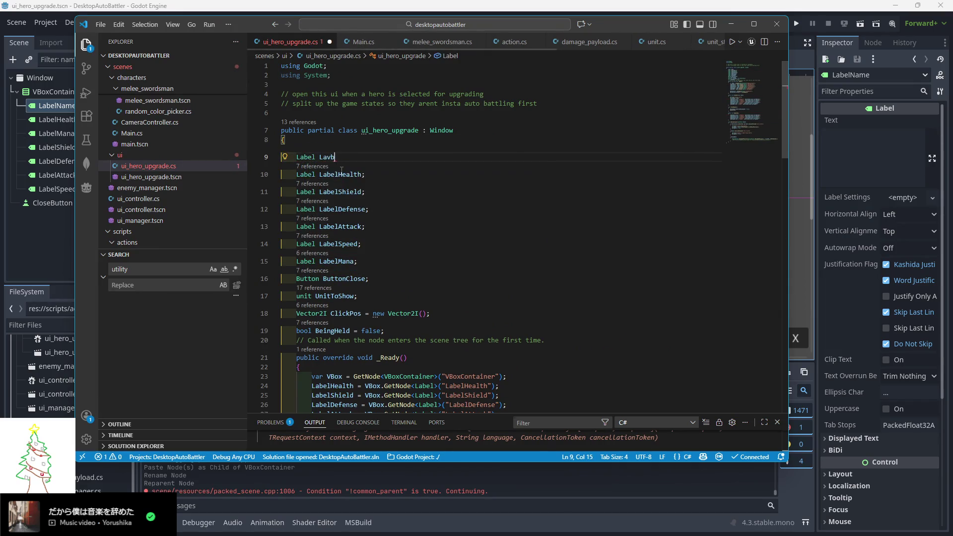
key("BackSpace")
key("BackSpace")
type("bel")
key("Return")
type(";")
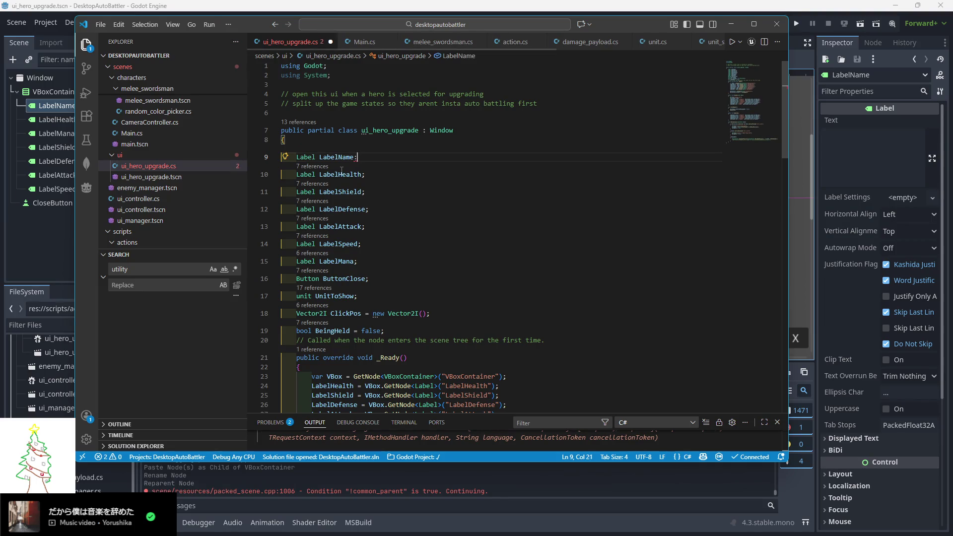
- Add a _Ready line fetching the LabelName node, copied from the LabelMana lookup
scroll(453, 252, "down", 5)
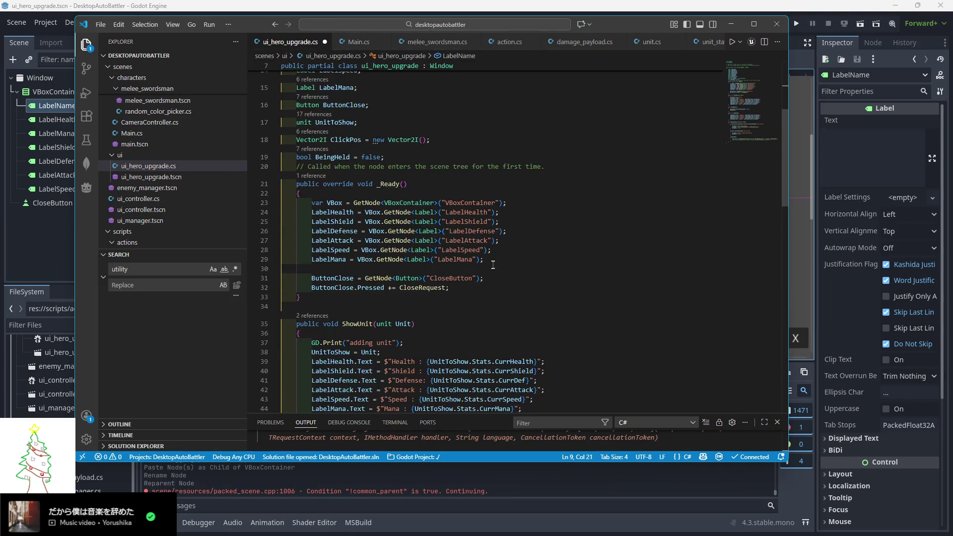
left_click(496, 262)
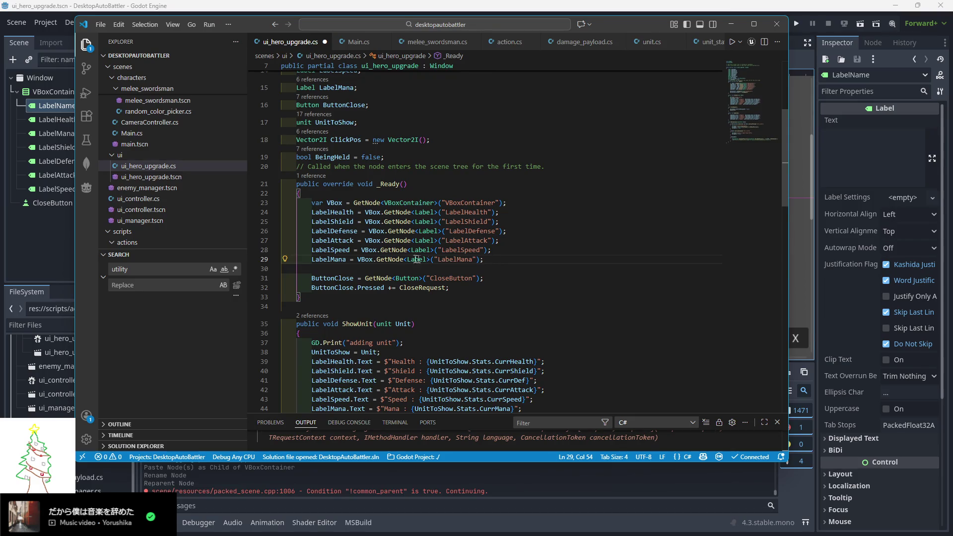
key("shift+alt+Down")
left_click_drag(349, 268, 331, 268)
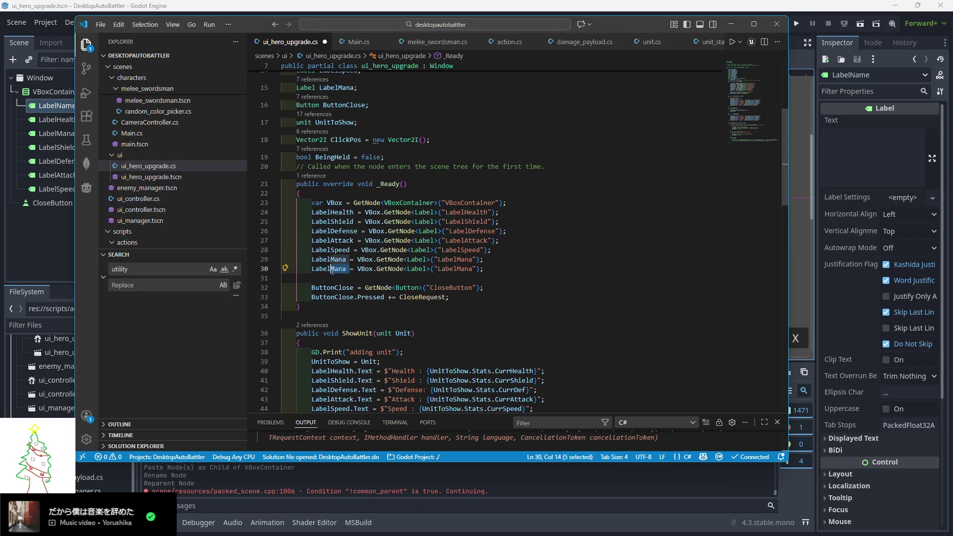
type("Name")
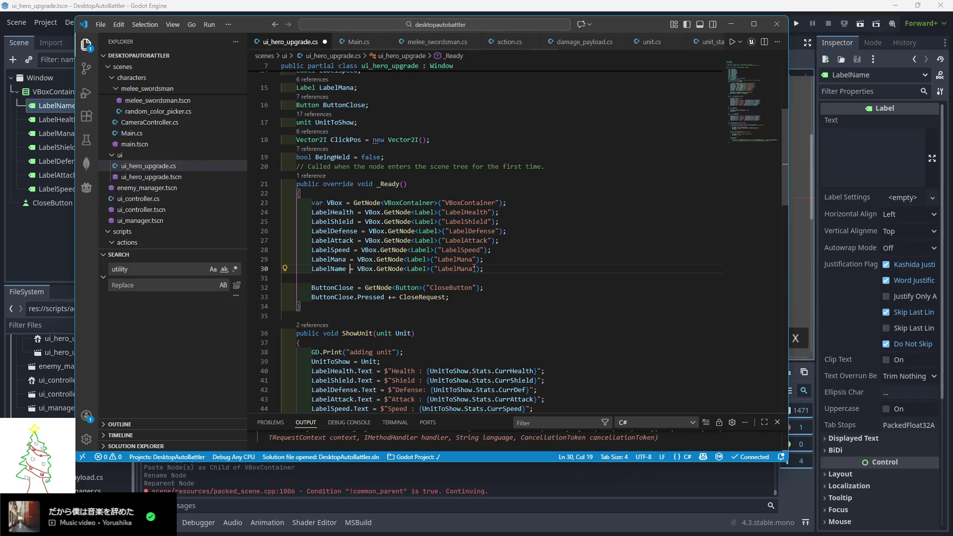
double_click(474, 268)
type("LabelName")
- Duplicate the LabelMana.Text line in ShowUnit as LabelName.Text and drop its Mana prefix
scroll(461, 260, "down", 5)
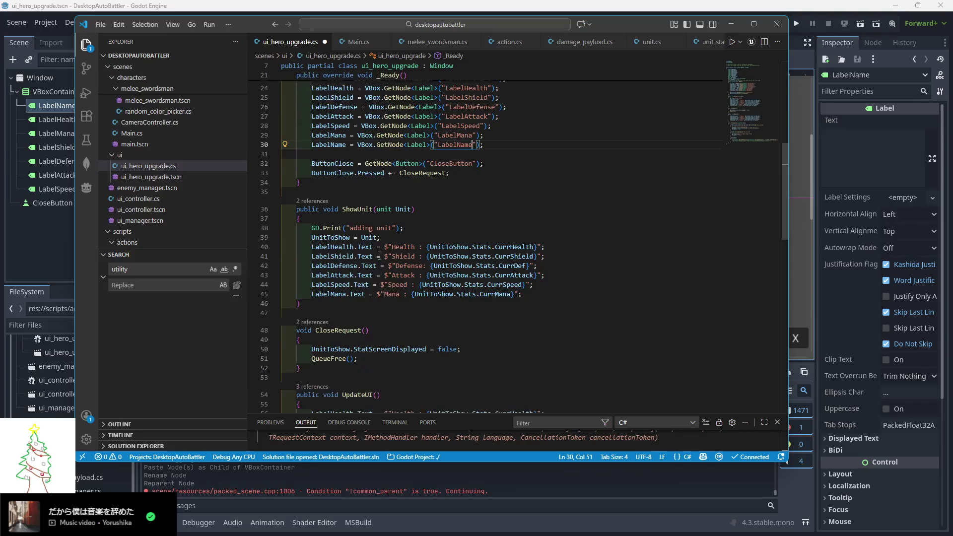
left_click(522, 293)
key("shift+alt+Down")
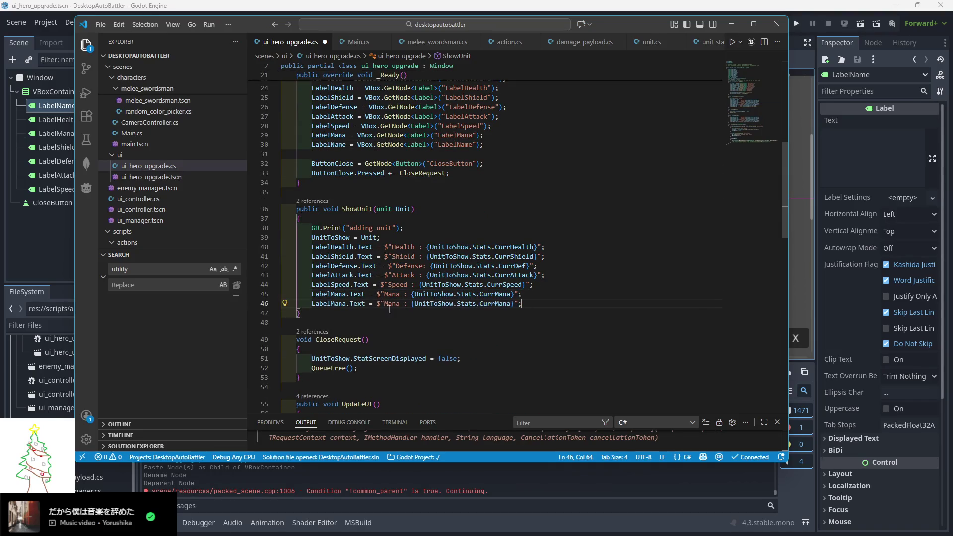
left_click_drag(347, 305, 332, 304)
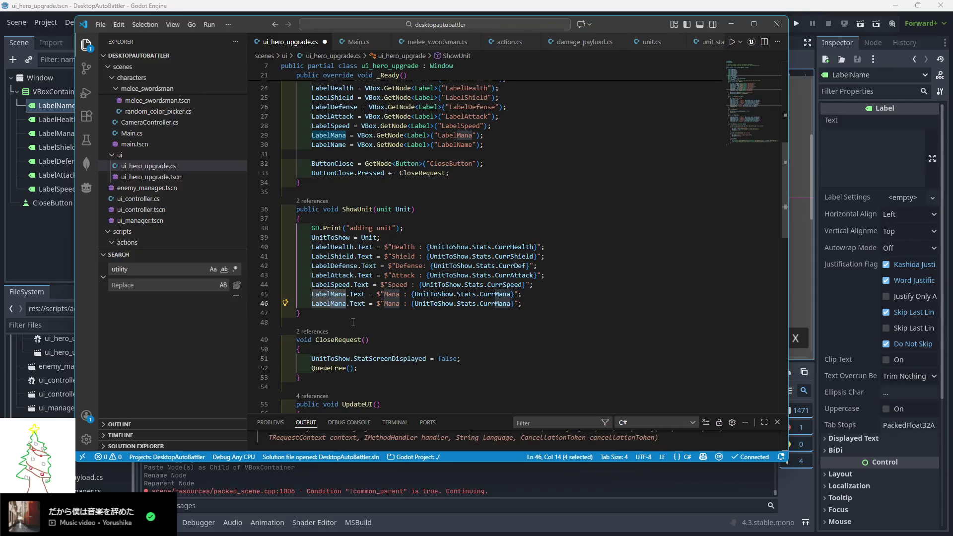
type("Name")
left_click_drag(411, 303, 388, 303)
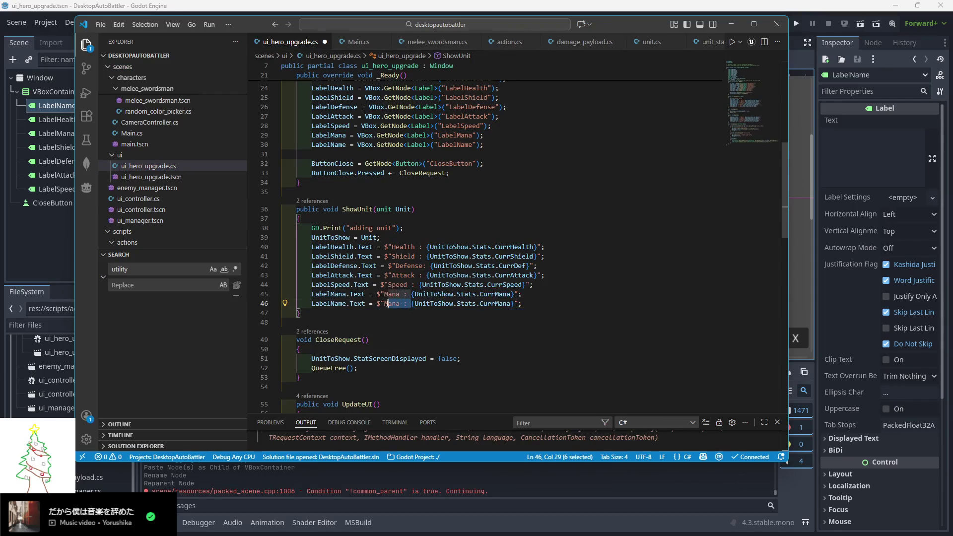
key("BackSpace")
key("BackSpace")
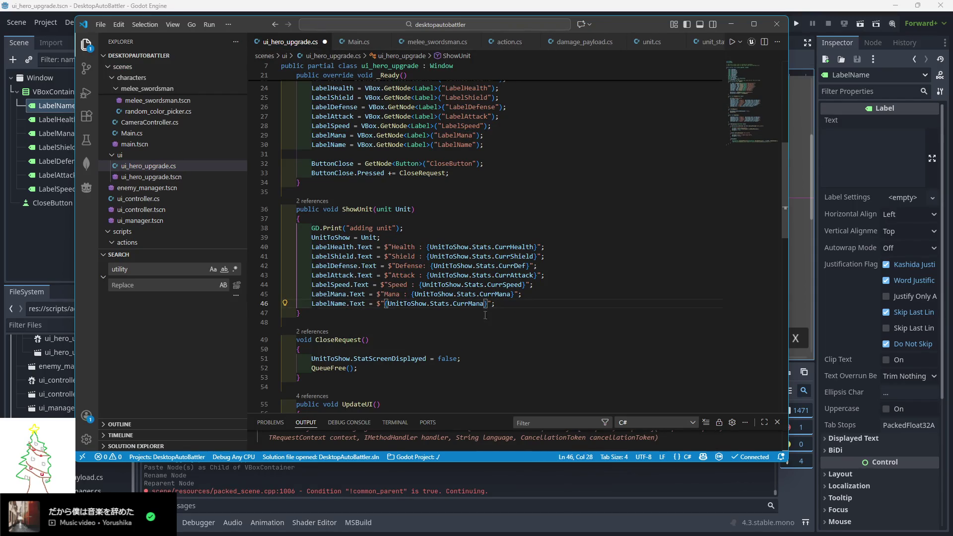
double_click(469, 304)
- Set LabelName.Text to UnitToShow.UnitName, removing 'Stats.' to clear the error, and save
type("UnitName")
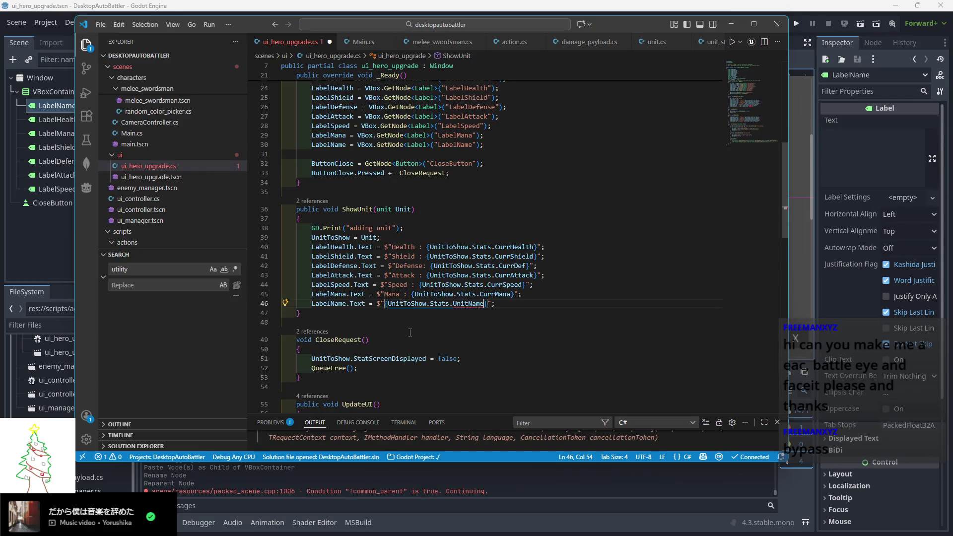
left_click(410, 322)
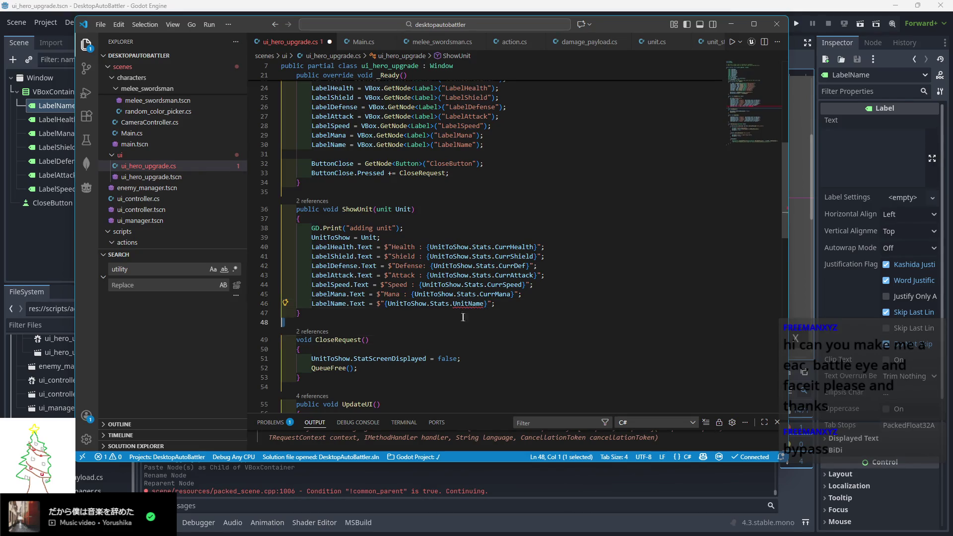
double_click(436, 303)
key("BackSpace")
key("Delete")
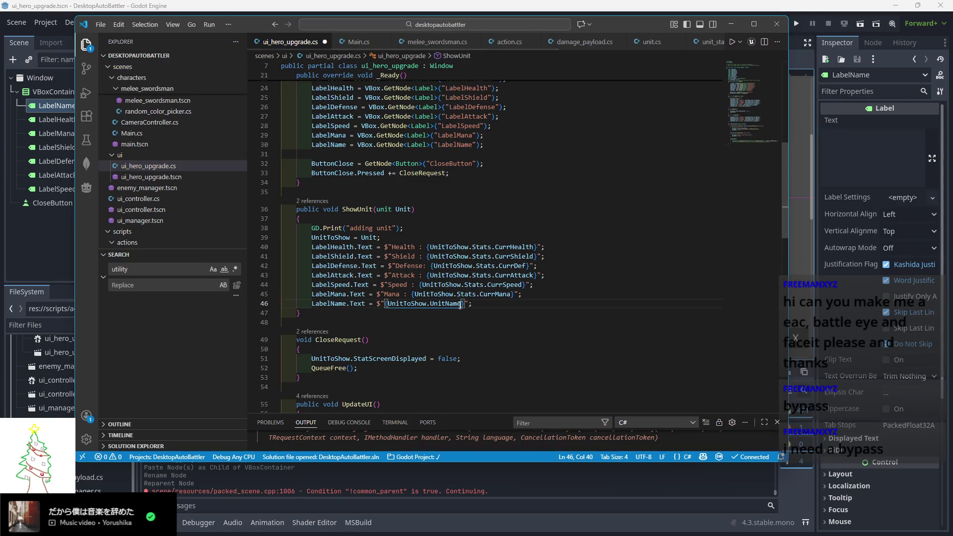
left_click(492, 305)
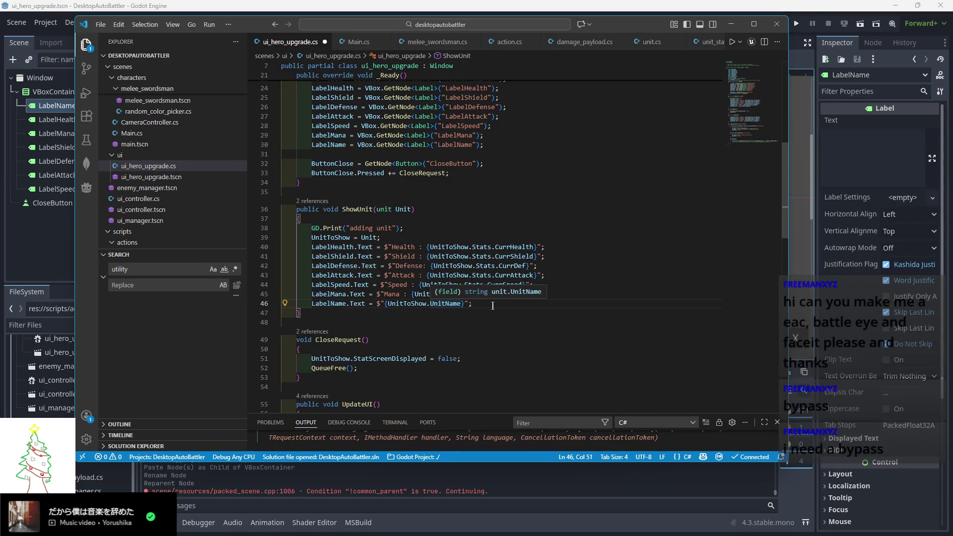
key("ctrl+s")
- Rebuild and relaunch the DesktopAutoBattler game
scroll(458, 308, "up", 2)
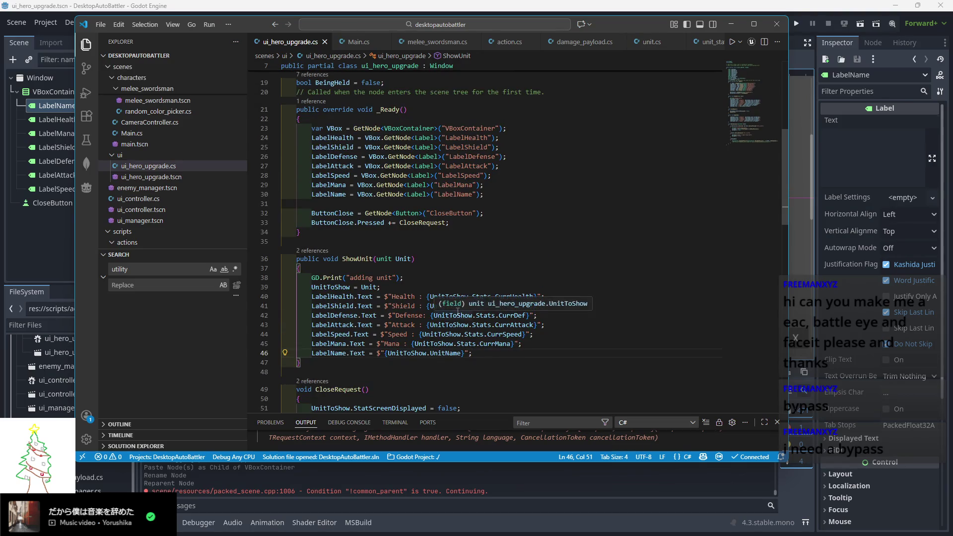
scroll(469, 320, "down", 1)
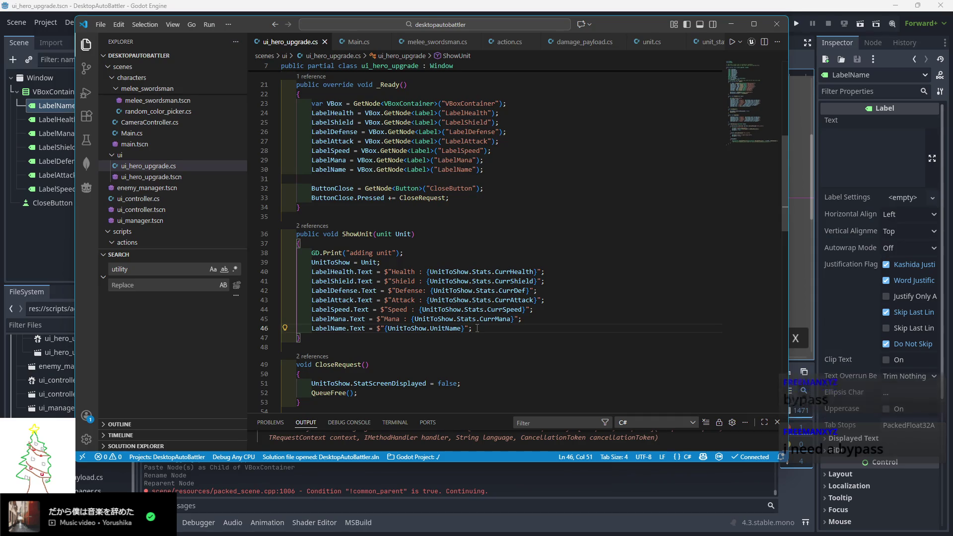
left_click_drag(619, 28, 620, 35)
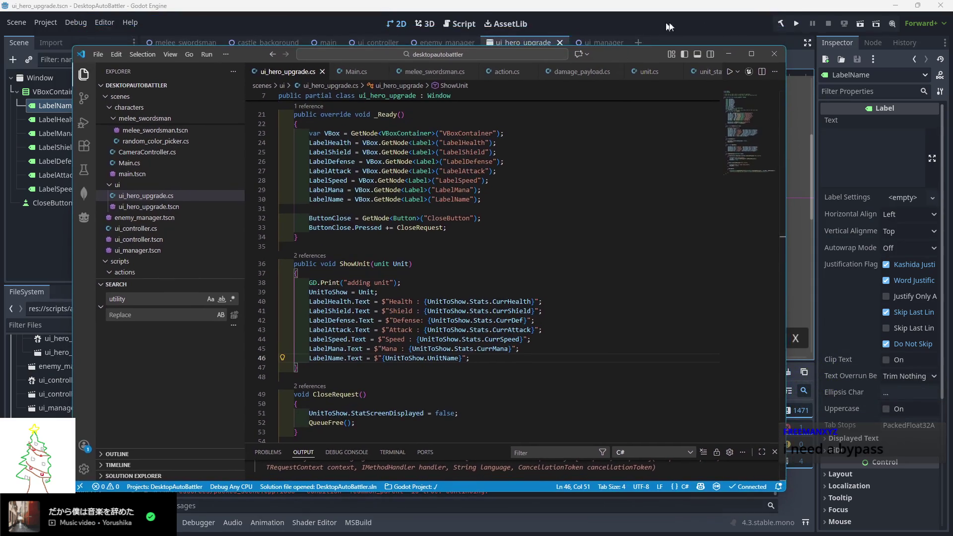
left_click(794, 25)
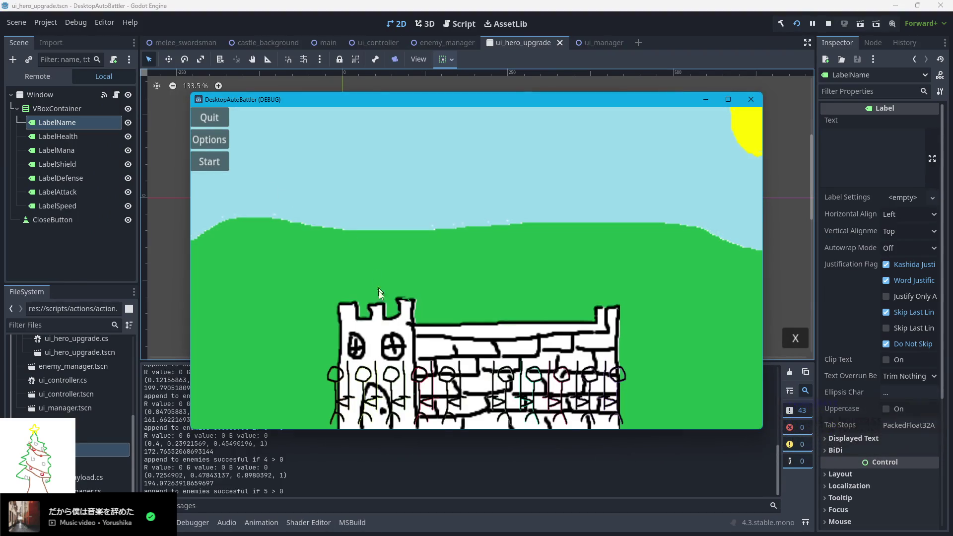
- Open a swordsman's stats popup and move Ally Swordsman 1–4 popups to the left side
left_click(345, 385)
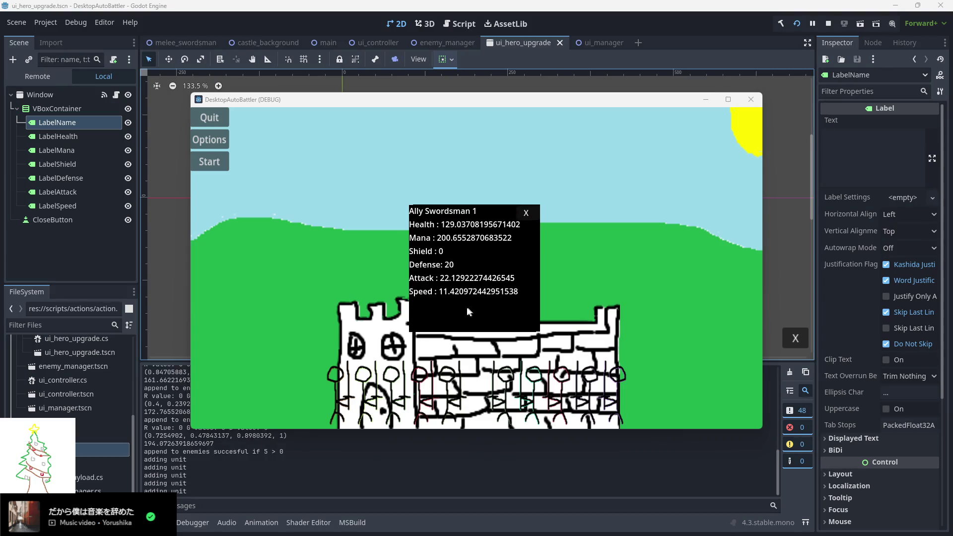
left_click_drag(467, 305, 75, 119)
mouse_move(436, 248)
left_mouse_down()
mouse_move(130, 253)
mouse_move(121, 219)
mouse_move(59, 233)
left_mouse_up()
left_click_drag(467, 312, 109, 317)
mouse_move(458, 313)
left_mouse_down()
mouse_move(133, 379)
mouse_move(55, 417)
mouse_move(379, 298)
mouse_move(200, 287)
left_mouse_up()
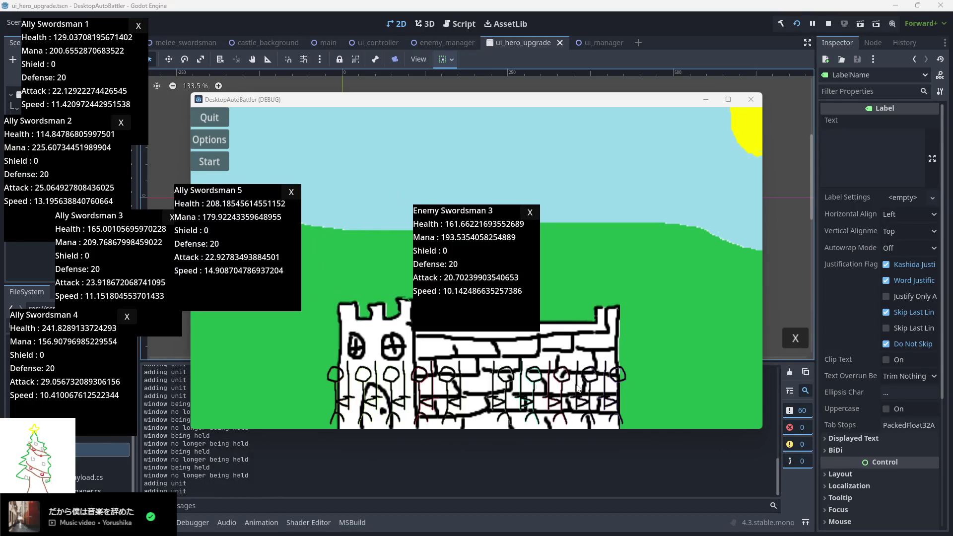
- Move the Enemy Swordsman 5–1 popups to the right side and bring the game window forward
mouse_move(470, 322)
left_mouse_down()
mouse_move(809, 173)
mouse_move(837, 148)
left_mouse_up()
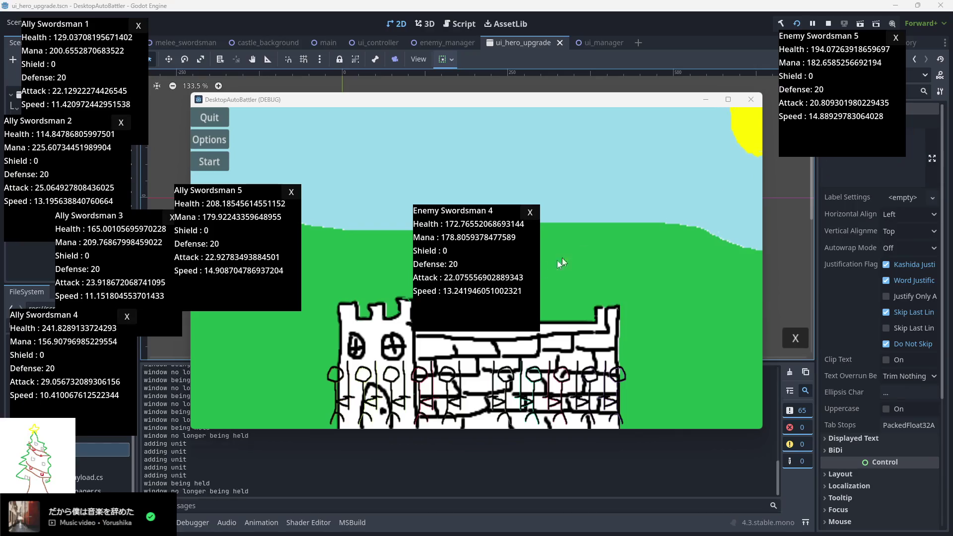
left_click_drag(531, 296, 813, 218)
mouse_move(490, 308)
left_mouse_down()
mouse_move(842, 335)
mouse_move(850, 324)
left_mouse_up()
mouse_move(458, 318)
left_mouse_down()
mouse_move(710, 364)
mouse_move(684, 351)
left_mouse_up()
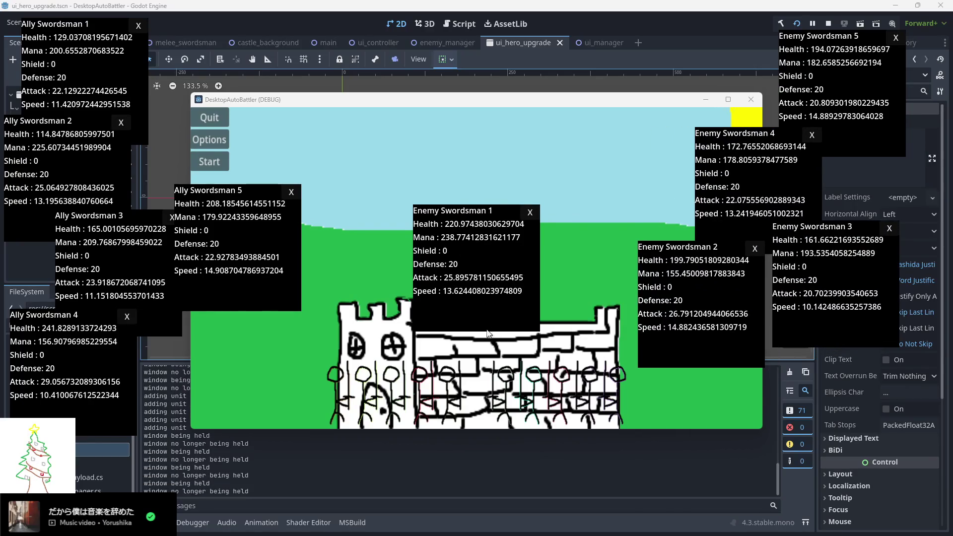
left_click_drag(472, 317, 790, 451)
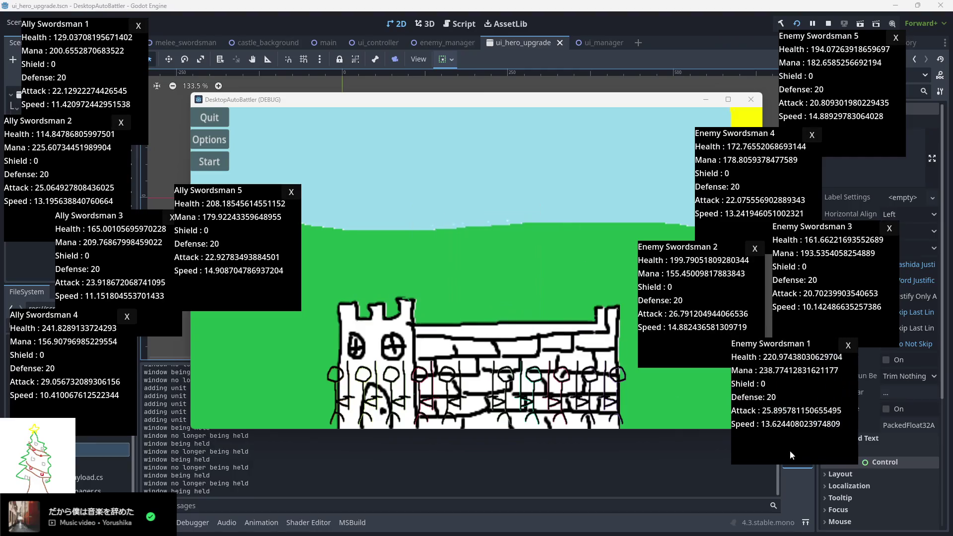
left_click(210, 161)
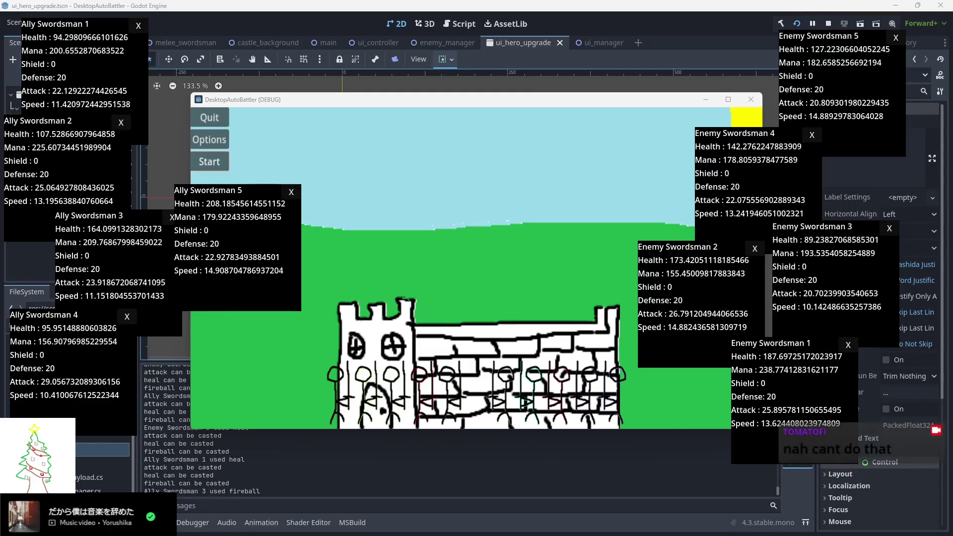
left_click(338, 266)
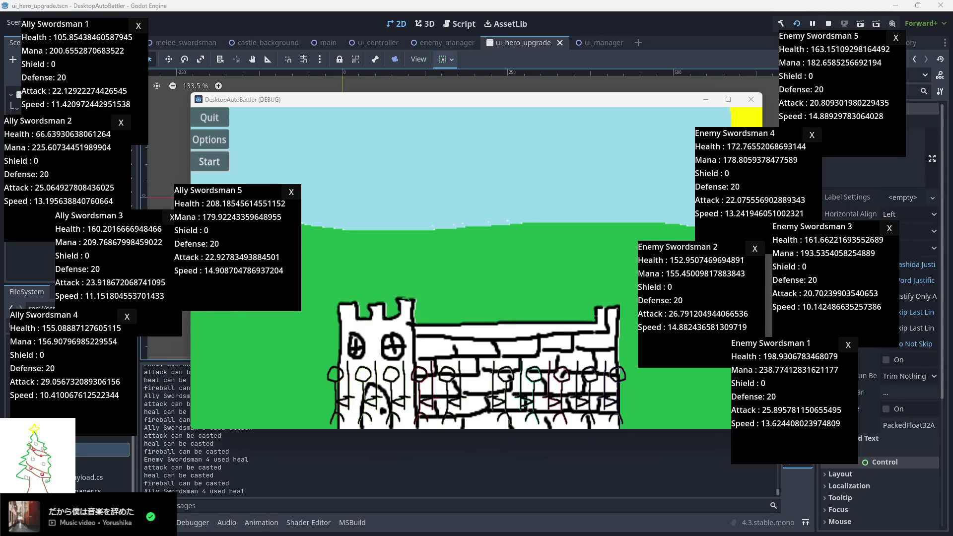
left_click_drag(230, 293, 232, 293)
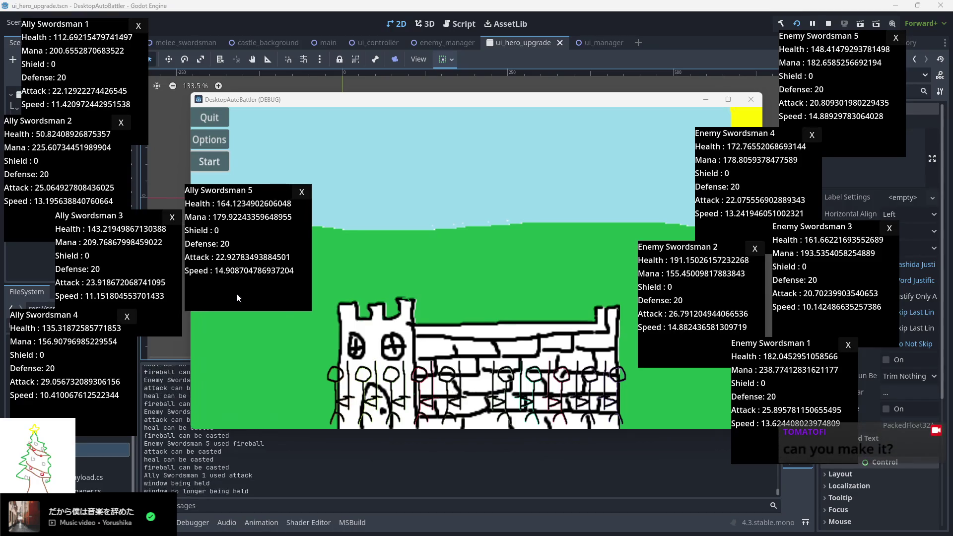
- Nudge Ally Swordsman 5's stat popup slightly to the right
left_click(236, 293)
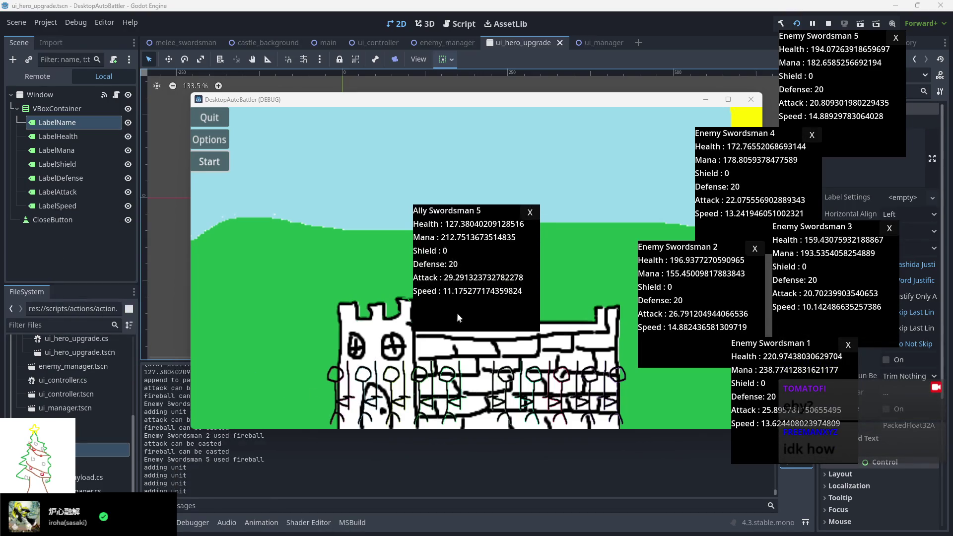
- Move the Ally Swordsman 5, 4, 3, 2 and 1 popups down the left side of the screen
mouse_move(454, 318)
left_mouse_down()
mouse_move(97, 165)
mouse_move(65, 141)
left_mouse_up()
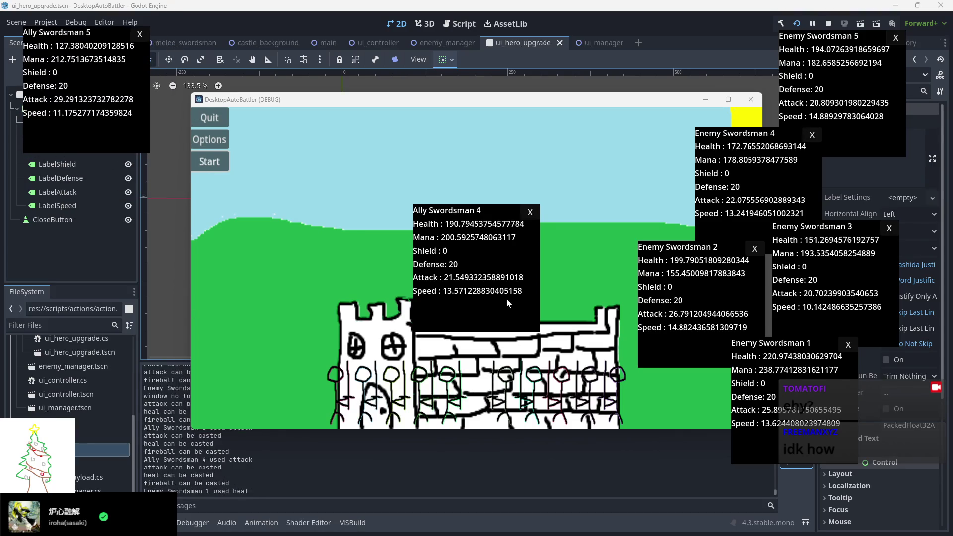
mouse_move(492, 315)
left_mouse_down()
mouse_move(177, 265)
mouse_move(101, 238)
left_mouse_up()
left_click_drag(451, 325, 174, 299)
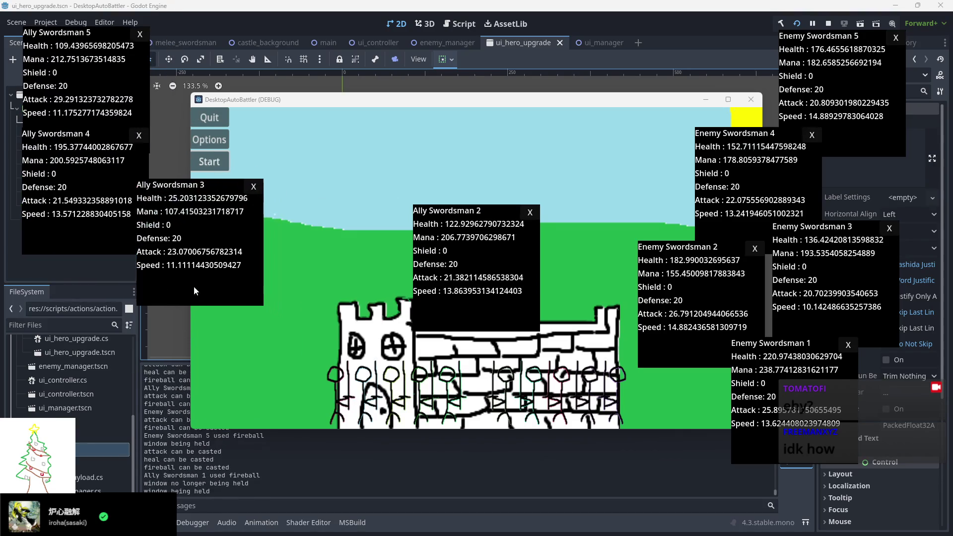
mouse_move(450, 325)
left_mouse_down()
mouse_move(95, 344)
mouse_move(51, 355)
mouse_move(186, 412)
left_mouse_up()
left_click_drag(87, 426, 87, 426)
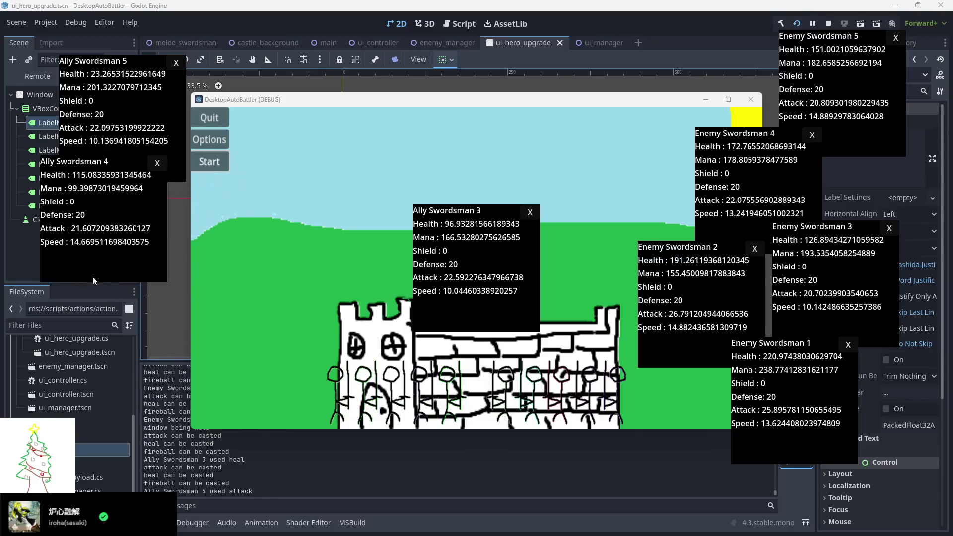
- Move the Ally Swordsman 3 popup near the top and Ally Swordsman 1 lower left, then stop the game
mouse_move(443, 309)
left_mouse_down()
mouse_move(282, 204)
mouse_move(273, 169)
left_mouse_up()
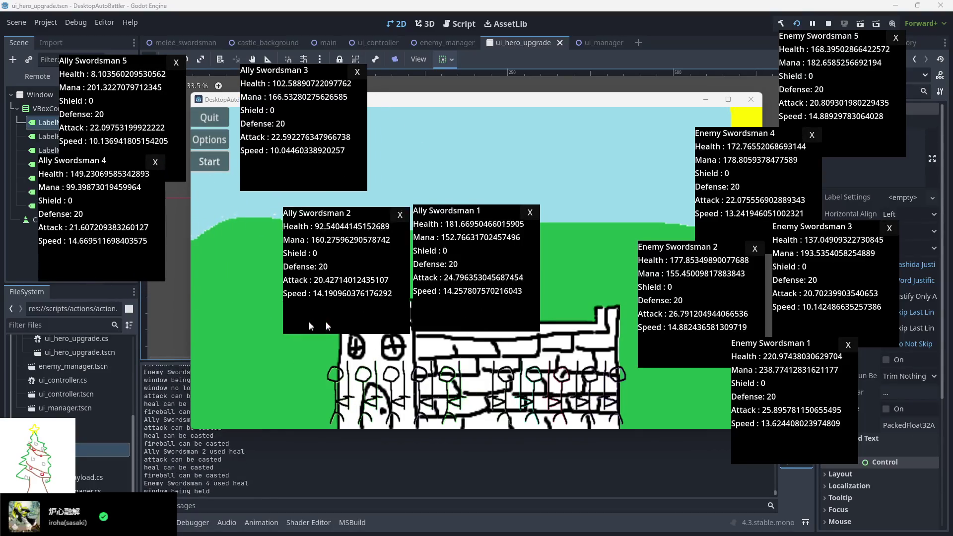
mouse_move(450, 325)
left_mouse_down()
mouse_move(213, 392)
mouse_move(99, 389)
mouse_move(132, 385)
mouse_move(116, 401)
mouse_move(106, 387)
left_mouse_up()
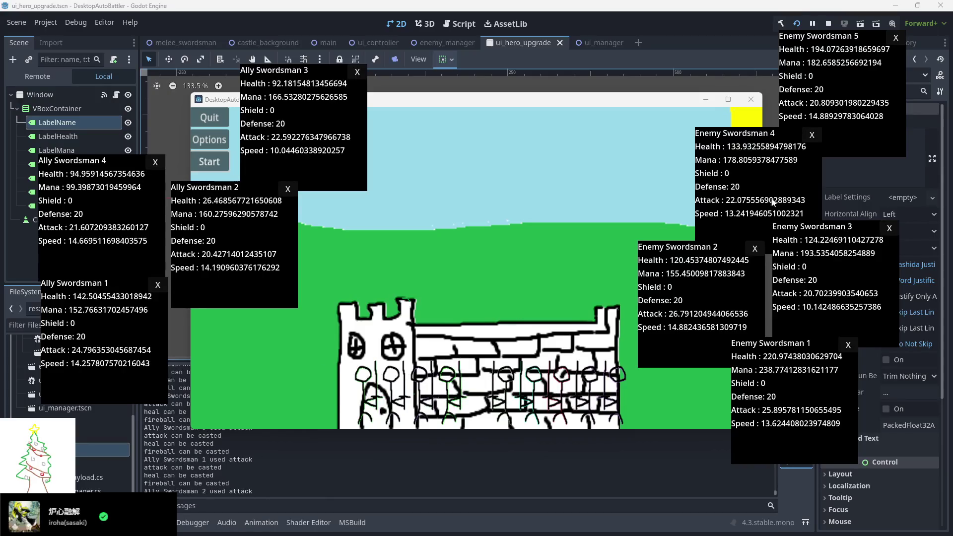
left_click(829, 26)
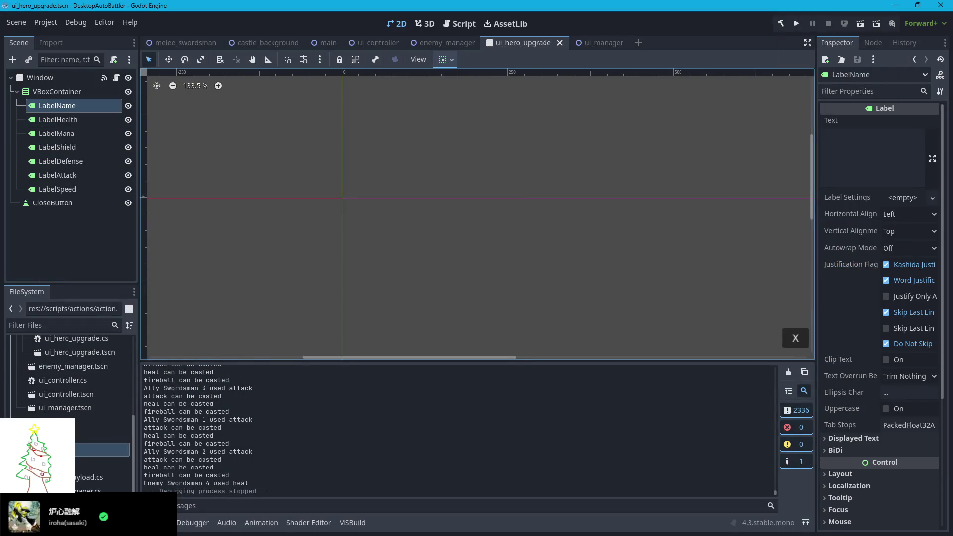
- Look through the unit.cs and unit_stats.cs scripts in the code editor
key("alt+Tab")
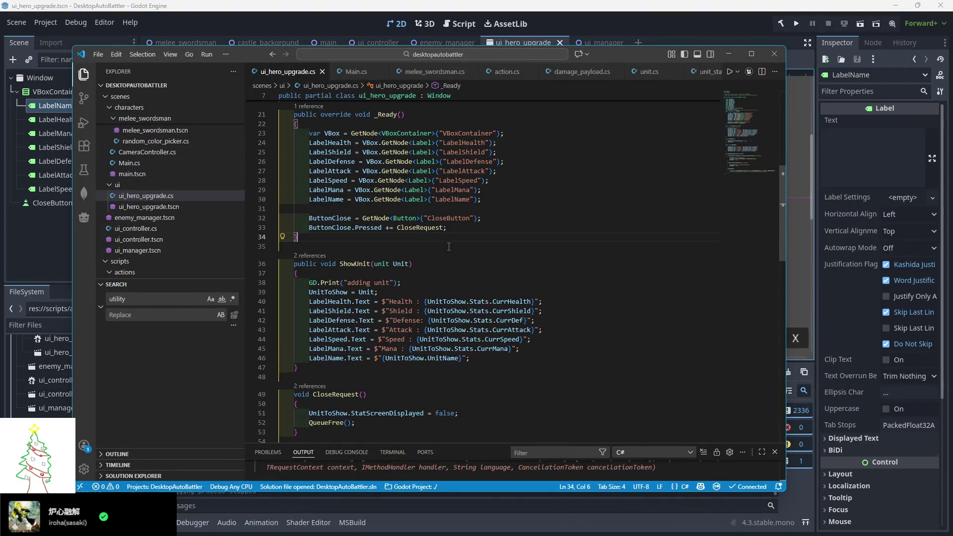
scroll(428, 266, "up", 5)
scroll(540, 80, "down", 3)
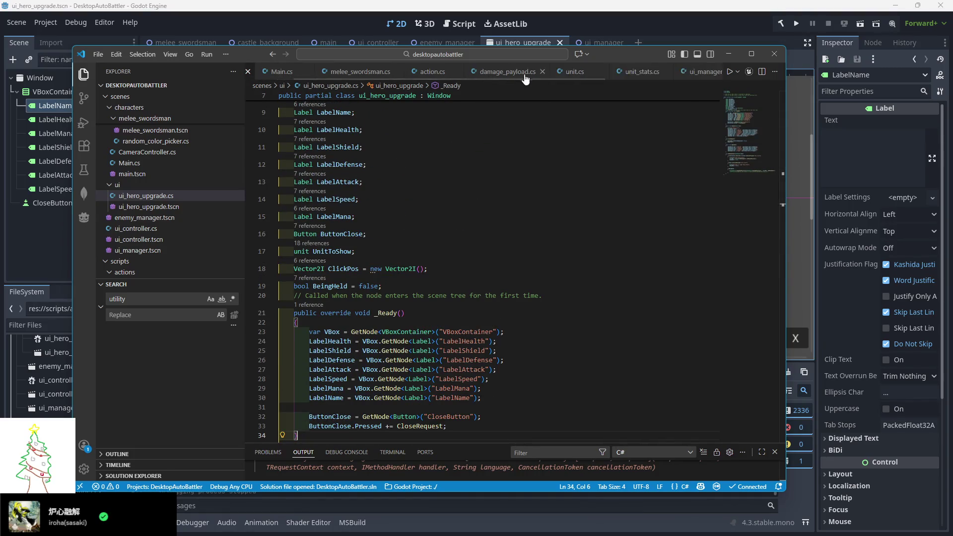
left_click(538, 75)
scroll(395, 226, "up", 10)
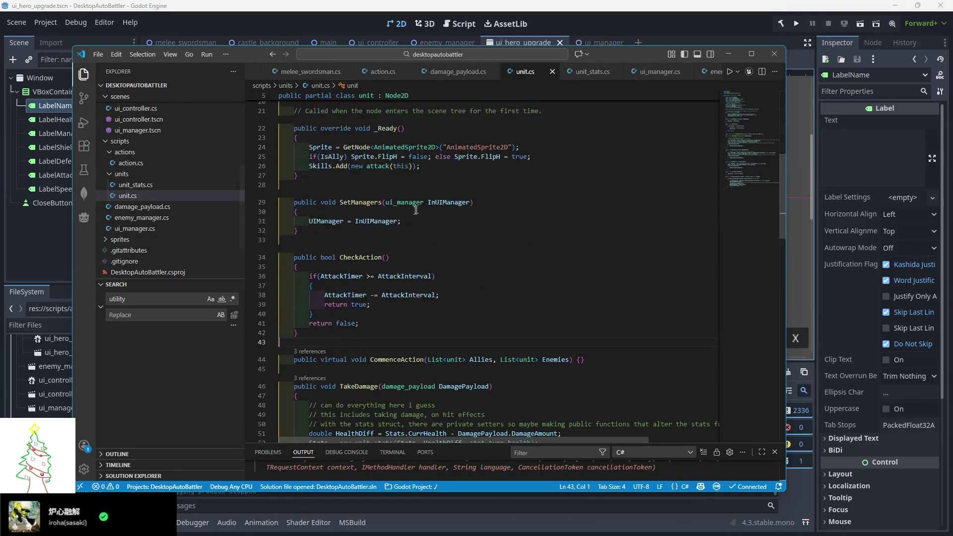
left_click(579, 74)
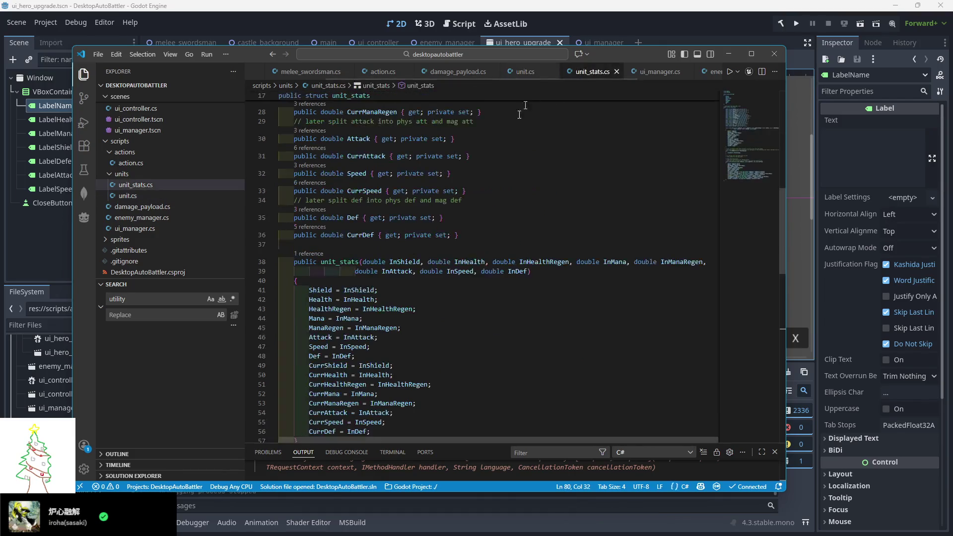
scroll(390, 78, "up", 2)
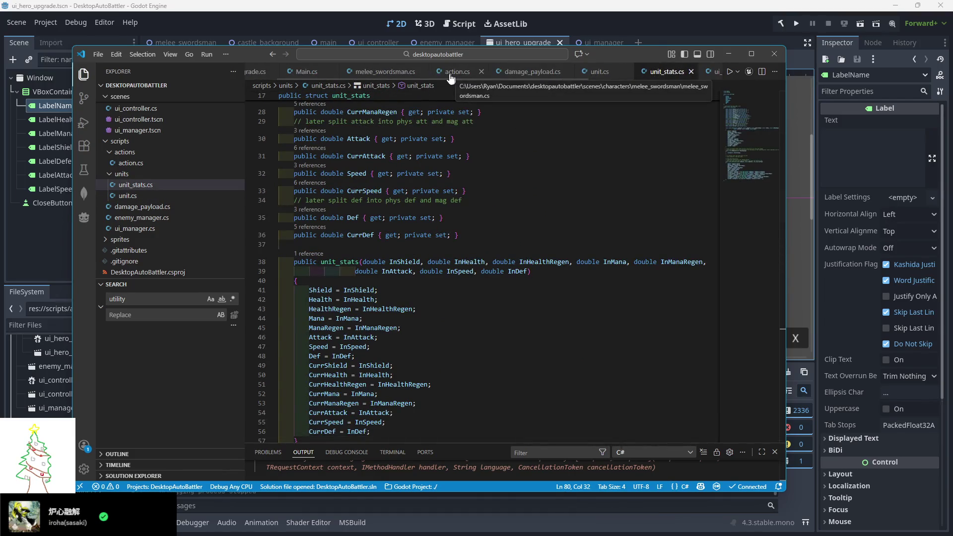
- In melee_swordsman.cs line 13, change GD.RandRange(10.0, 20.0) to GD.RandRange(1.0, 3.0)
left_click(451, 75)
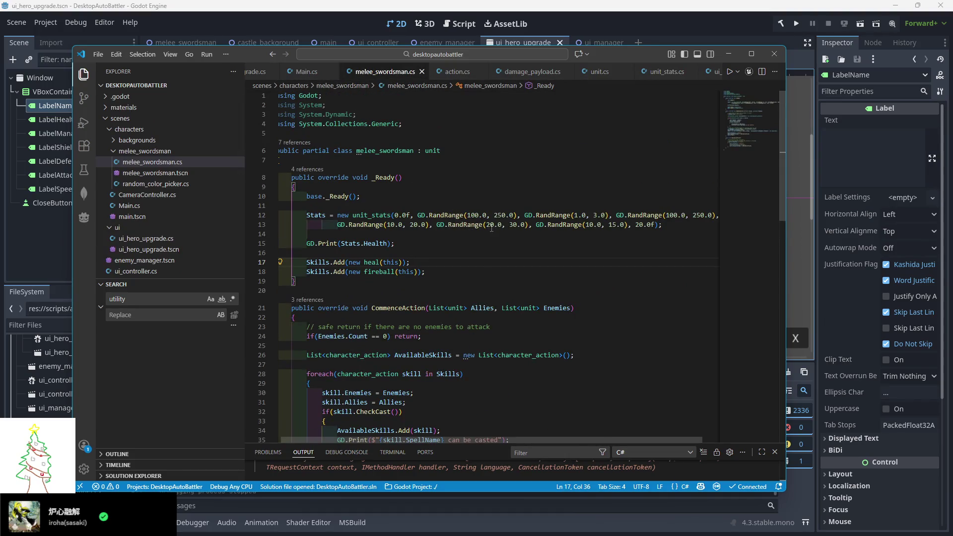
mouse_move(491, 227)
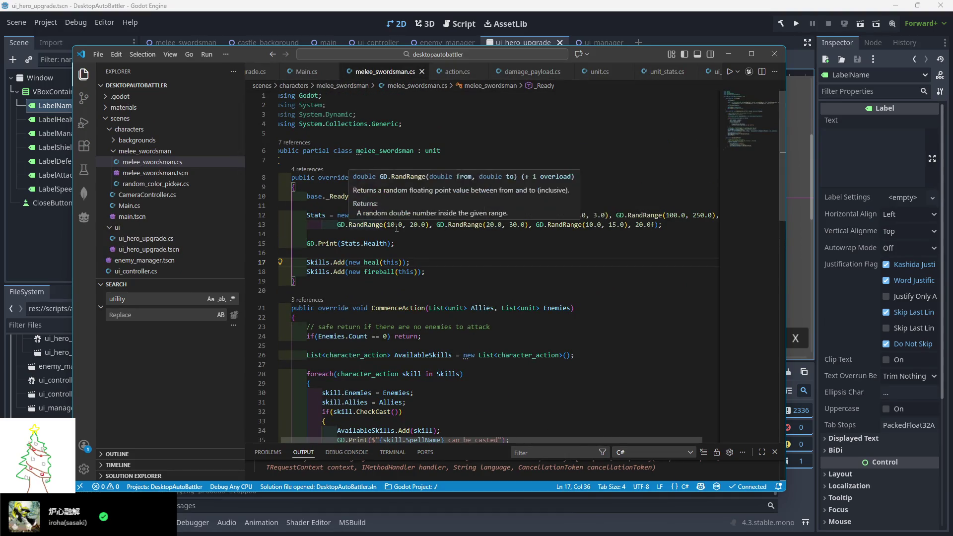
left_click(392, 225)
key("Delete")
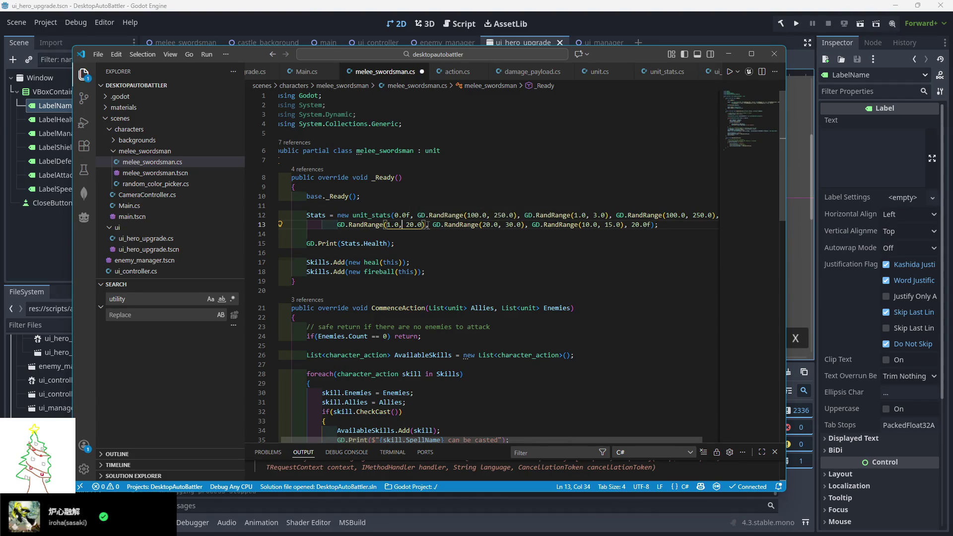
key("BackSpace")
key("Delete")
type("3")
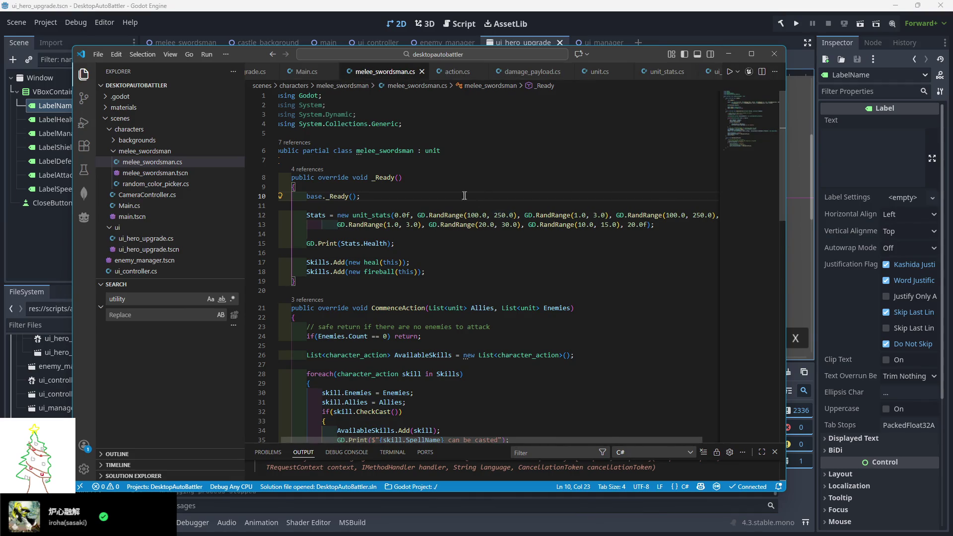
- Go to the unit_stats constructor definition and check its ManaRegen assignment
mouse_move(445, 214)
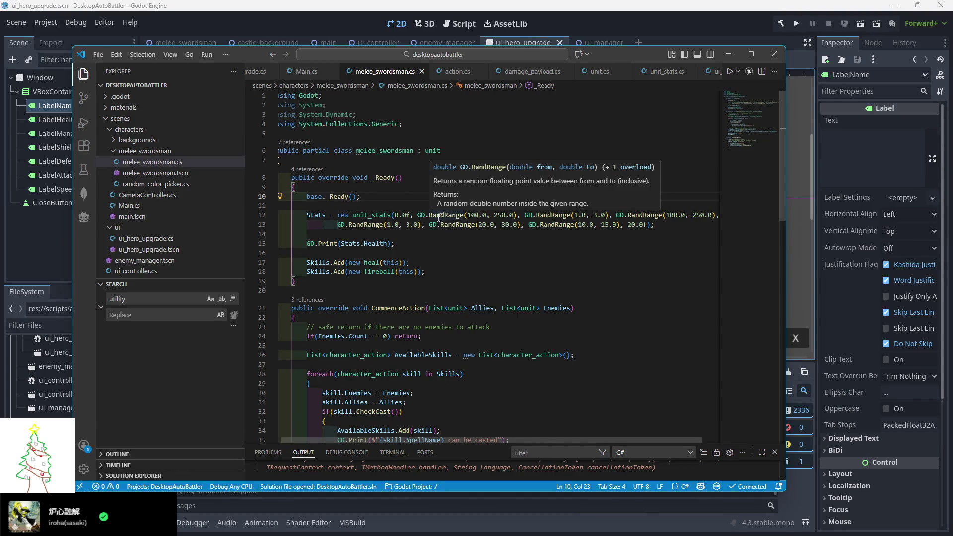
left_click(418, 215)
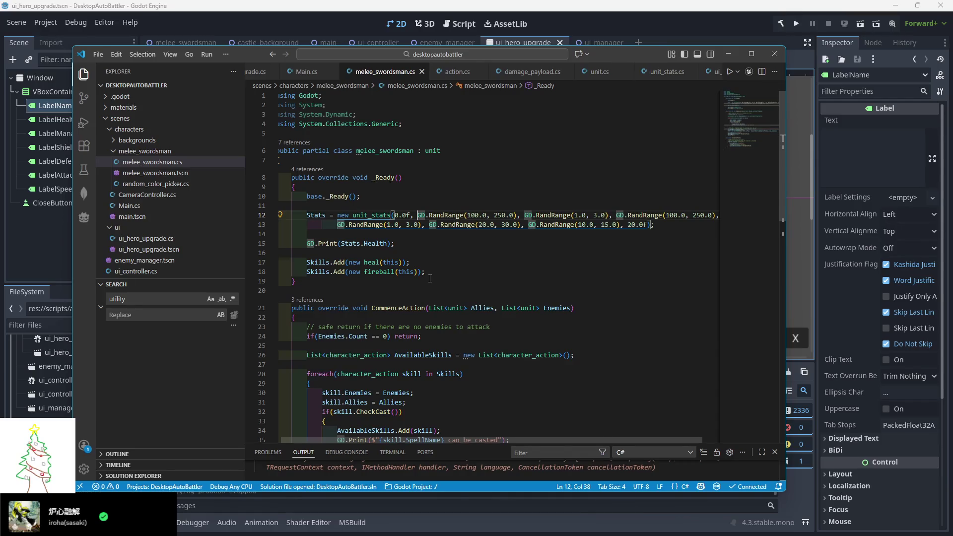
left_click(364, 219, "ctrl")
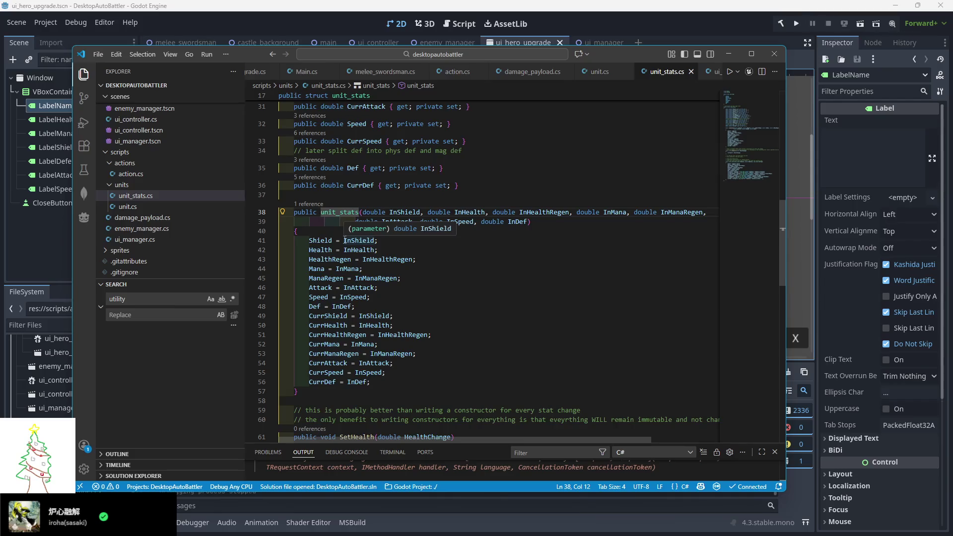
left_click(412, 278)
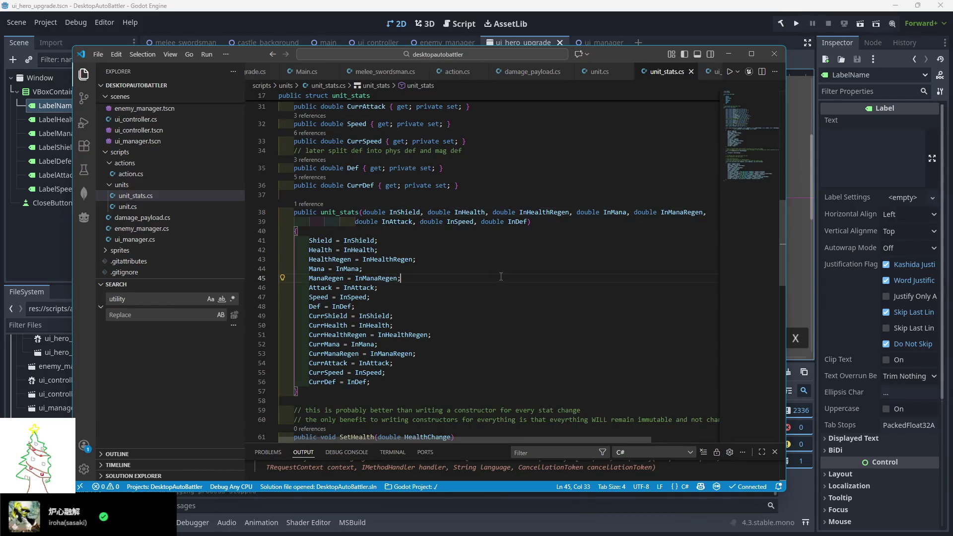
scroll(560, 168, "up", 2)
scroll(508, 181, "down", 2)
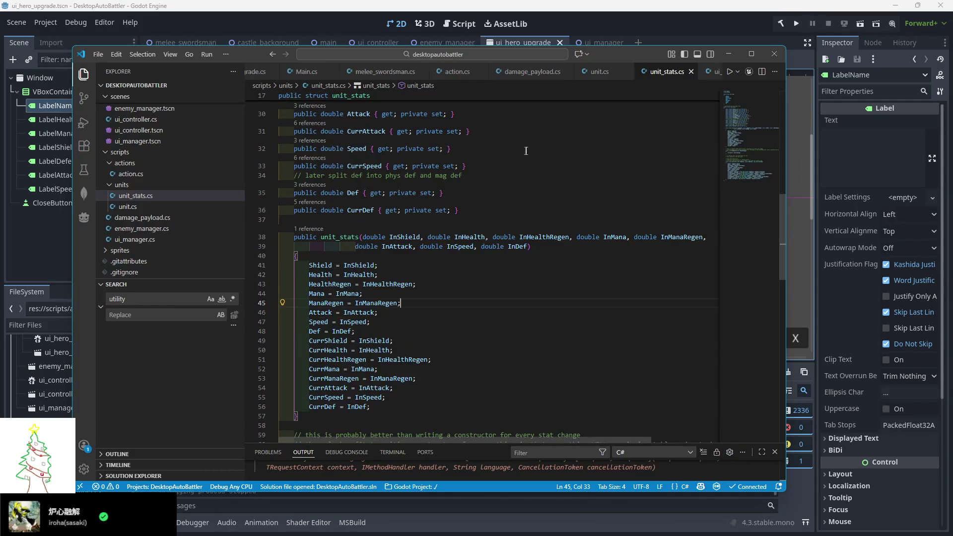
scroll(508, 181, "up", 1)
- Flip through damage_payload.cs, melee_swordsman.cs and unit.cs, ending on ui_hero_upgrade.cs
left_click(531, 71)
left_click(392, 72)
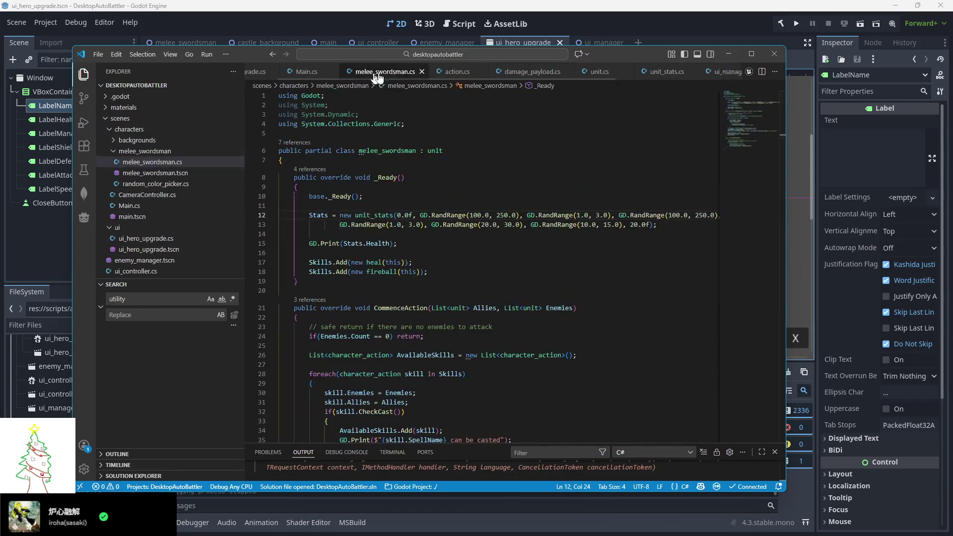
key("ctrl+Tab")
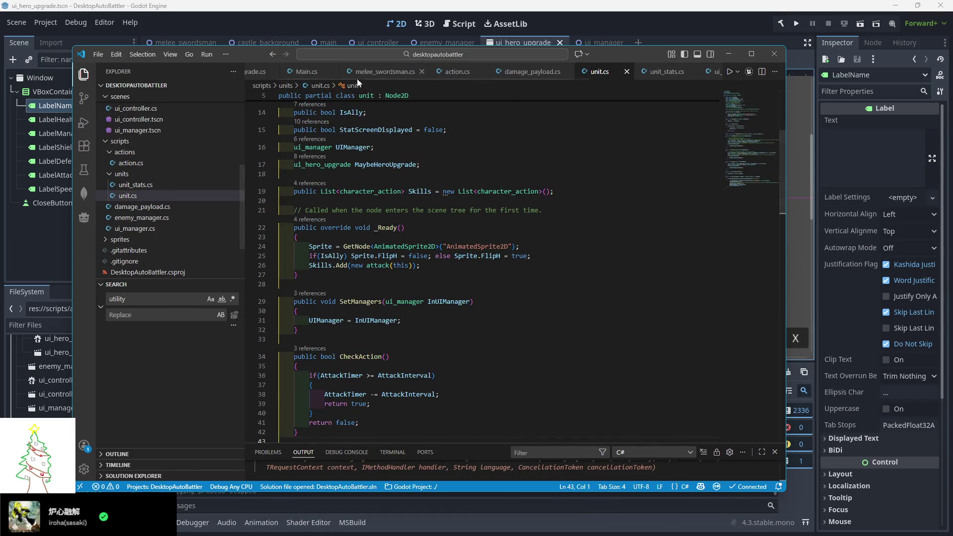
left_click(287, 71)
- Wrap each ShowUnit stat value from Health to Attack lines in Mathf.FloorToInt(...) and save
scroll(459, 301, "down", 3)
scroll(459, 301, "down", 5)
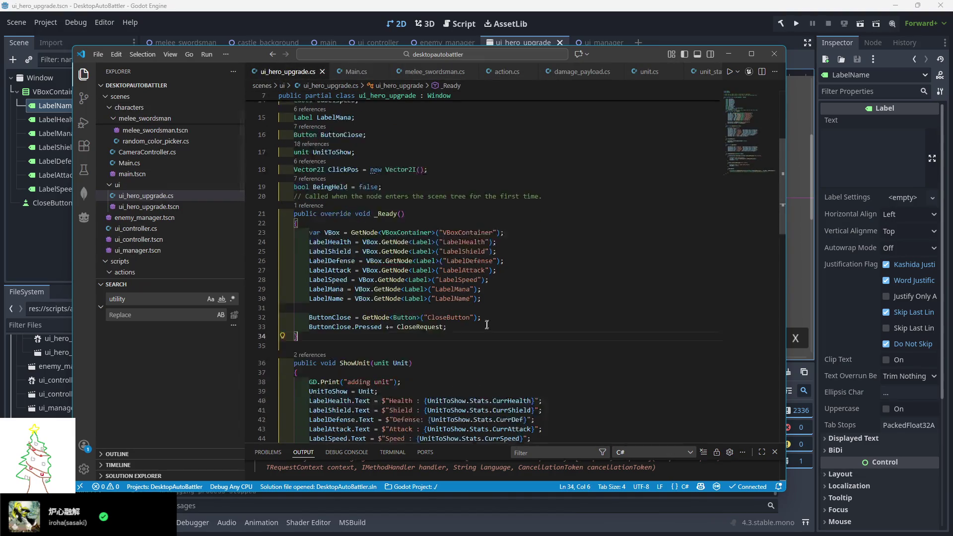
left_click(429, 276)
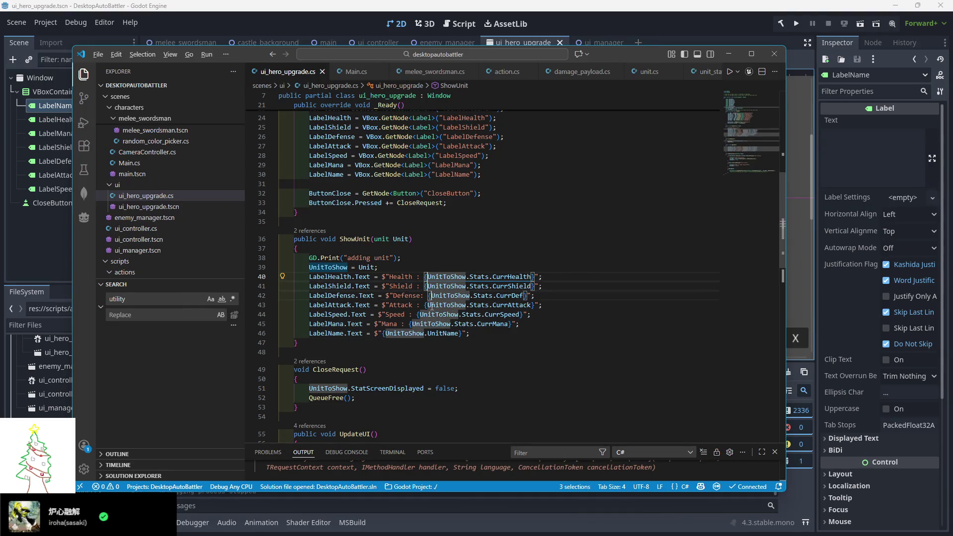
left_click(427, 305, "alt")
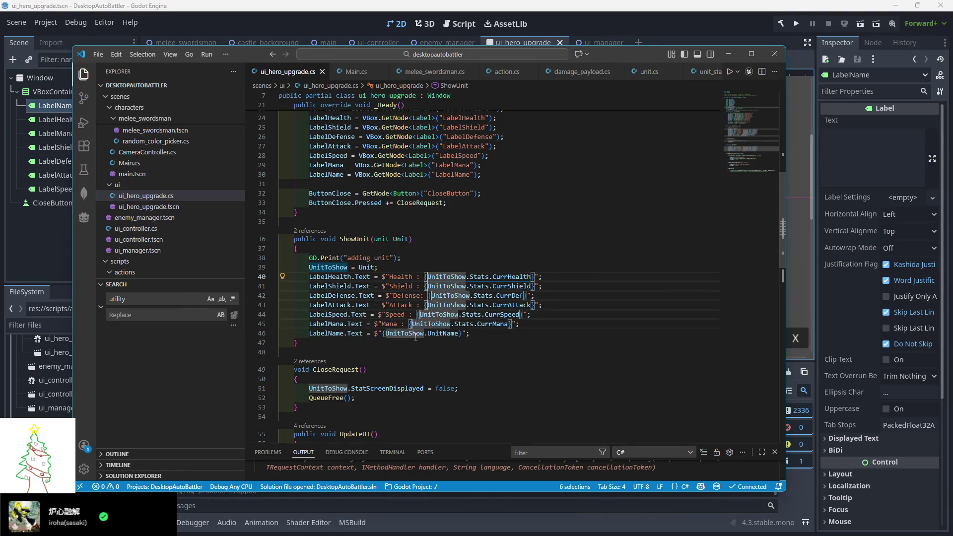
type("MathF")
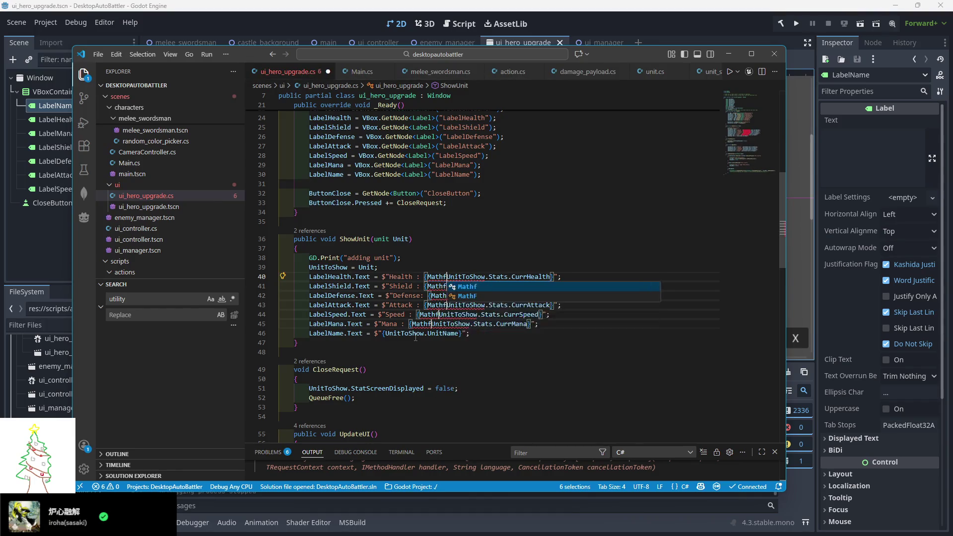
type(".Floor")
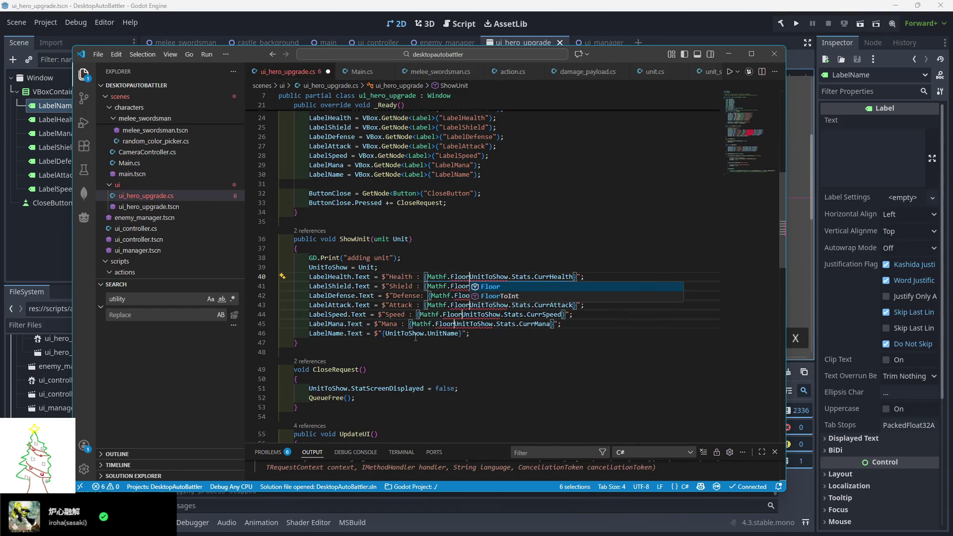
key("Down")
key("Return")
type("(")
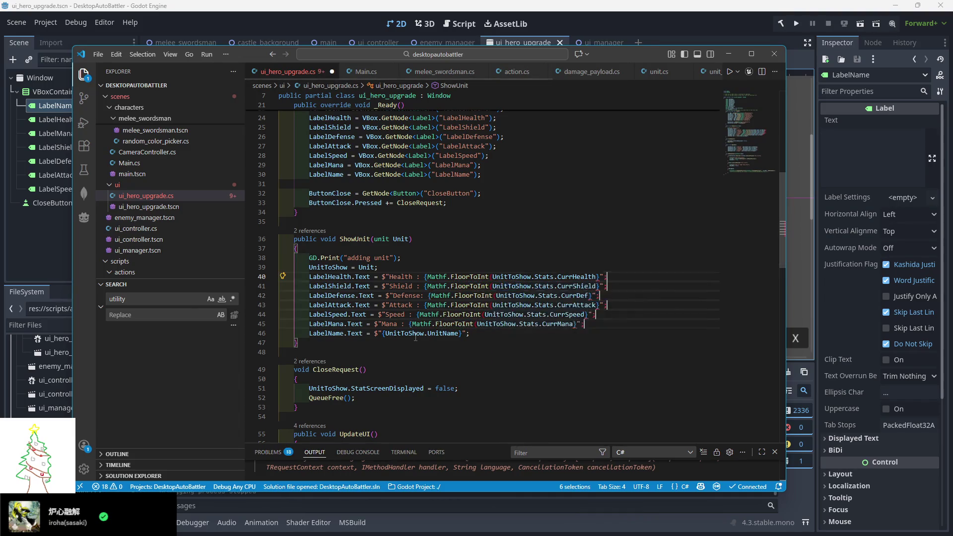
type(")")
key("ctrl+s")
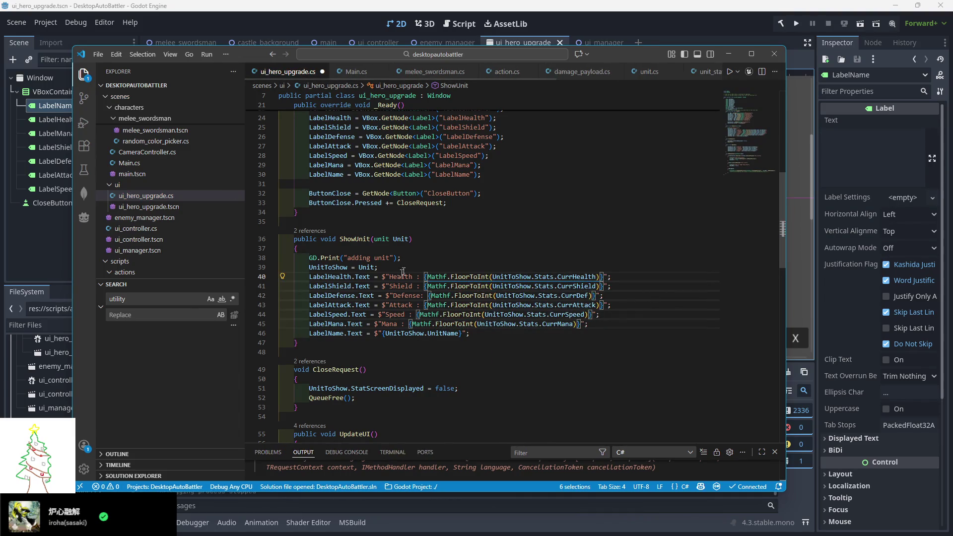
- Collapse to a single cursor after the _Ready block and minimize VS Code
scroll(381, 306, "up", 2)
left_click(380, 301)
scroll(380, 306, "up", 2)
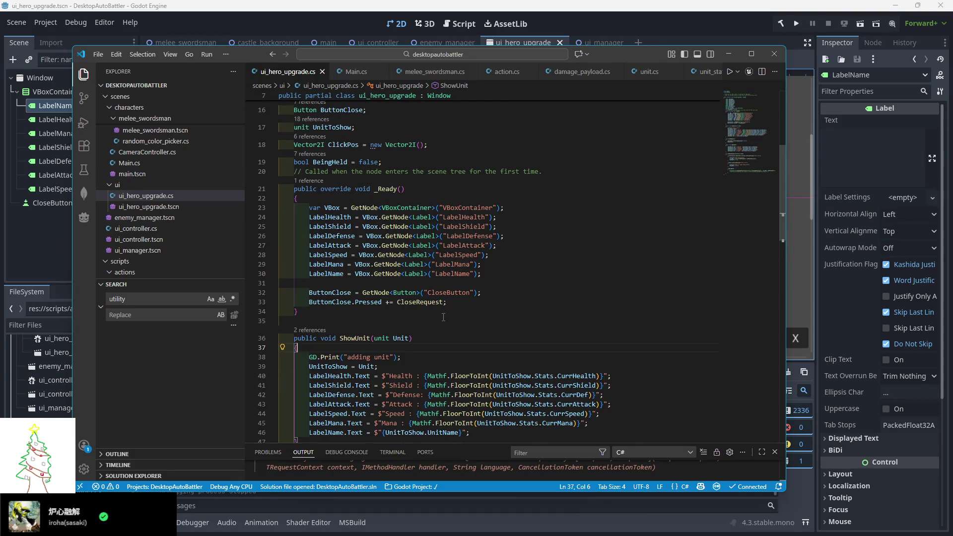
left_click(508, 310)
scroll(565, 232, "up", 3)
left_click(730, 54)
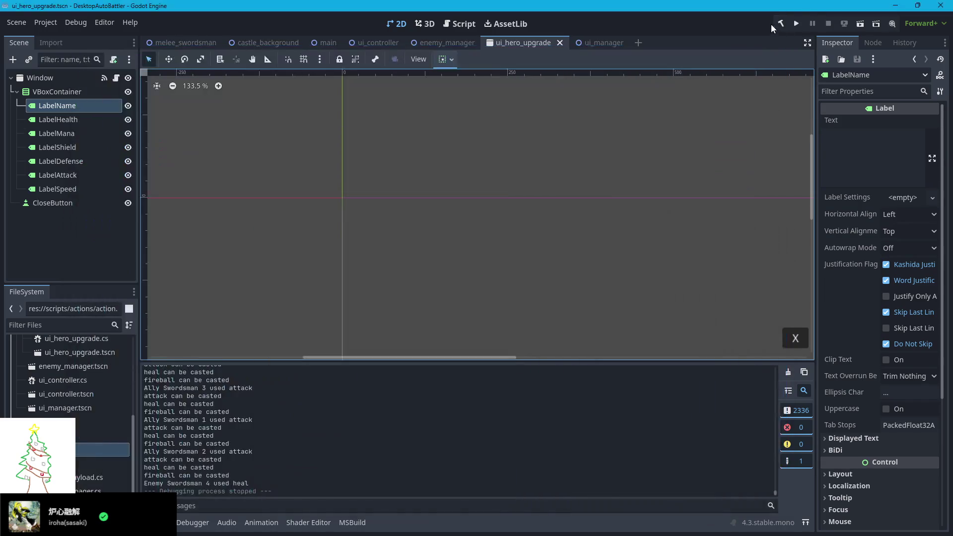
- Run the game and move the Ally Swordsman 5–1 popups to the left side
left_click(796, 24)
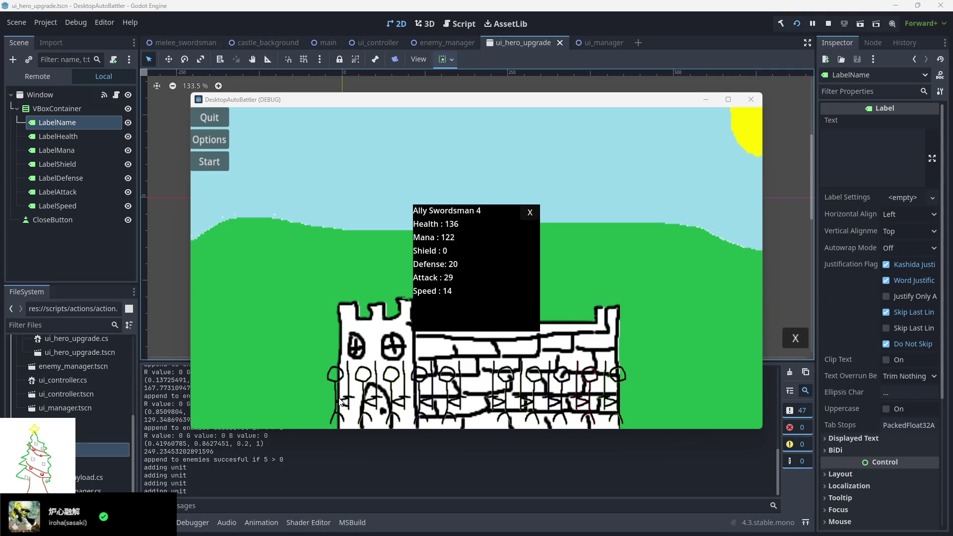
left_click_drag(481, 255, 308, 251)
left_click_drag(481, 255, 301, 253)
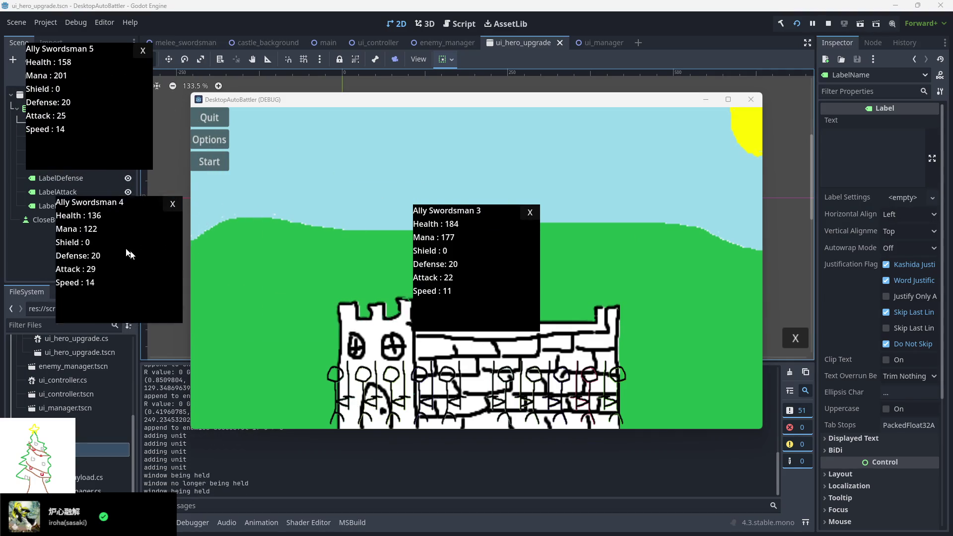
left_click_drag(476, 272, 234, 272)
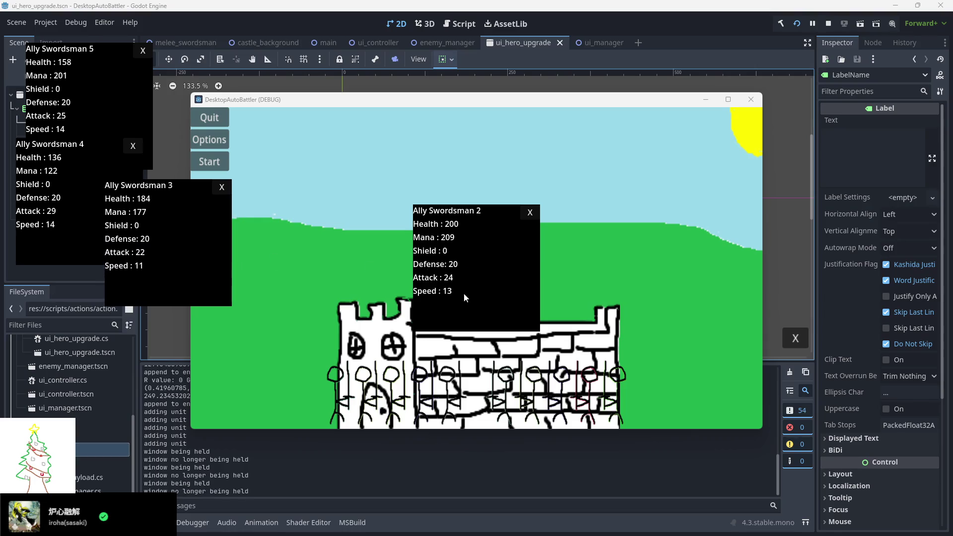
mouse_move(479, 255)
left_mouse_down()
mouse_move(66, 356)
mouse_move(57, 367)
left_mouse_up()
left_click_drag(462, 310, 255, 330)
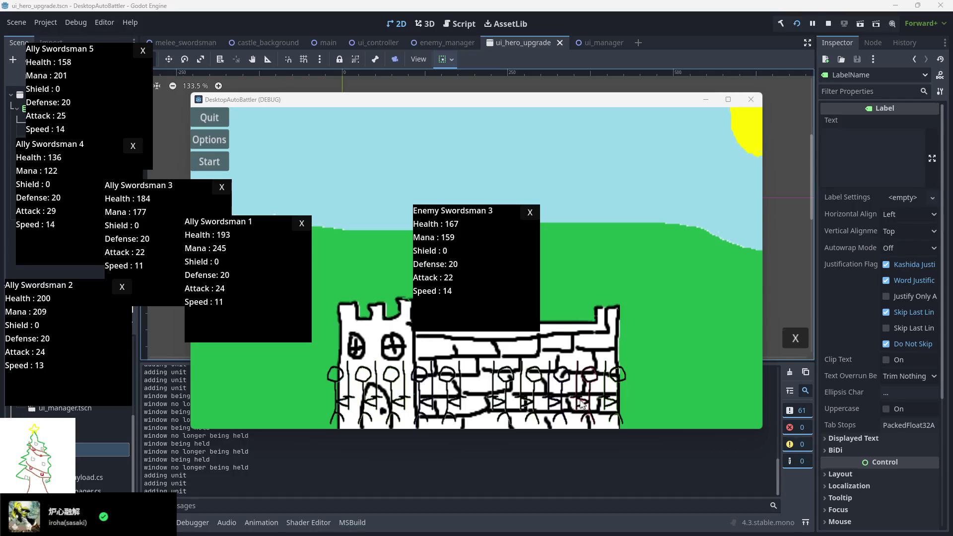
- Move the Enemy Swordsman 5, 4 and 3 popups to the right, then return to the code
left_click_drag(507, 290, 784, 437)
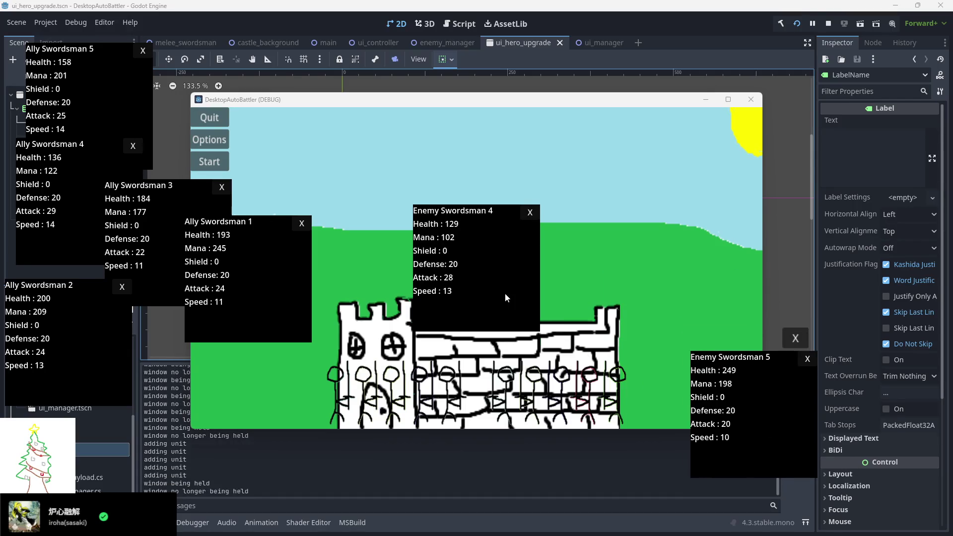
mouse_move(504, 292)
left_mouse_down()
mouse_move(759, 289)
mouse_move(874, 305)
mouse_move(884, 345)
left_mouse_up()
mouse_move(518, 272)
left_mouse_down()
mouse_move(756, 281)
mouse_move(879, 204)
mouse_move(697, 132)
mouse_move(742, 144)
mouse_move(728, 144)
left_mouse_up()
left_click(208, 161)
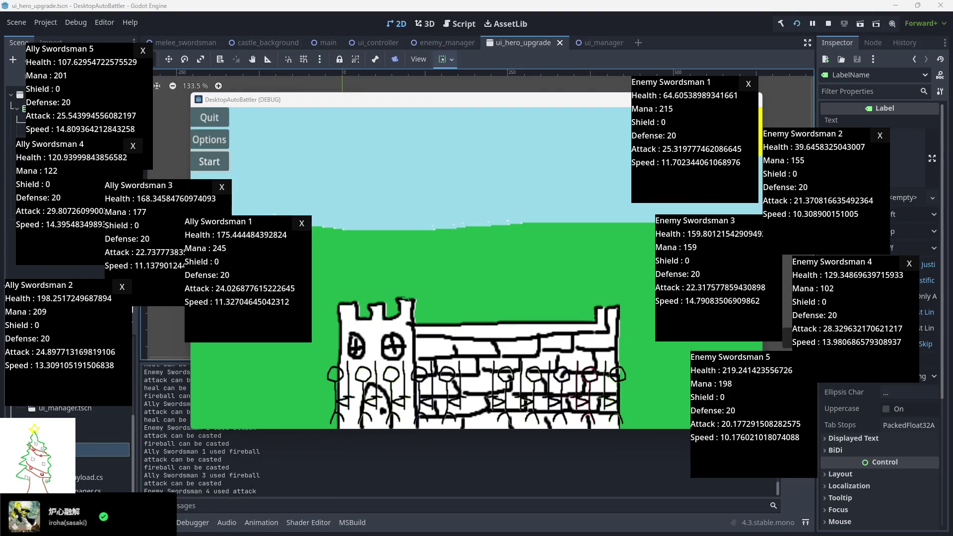
key("alt+Tab")
- Replace UpdateUI's label lines with ShowUnit's FloorToInt lines, save, and stop the game
scroll(444, 373, "down", 5)
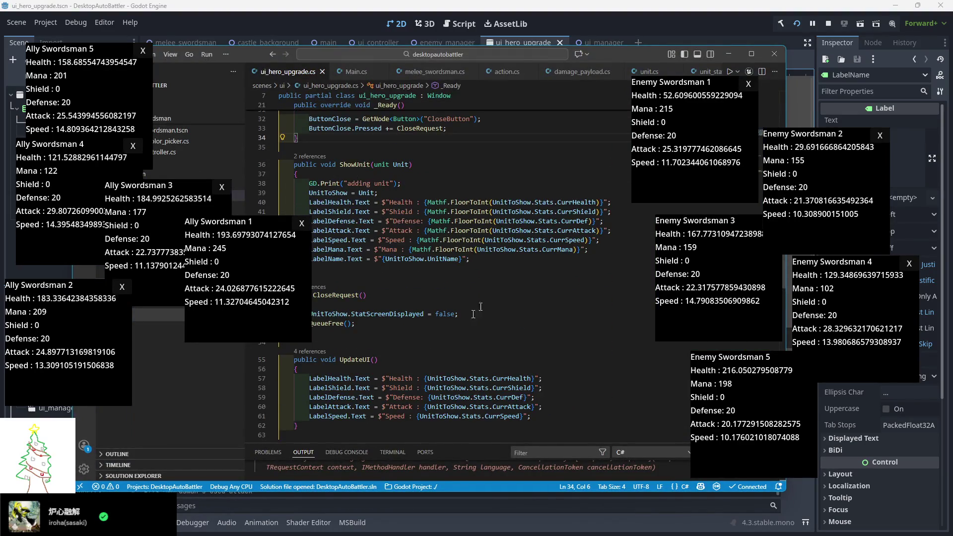
left_click_drag(588, 250, 379, 193)
key("ctrl+c")
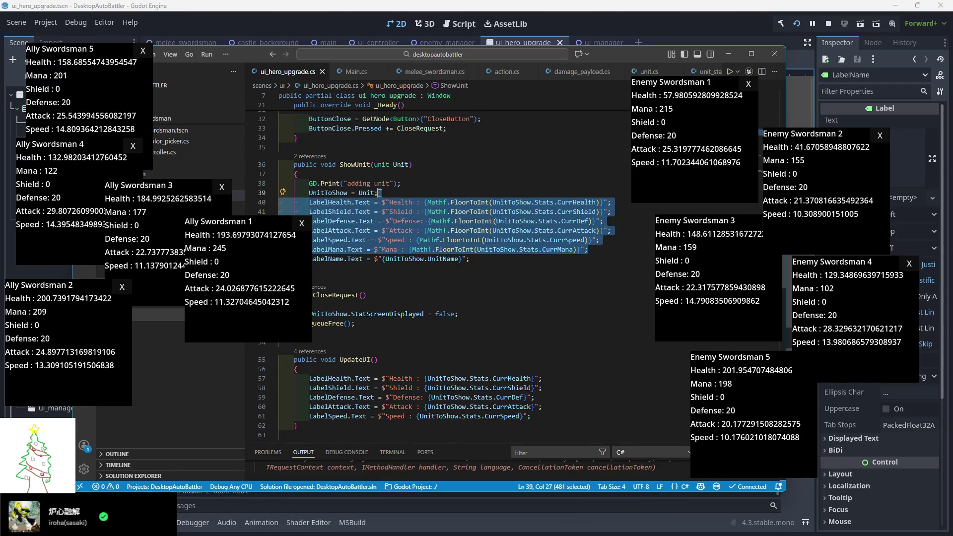
left_click_drag(532, 416, 297, 369)
key("ctrl+v")
scroll(342, 371, "down", 1)
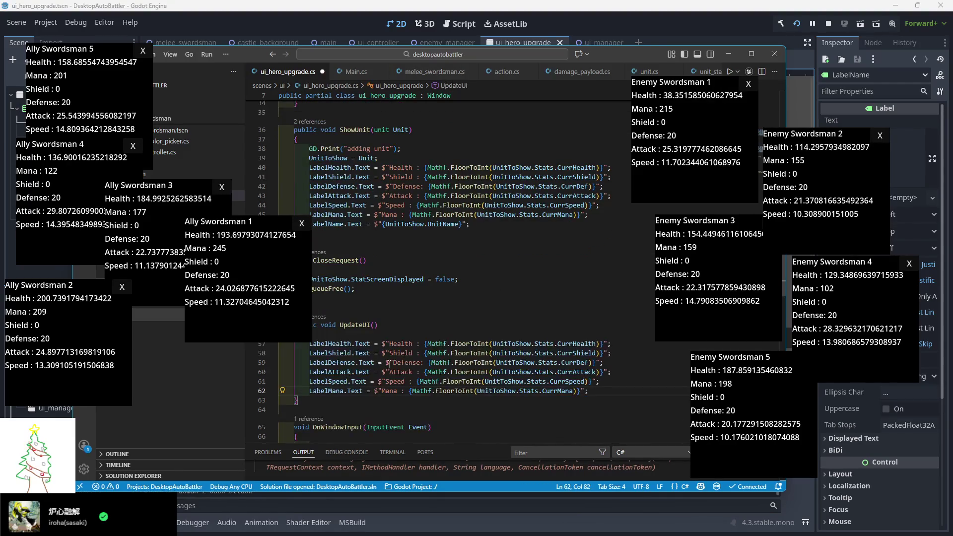
key("ctrl+s")
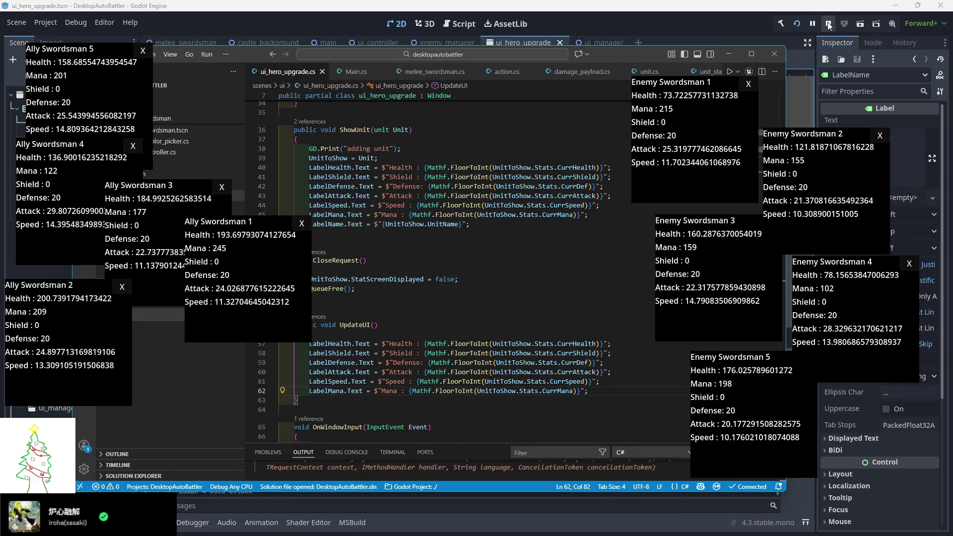
left_click(828, 24)
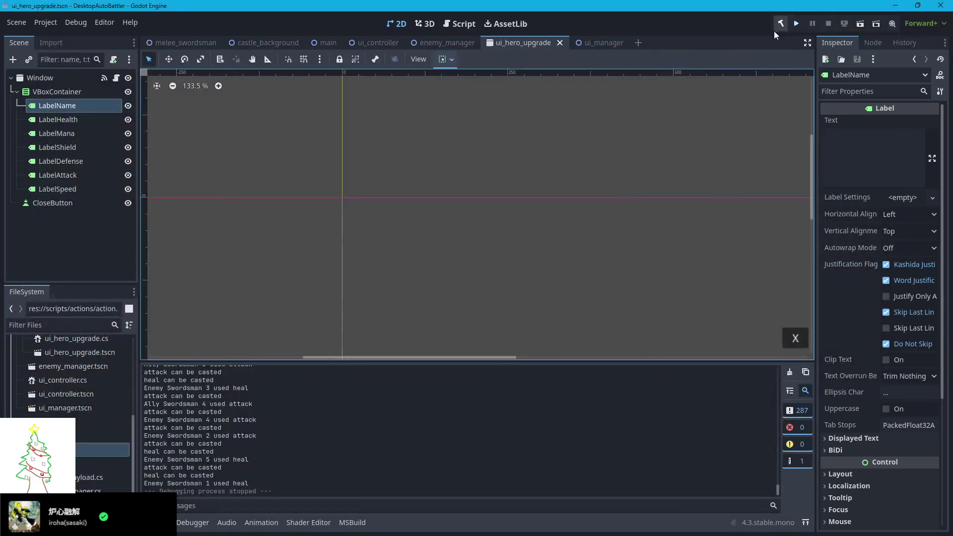
- Rerun the game and spread the Ally Swordsman 5–1 popups across the left and top
left_click(795, 24)
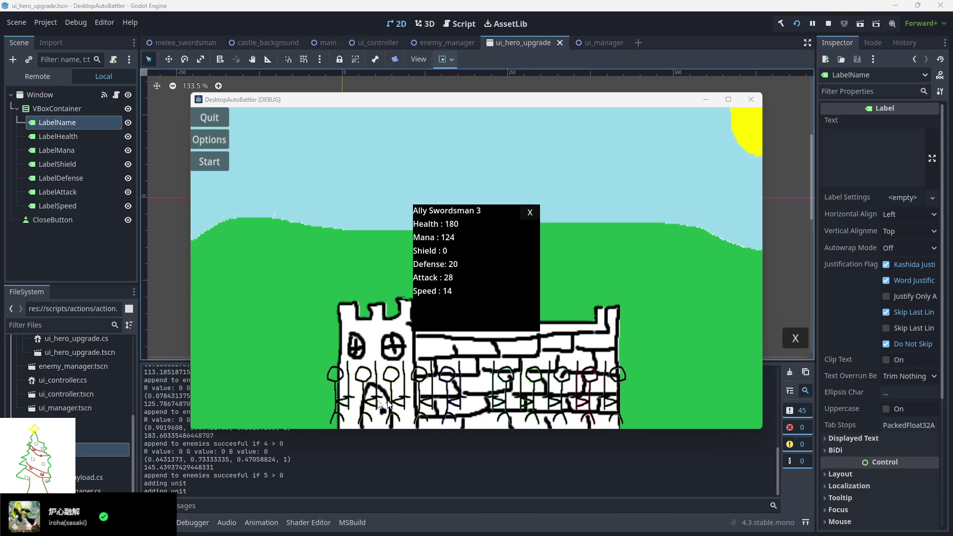
mouse_move(433, 325)
left_mouse_down()
mouse_move(234, 363)
mouse_move(58, 450)
mouse_move(58, 479)
left_mouse_up()
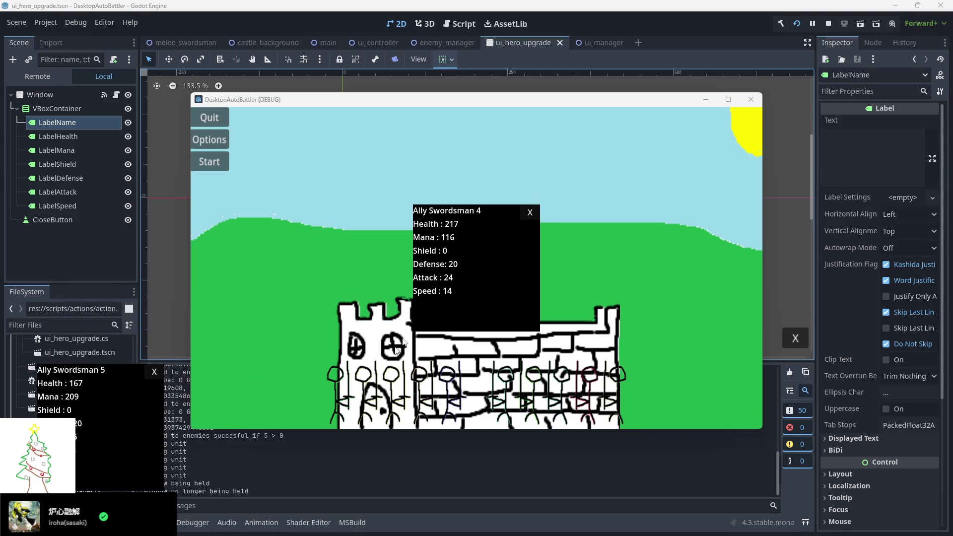
left_click_drag(456, 316, 95, 320)
left_click_drag(111, 444, 82, 441)
mouse_move(134, 329)
left_mouse_down()
mouse_move(95, 343)
mouse_move(104, 352)
left_mouse_up()
left_click_drag(440, 314, 187, 321)
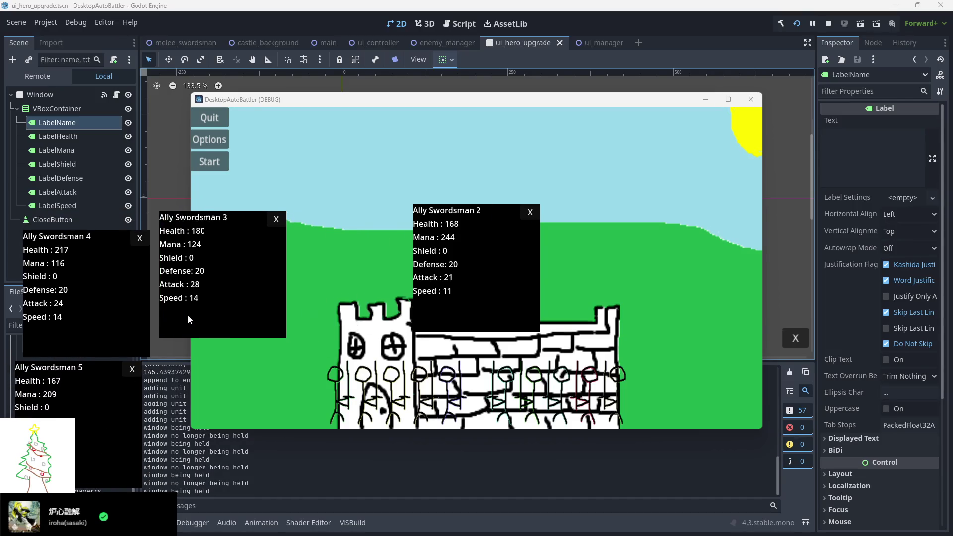
mouse_move(464, 325)
left_mouse_down()
mouse_move(124, 234)
mouse_move(130, 216)
left_mouse_up()
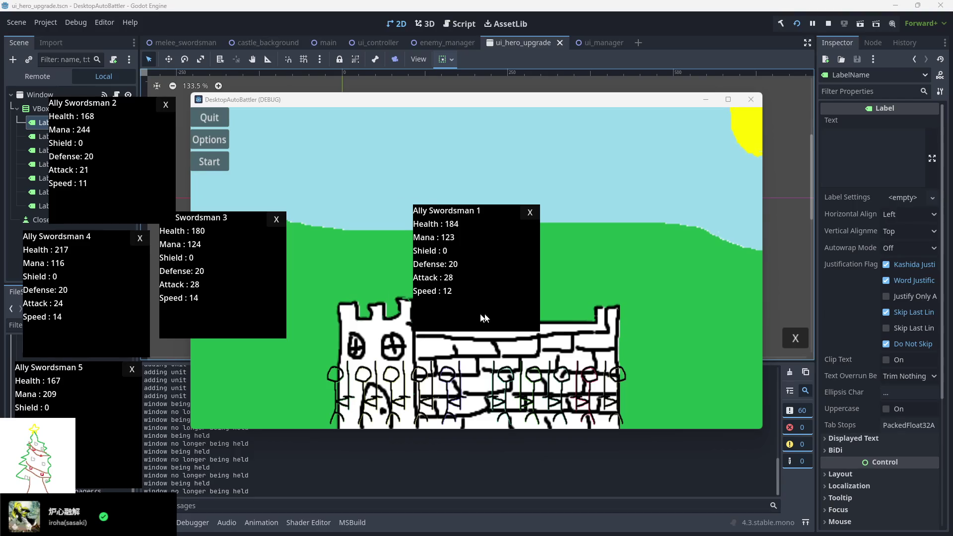
mouse_move(489, 318)
left_mouse_down()
mouse_move(294, 144)
mouse_move(319, 145)
left_mouse_up()
- Open the enemy popups and move Enemy Swordsman 5, 4, 3 and 2 to the right side
left_click(528, 399)
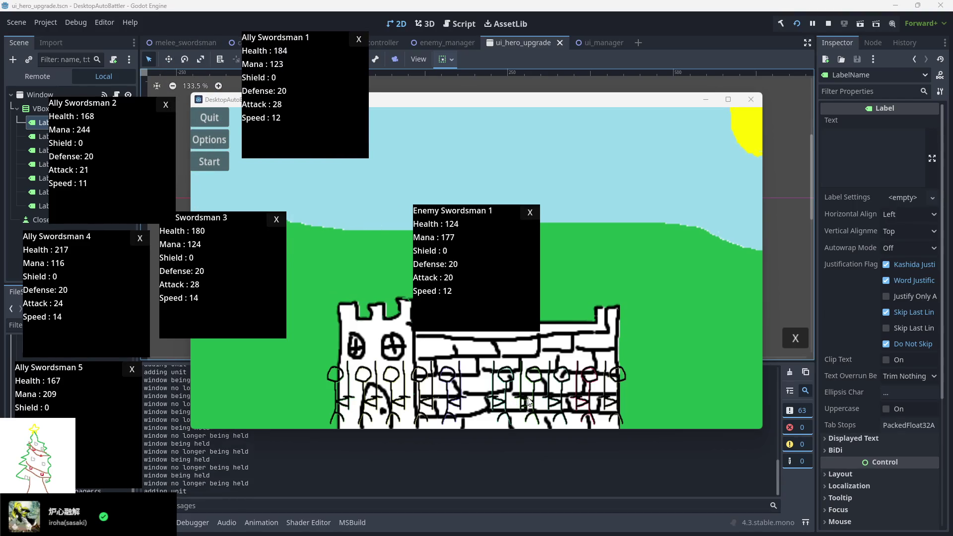
left_click(558, 402)
left_click(589, 401)
left_click(615, 400)
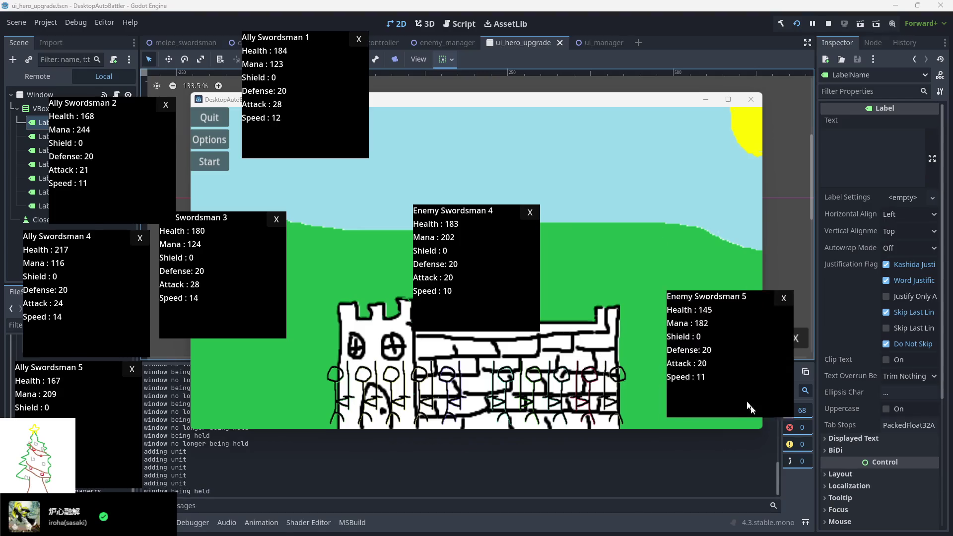
left_click_drag(741, 401, 733, 480)
left_click_drag(491, 310, 822, 423)
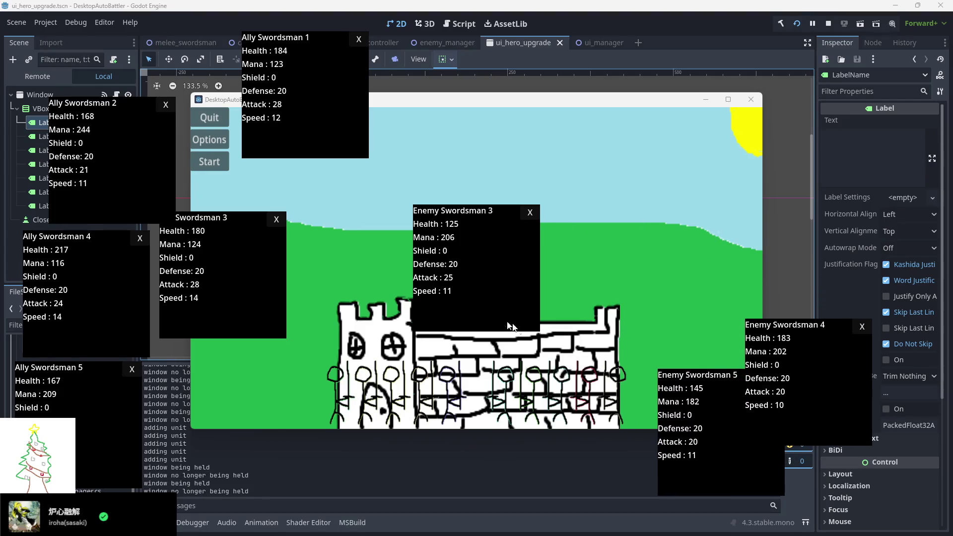
mouse_move(499, 322)
left_mouse_down()
mouse_move(695, 335)
mouse_move(799, 270)
mouse_move(798, 292)
left_mouse_up()
left_click_drag(516, 299, 691, 170)
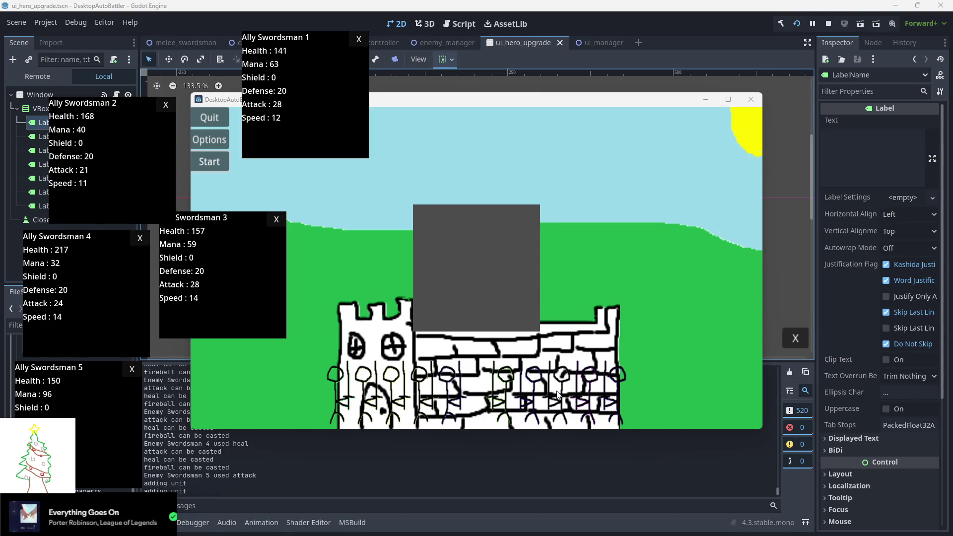
mouse_move(507, 313)
left_mouse_down()
mouse_move(766, 235)
mouse_move(780, 456)
mouse_move(652, 316)
mouse_move(828, 317)
left_mouse_up()
- Move the Enemy Swordsman 3, 2 and 1 popups up and to the right
left_click_drag(429, 302, 614, 272)
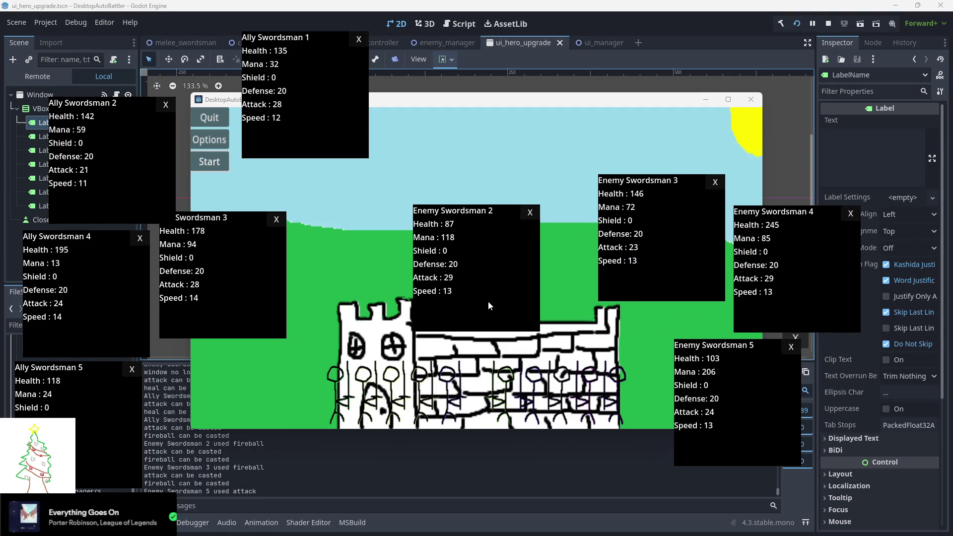
mouse_move(488, 305)
left_mouse_down()
mouse_move(712, 228)
mouse_move(803, 186)
mouse_move(796, 179)
left_mouse_up()
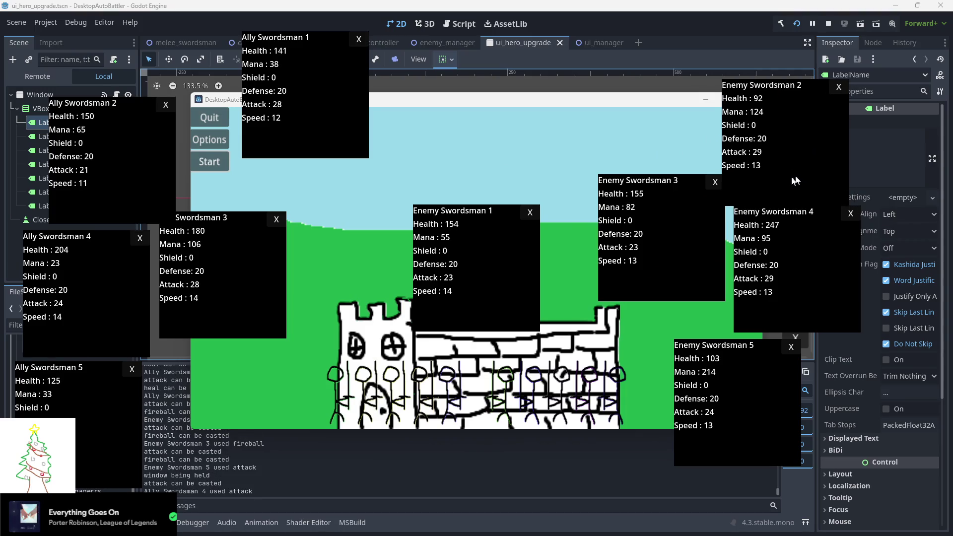
left_click_drag(472, 302, 621, 139)
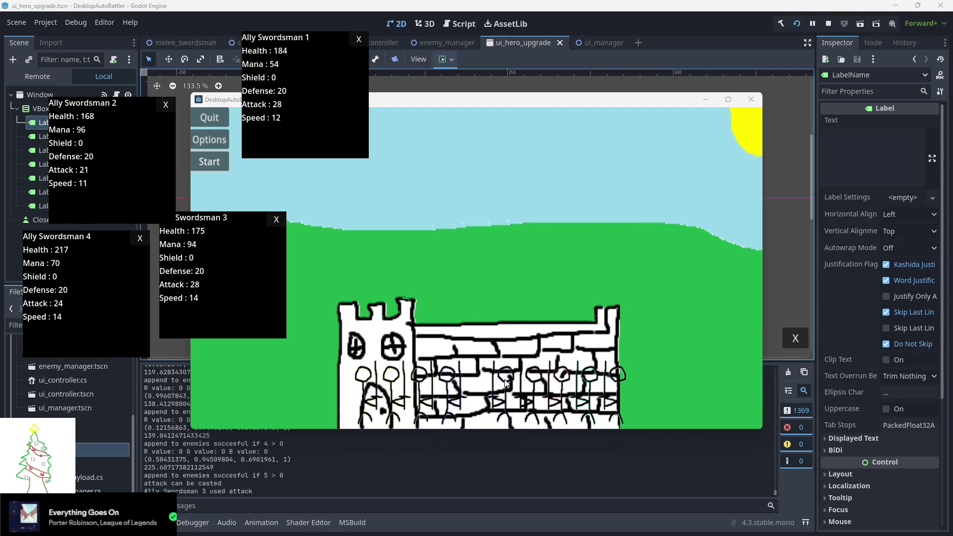
- Spread the new wave's Enemy Swordsman 5–1 popups across the right and upper middle
mouse_move(583, 382)
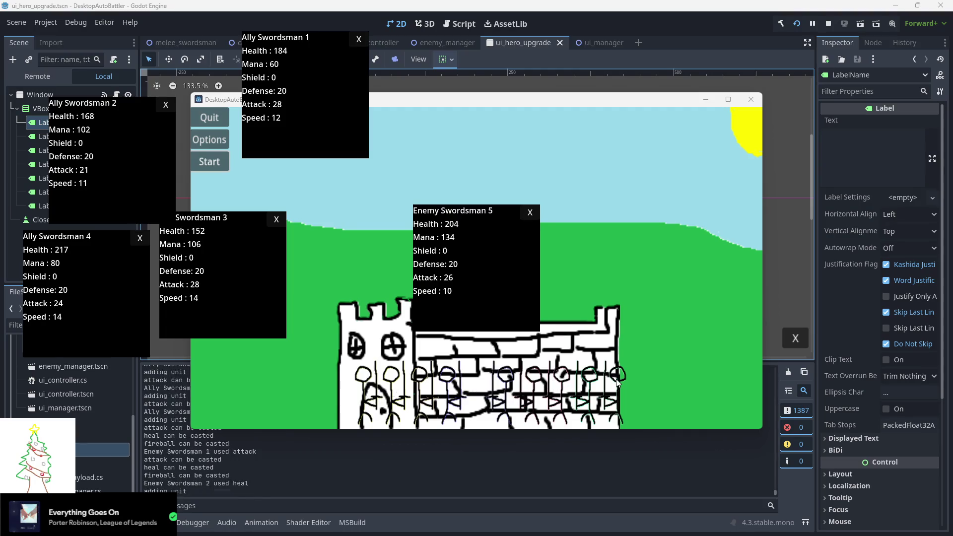
mouse_move(582, 382)
left_mouse_down()
mouse_move(719, 400)
mouse_move(753, 446)
left_mouse_up()
mouse_move(482, 320)
left_mouse_down()
mouse_move(578, 295)
mouse_move(786, 314)
left_mouse_up()
left_click_drag(501, 302, 659, 278)
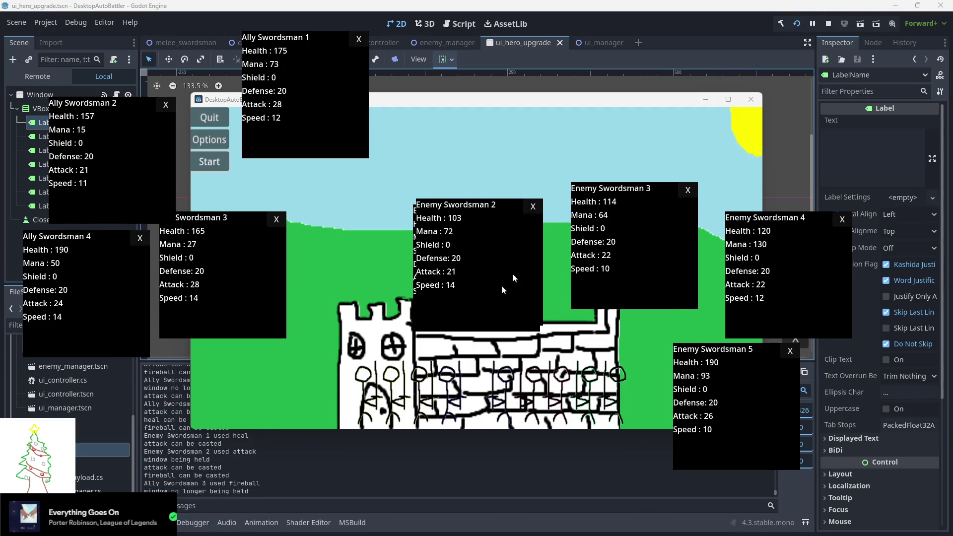
left_click_drag(512, 273, 794, 156)
mouse_move(513, 291)
left_mouse_down()
mouse_move(570, 173)
mouse_move(610, 141)
left_mouse_up()
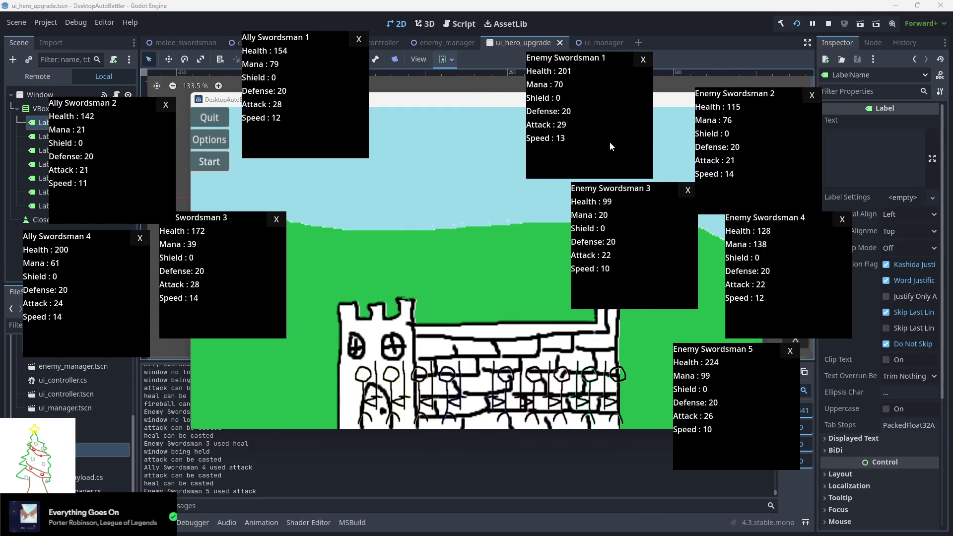
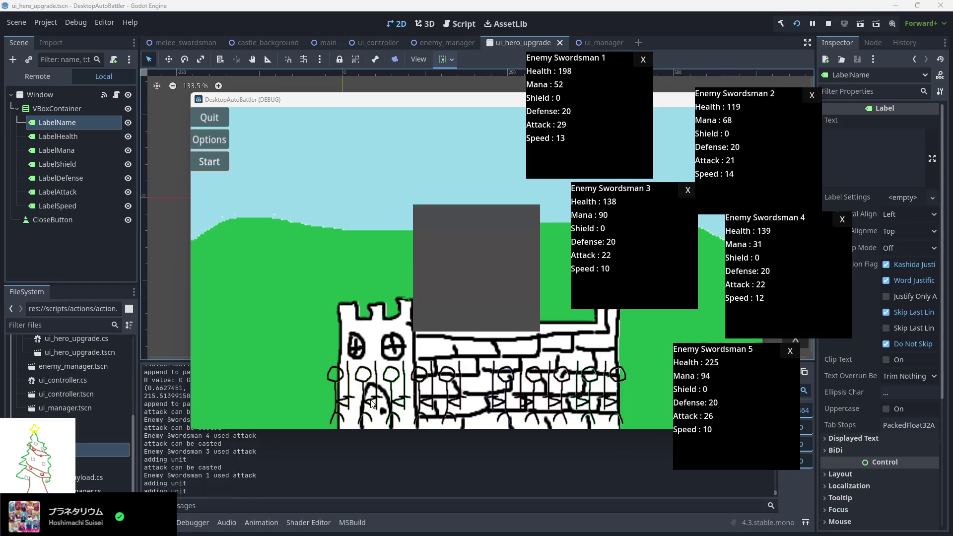
- Move the ally swordsman stat panels aside, then stop the running game
mouse_move(450, 301)
left_mouse_down()
mouse_move(108, 323)
mouse_move(241, 277)
mouse_move(230, 289)
left_mouse_up()
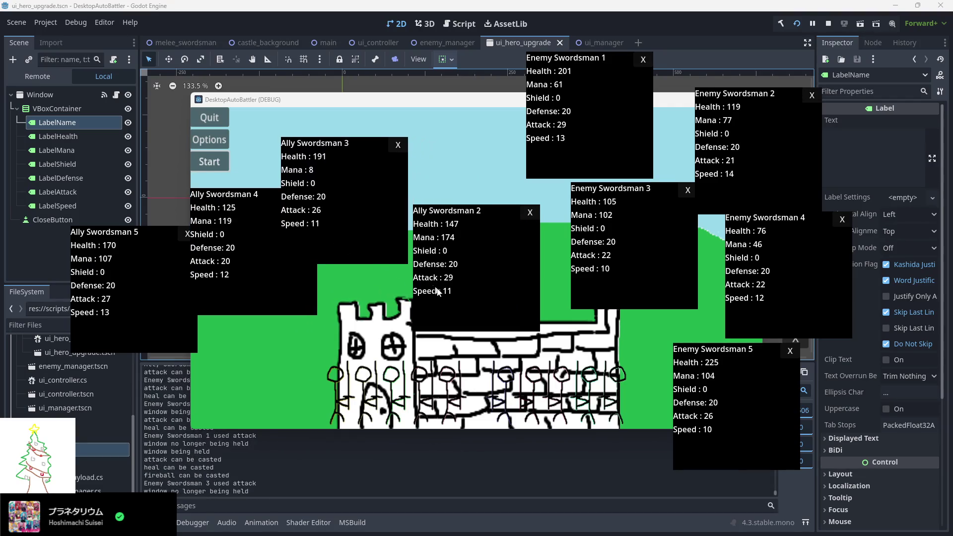
left_click_drag(354, 213, 436, 162)
left_click_drag(163, 207, 149, 198)
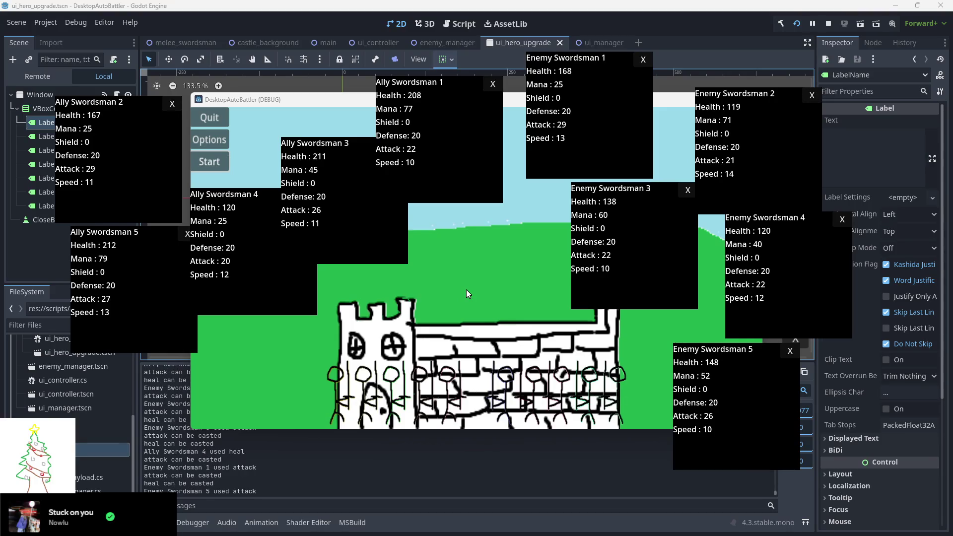
left_click(828, 23)
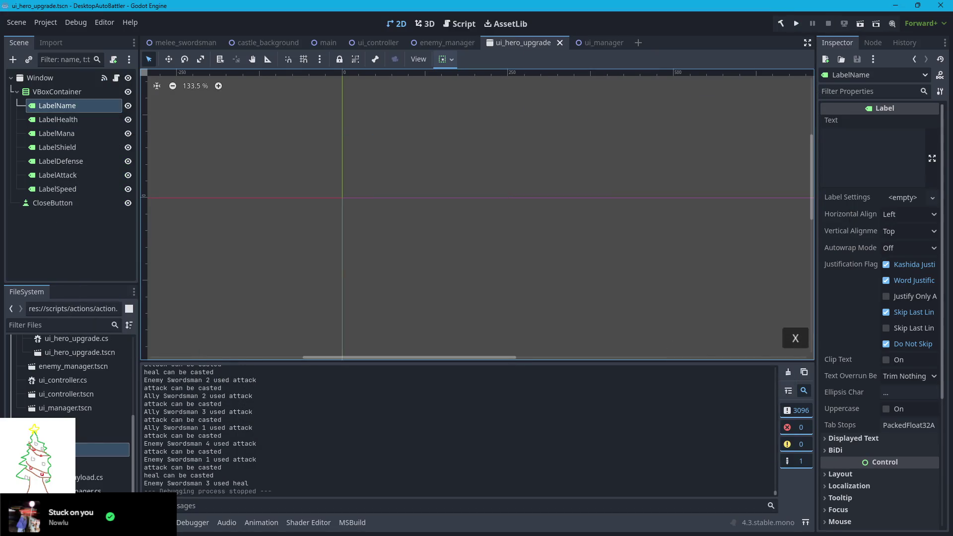
- Erase the star, tree and trunk from merry_christmas.png until the canvas is blank
key("alt+Tab")
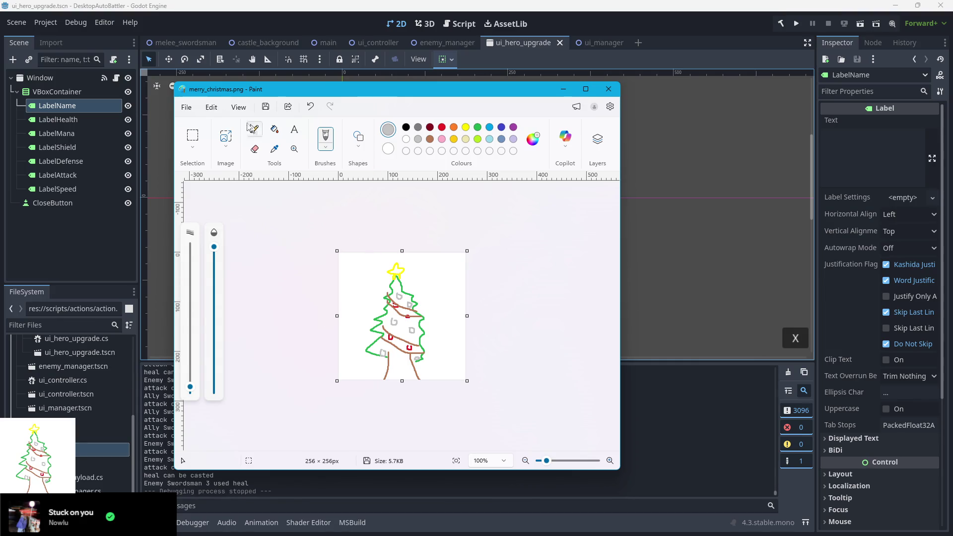
left_click(254, 149)
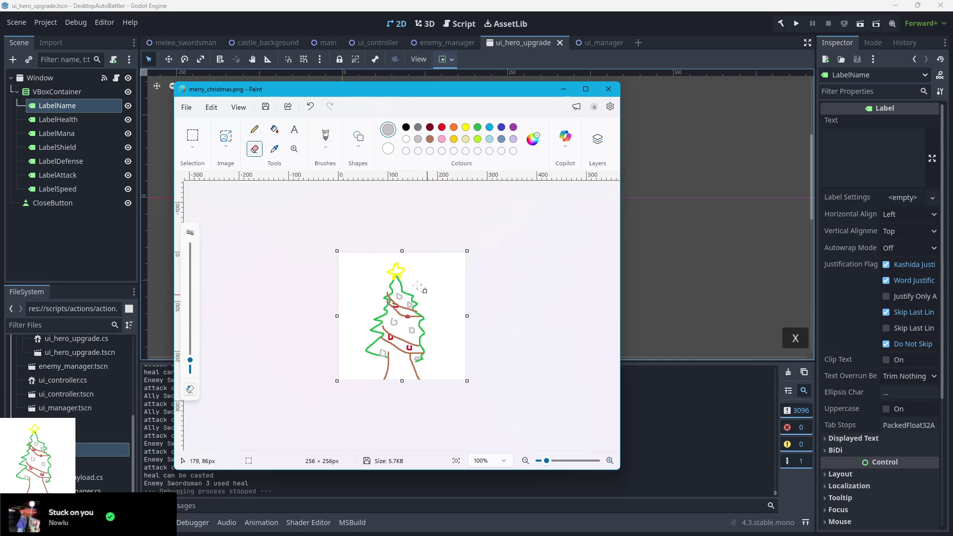
mouse_move(393, 272)
left_mouse_down()
mouse_move(404, 264)
mouse_move(384, 278)
mouse_move(400, 272)
mouse_move(405, 293)
mouse_move(381, 330)
mouse_move(396, 283)
left_mouse_up()
left_click_drag(383, 395, 400, 279)
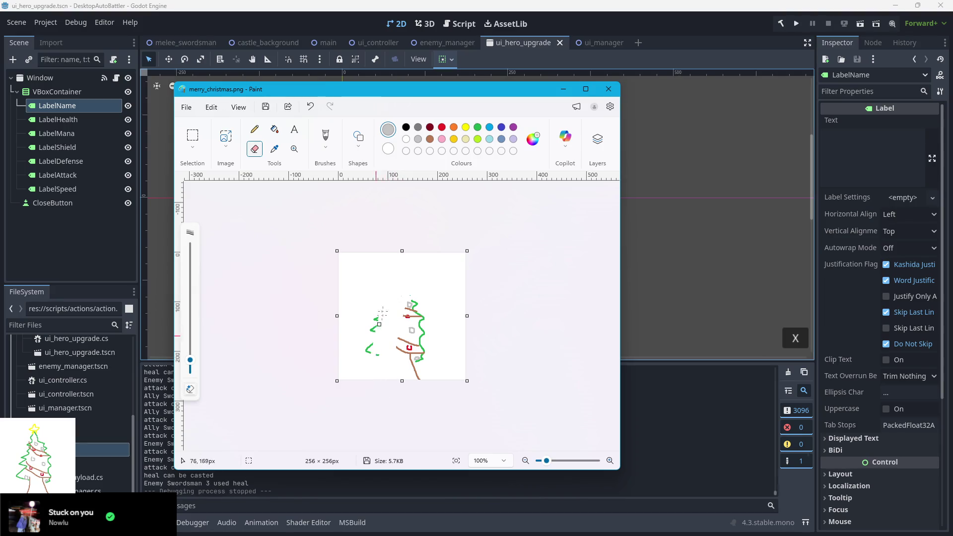
mouse_move(379, 324)
left_mouse_down()
mouse_move(368, 347)
mouse_move(406, 357)
mouse_move(416, 374)
mouse_move(414, 355)
mouse_move(400, 350)
mouse_move(427, 356)
mouse_move(420, 304)
mouse_move(401, 327)
mouse_move(417, 315)
left_mouse_up()
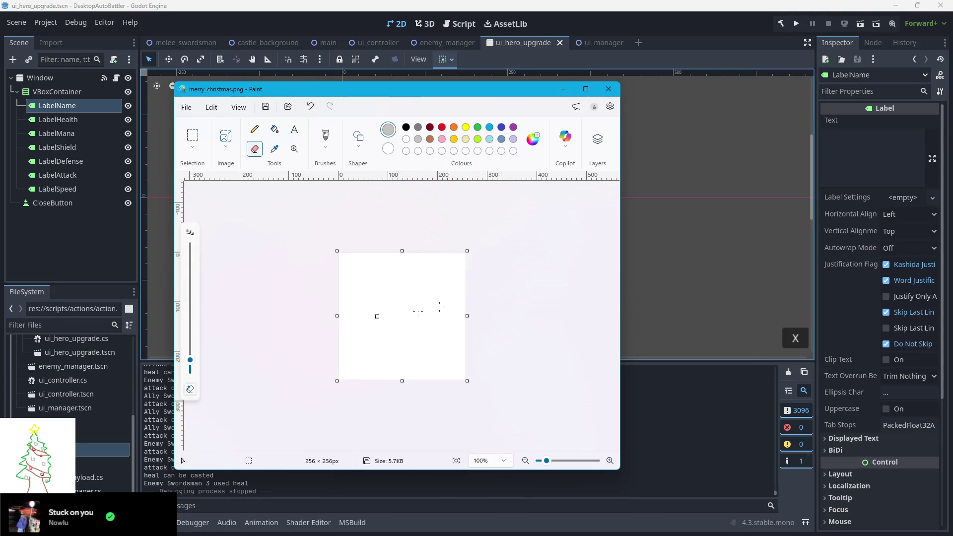
left_click(325, 137)
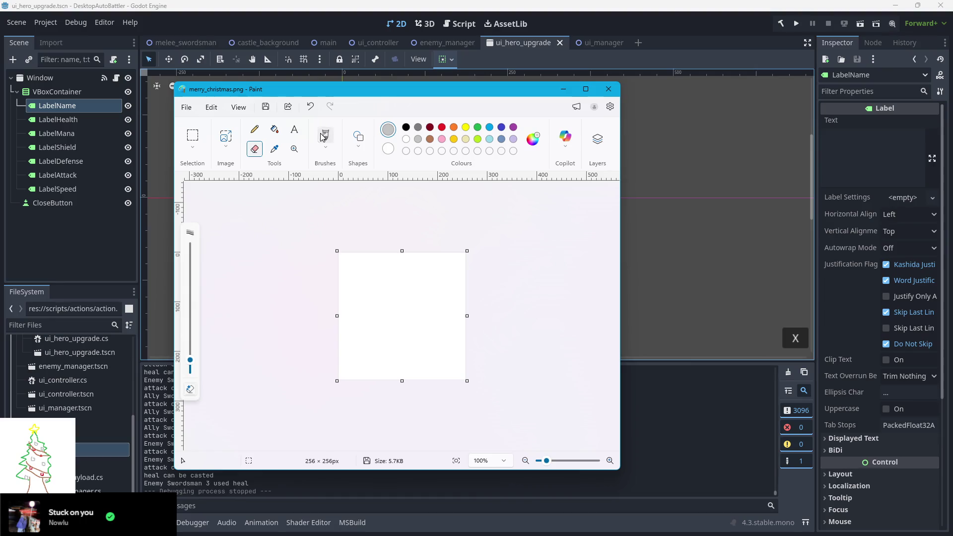
- Try yellow and orange strokes at the canvas centre, undoing them
left_click(453, 128)
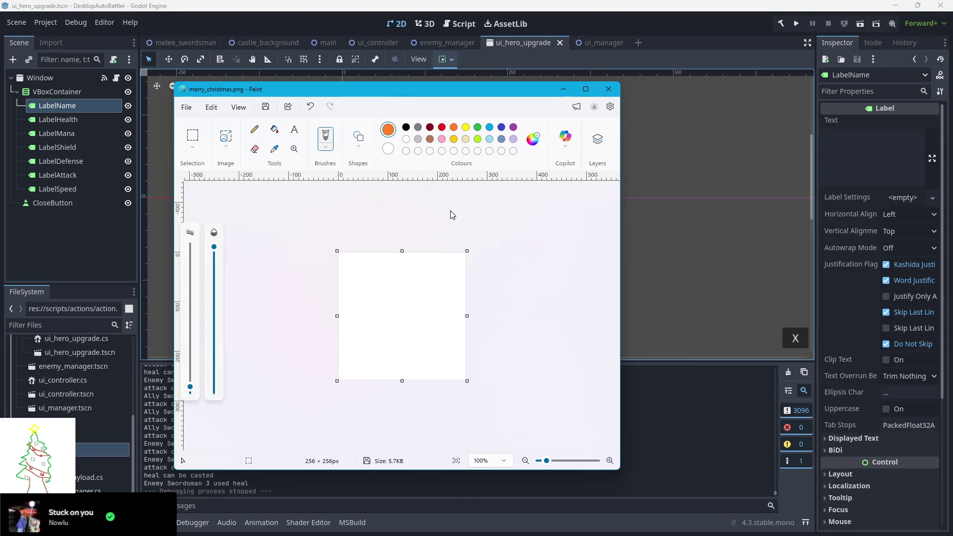
left_click(465, 127)
mouse_move(420, 311)
left_mouse_down()
mouse_move(397, 330)
mouse_move(382, 306)
mouse_move(412, 301)
mouse_move(416, 346)
mouse_move(386, 336)
mouse_move(401, 280)
mouse_move(385, 307)
left_mouse_up()
key("ctrl+z")
left_click(454, 127)
key("ctrl+z")
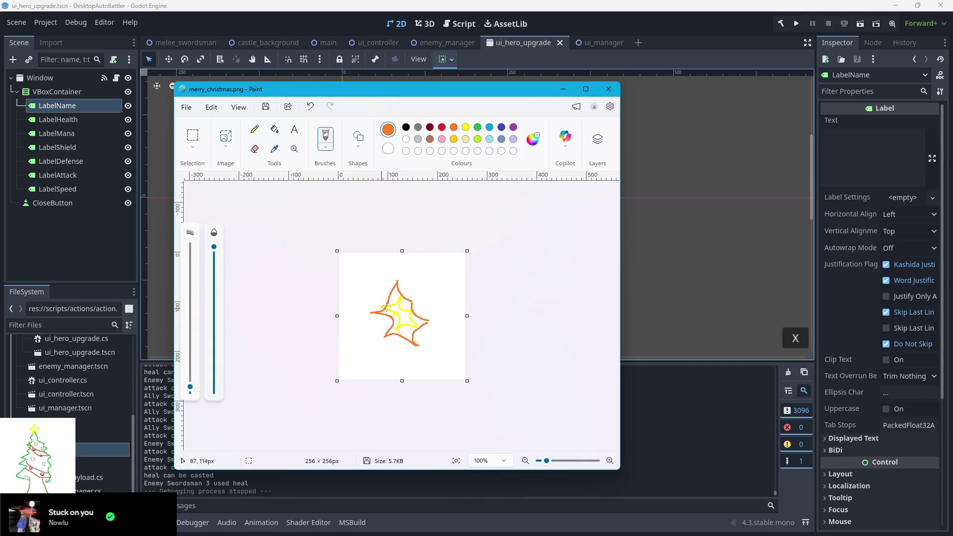
- Outline the burst in red and save the drawing
left_click(430, 127)
left_click(441, 127)
mouse_move(398, 275)
left_mouse_down()
mouse_move(419, 275)
mouse_move(383, 291)
mouse_move(369, 327)
mouse_move(417, 351)
mouse_move(441, 304)
mouse_move(424, 279)
left_mouse_up()
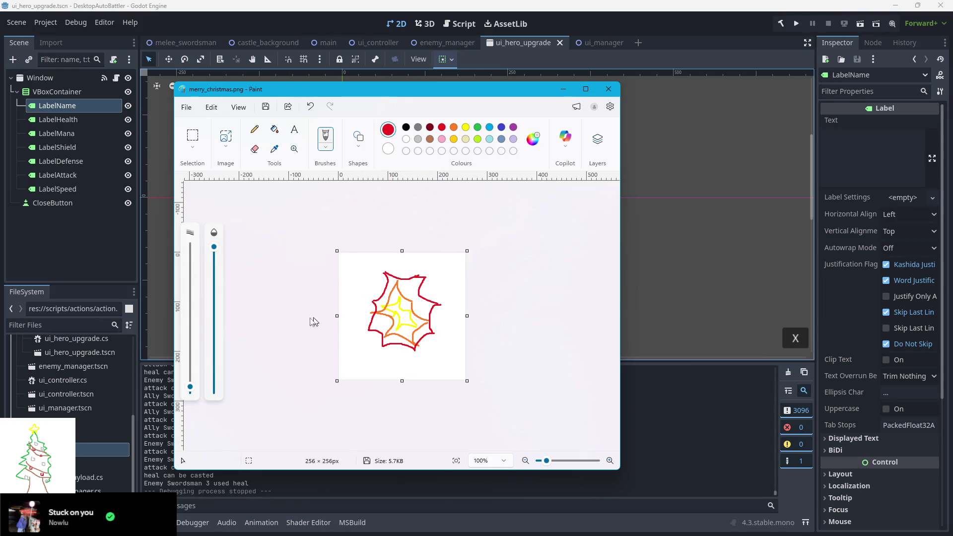
key("ctrl+s")
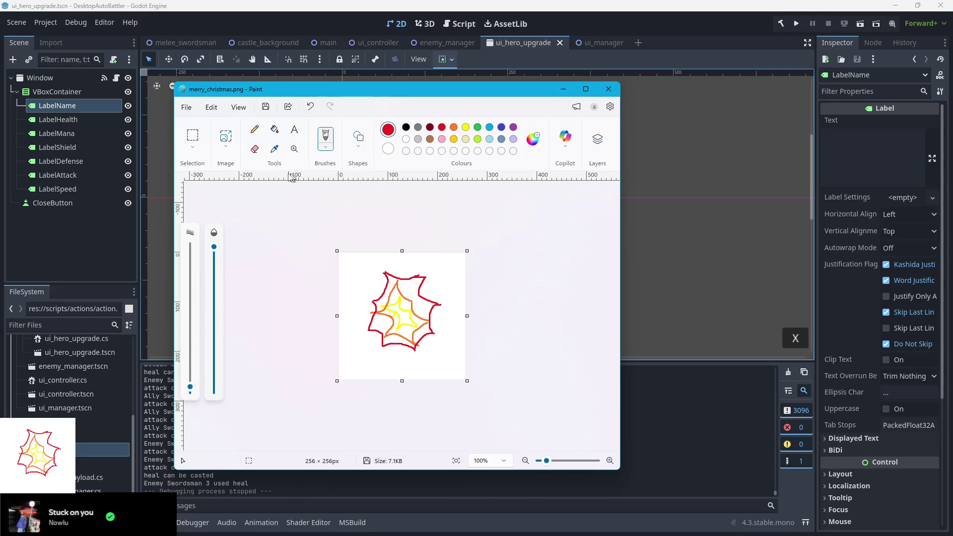
left_click(186, 107)
- Save the burst as fireball_hit.png in the godot game folder and start a blank image
mouse_move(242, 212)
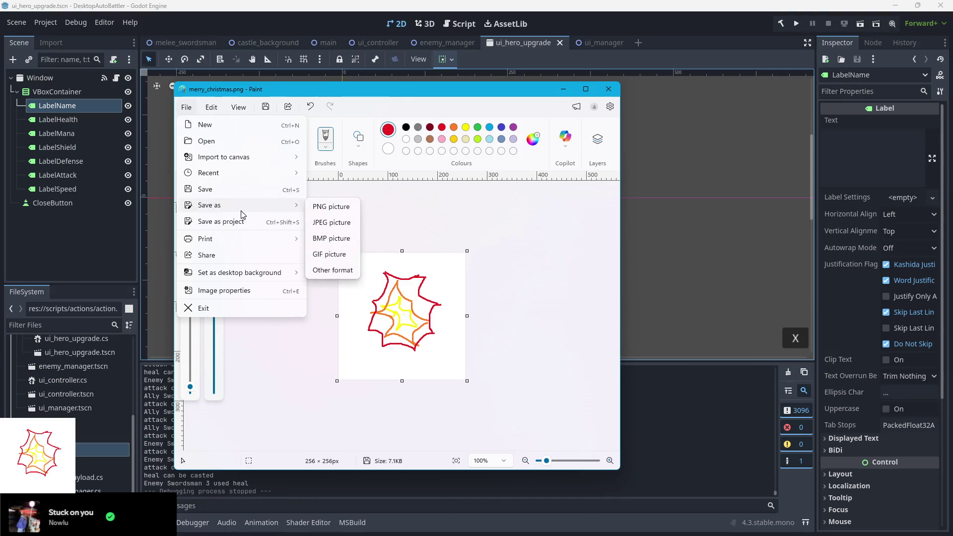
left_click(327, 206)
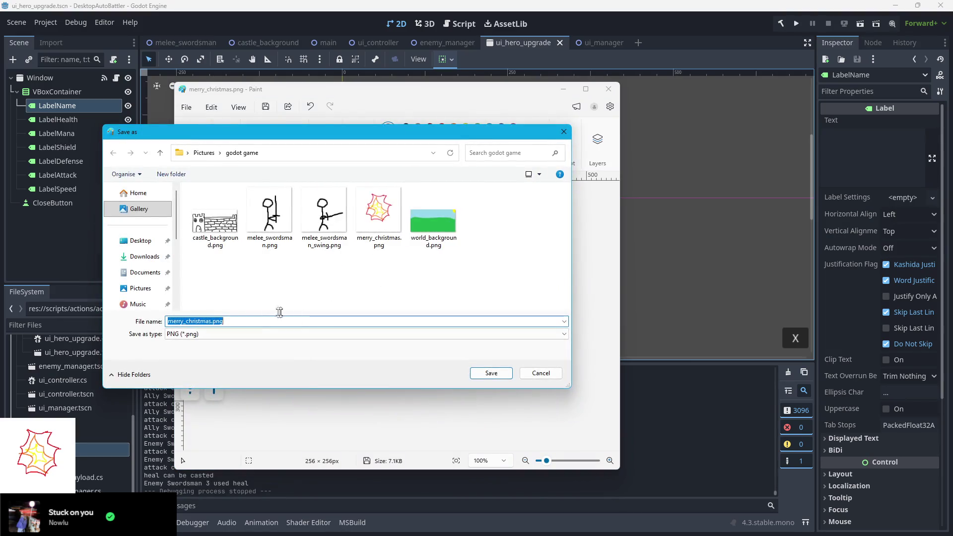
left_click(203, 321)
mouse_move(213, 321)
left_mouse_down()
mouse_move(183, 322)
mouse_move(223, 321)
mouse_move(169, 323)
left_mouse_up()
left_click(221, 321)
type("firebak")
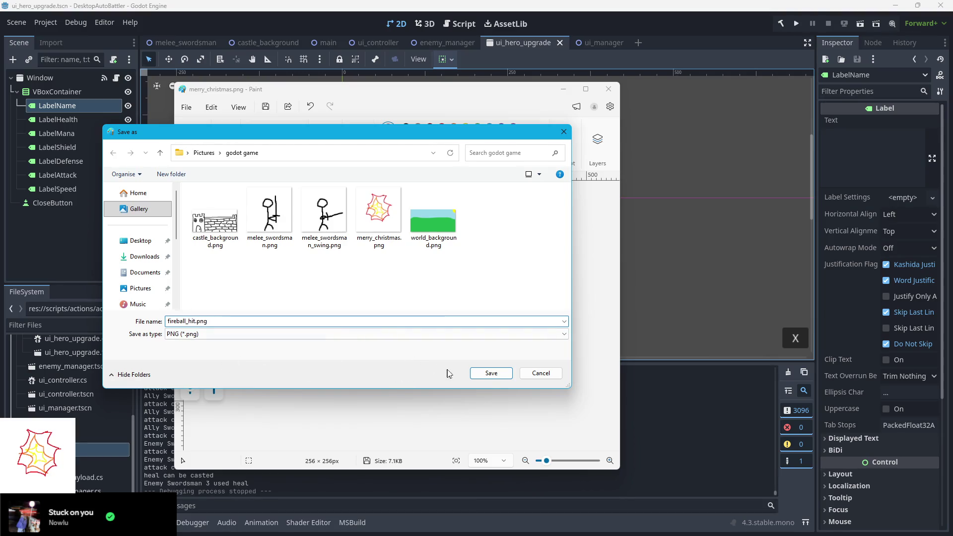
left_click(489, 373)
key("ctrl+n")
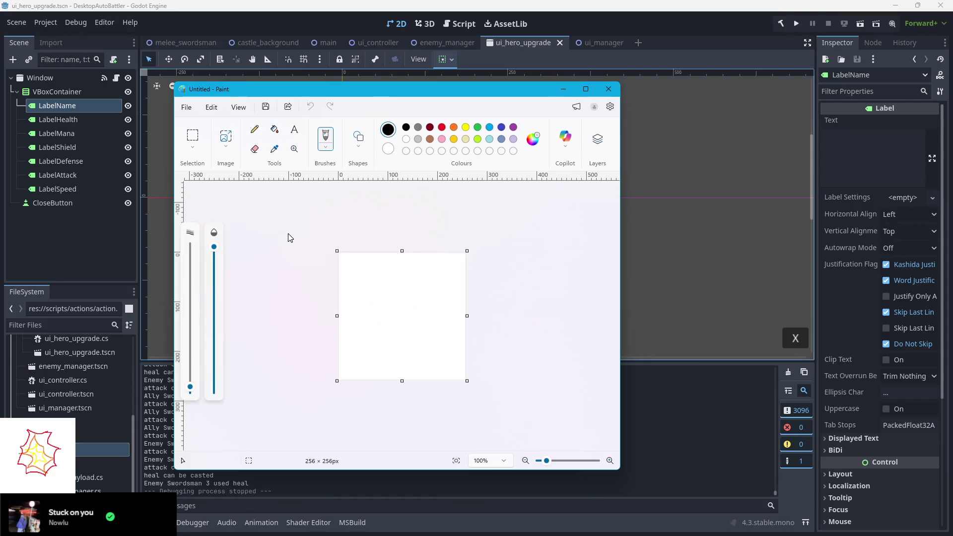
- Draw a grey crescent slash with two curves and light grey streaks
left_click(418, 127)
mouse_move(377, 295)
left_mouse_down()
mouse_move(443, 326)
mouse_move(445, 347)
left_mouse_up()
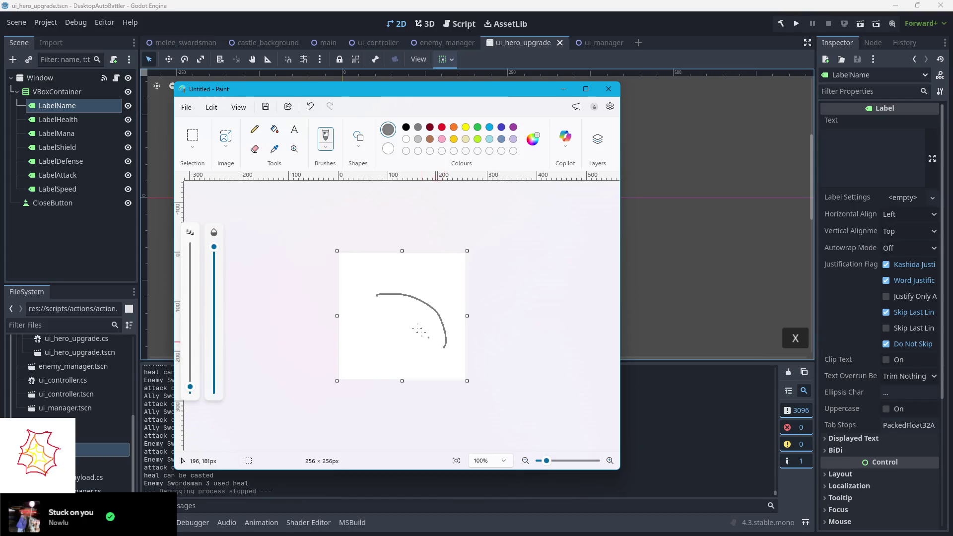
mouse_move(376, 295)
left_mouse_down()
mouse_move(434, 330)
mouse_move(436, 354)
mouse_move(422, 360)
mouse_move(441, 351)
mouse_move(434, 357)
left_mouse_up()
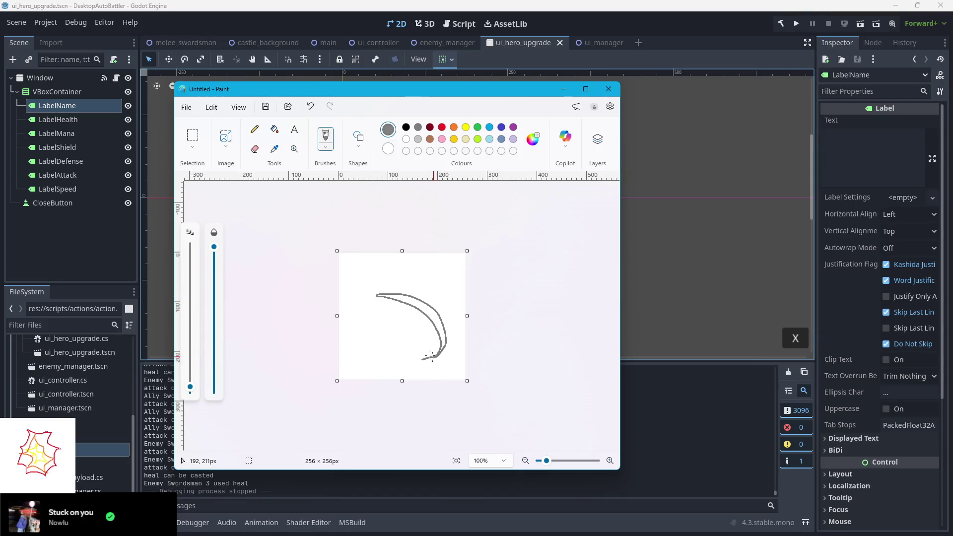
left_click(418, 139)
mouse_move(371, 299)
left_mouse_down()
mouse_move(421, 320)
mouse_move(426, 345)
mouse_move(414, 356)
left_mouse_up()
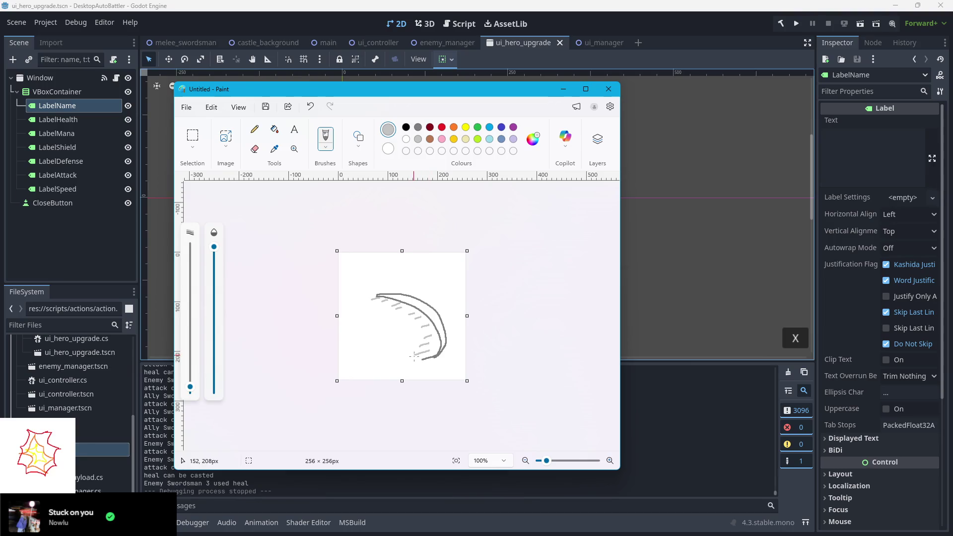
- Save the slash as slash_hit.png and start a new blank image
left_click(188, 108)
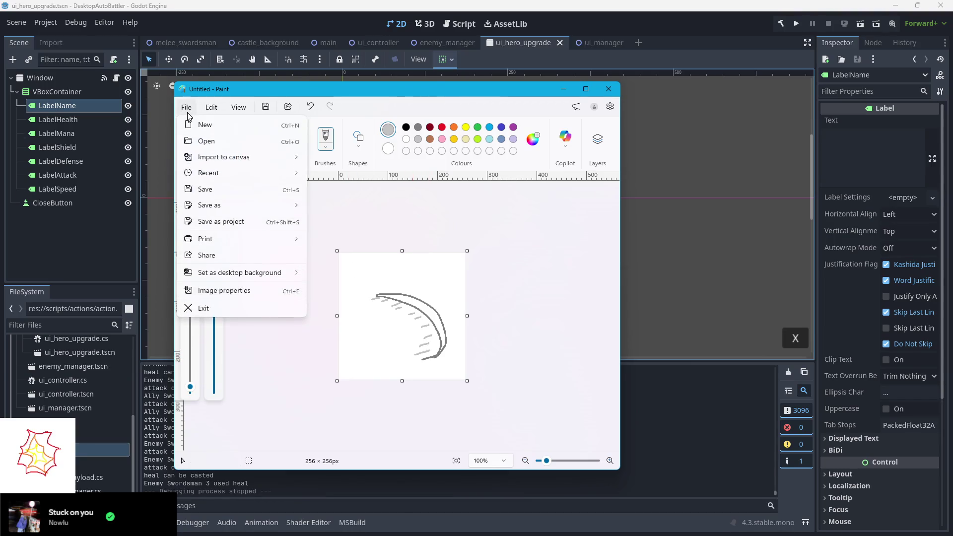
left_click(214, 204)
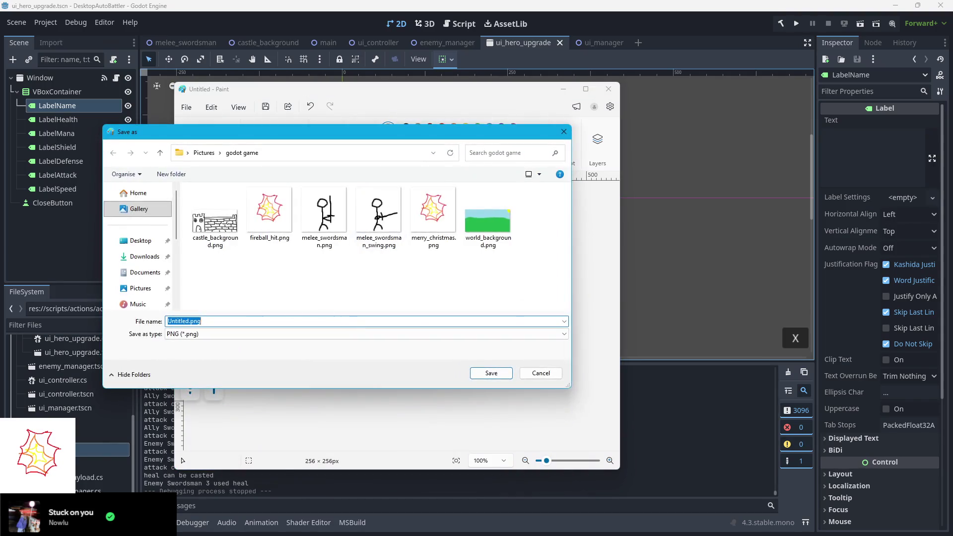
type("slash_hit")
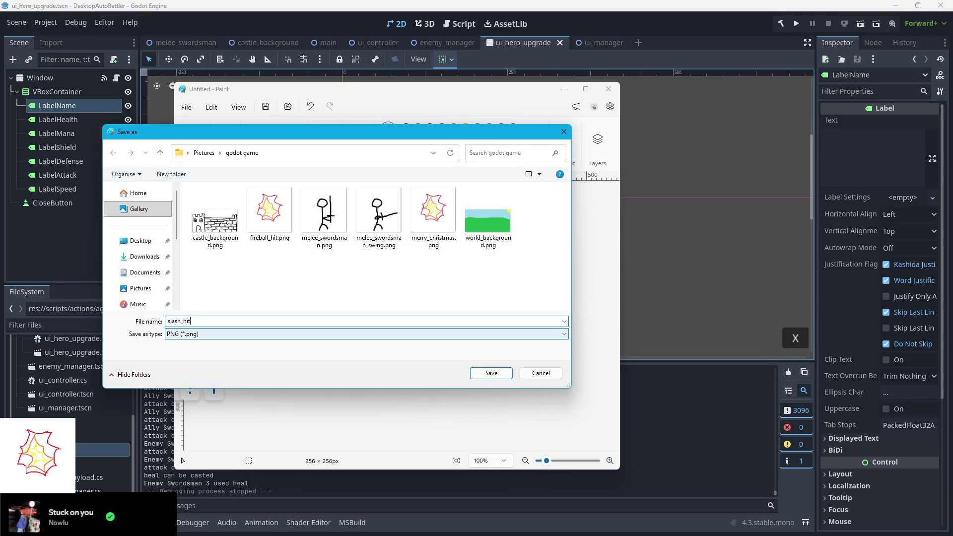
key("Return")
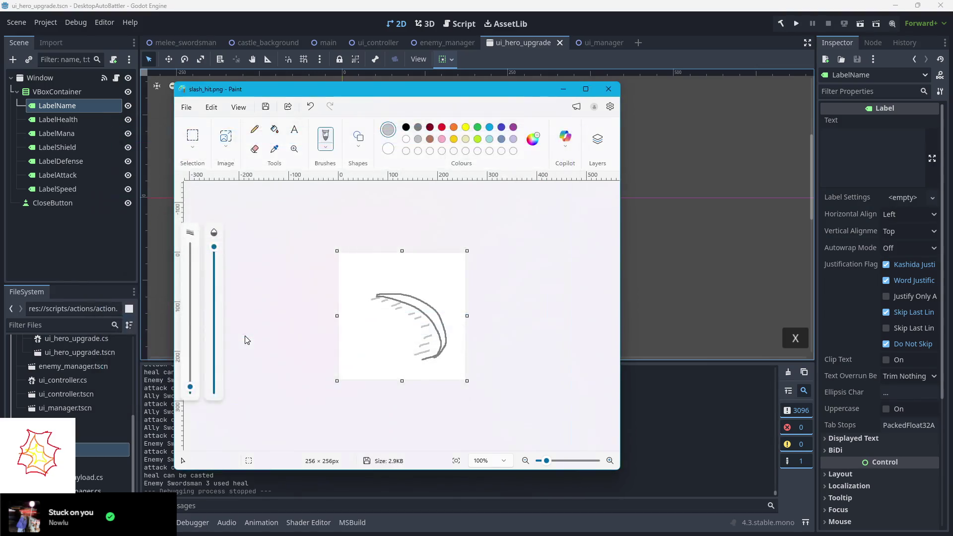
key("ctrl+n")
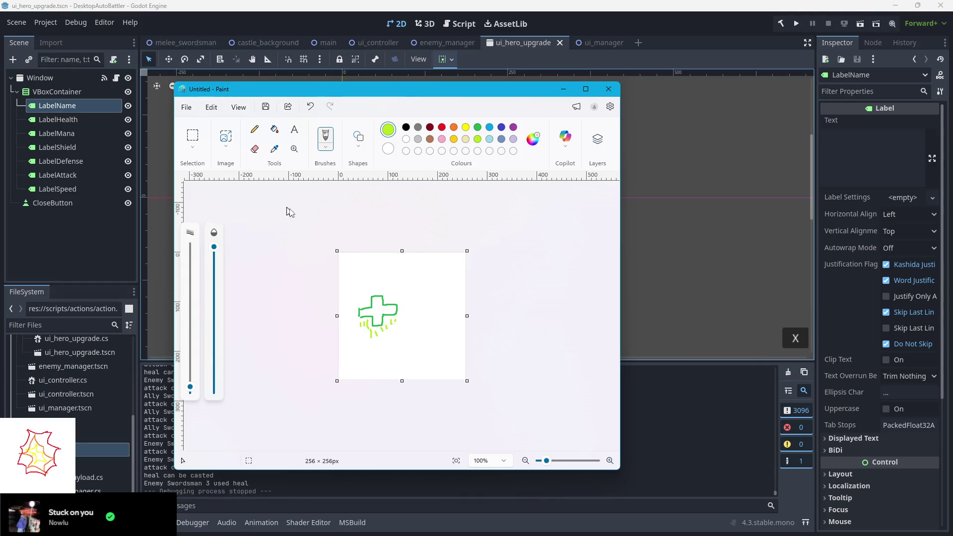
- Copy the green cross and paste resized copies at the top right, lower right, centre and bottom left
left_click(194, 135)
mouse_move(409, 341)
left_mouse_down()
mouse_move(371, 274)
mouse_move(422, 281)
mouse_move(433, 293)
left_mouse_up()
left_click_drag(447, 304, 443, 280)
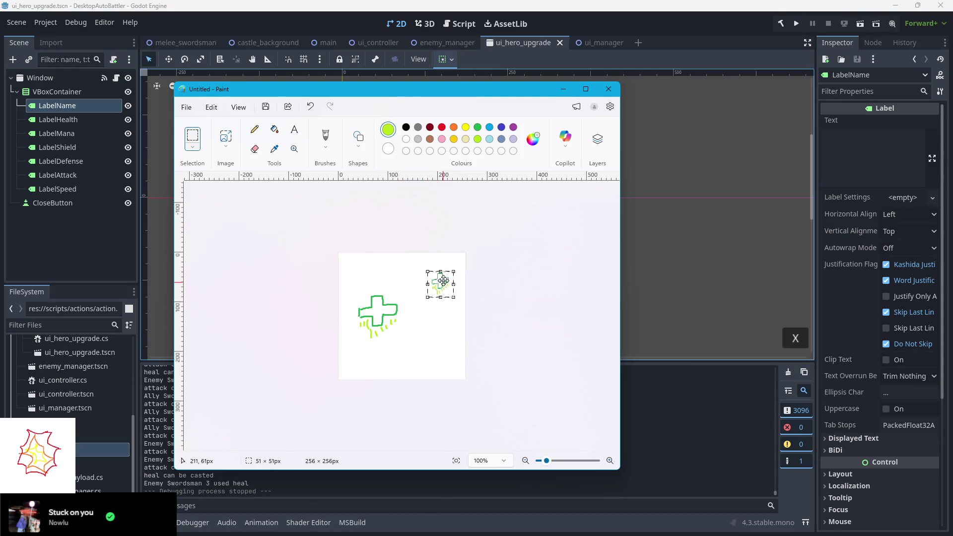
key("ctrl+v")
left_click_drag(371, 272, 437, 349)
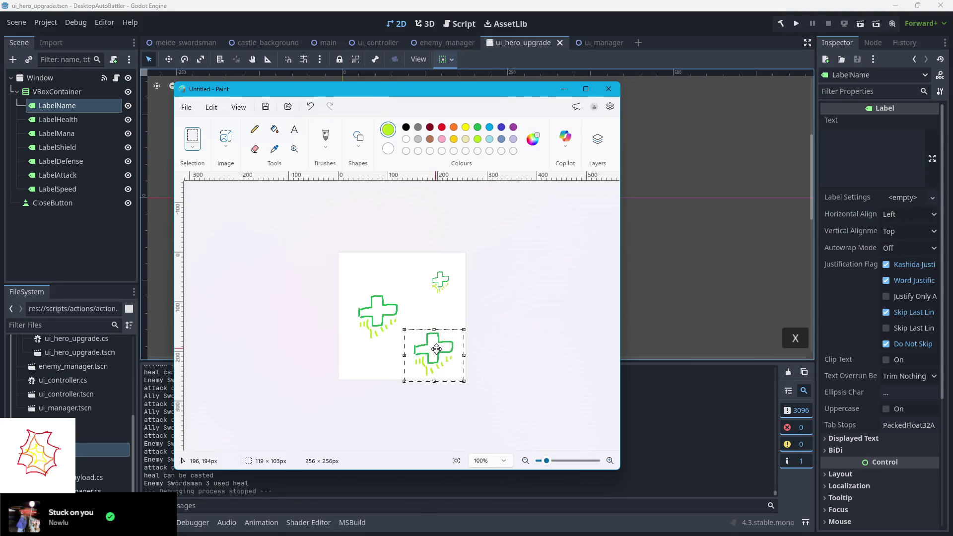
key("ctrl+v")
mouse_move(339, 251)
left_mouse_down()
mouse_move(366, 277)
mouse_move(356, 268)
mouse_move(420, 302)
left_mouse_up()
key("ctrl+v")
key("ctrl+v")
mouse_move(370, 270)
left_mouse_down()
mouse_move(380, 345)
mouse_move(364, 344)
mouse_move(401, 364)
mouse_move(384, 360)
left_mouse_up()
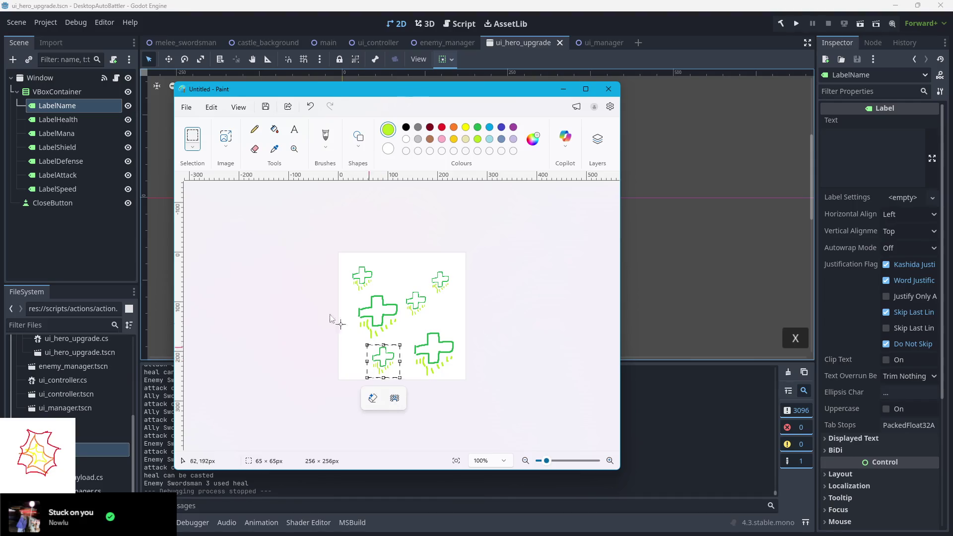
left_click(258, 271)
- Save the crosses image as heal.png and return to Godot
key("ctrl+s")
type("heal")
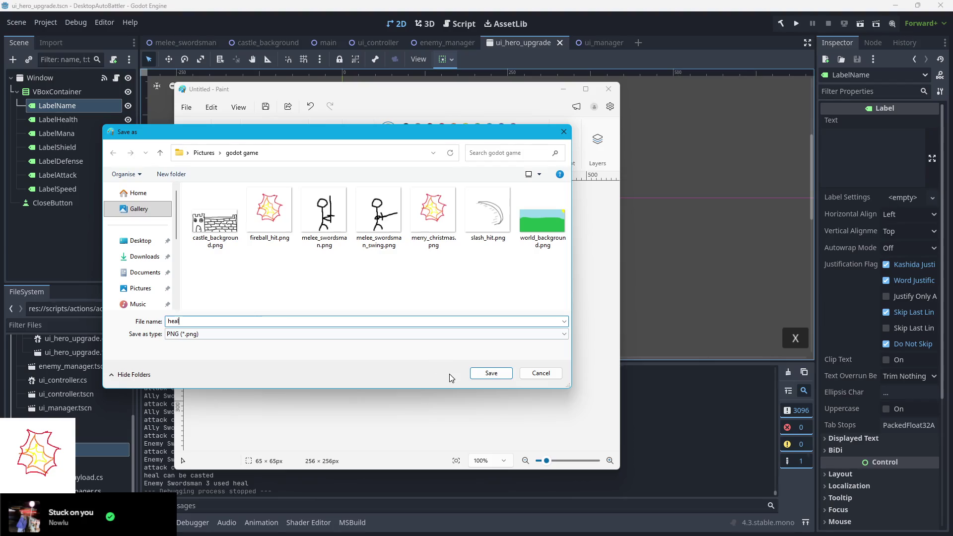
left_click(487, 375)
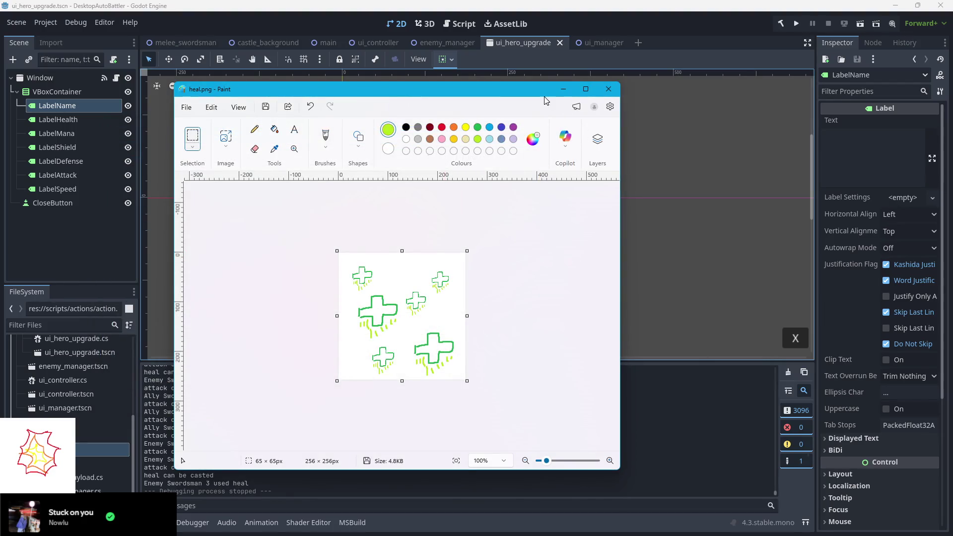
left_click(564, 91)
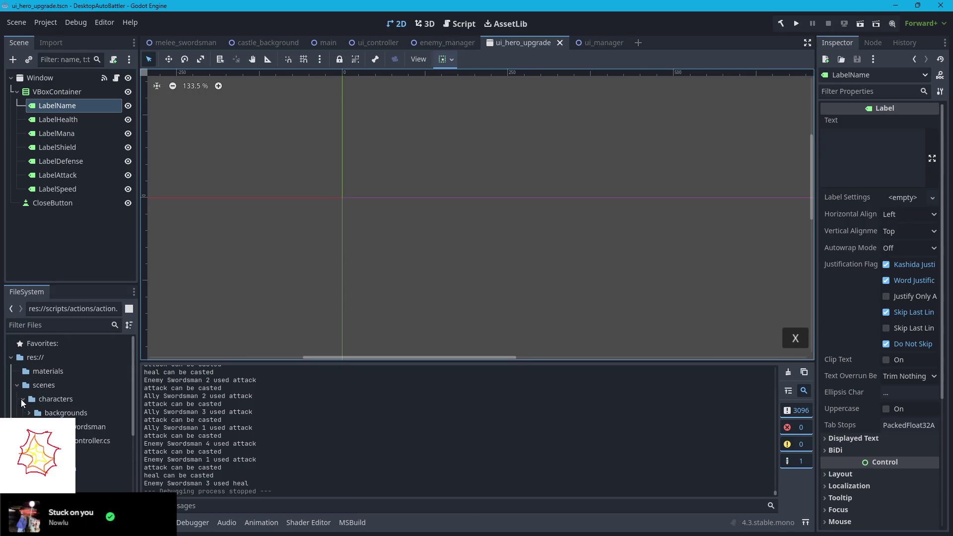
- Create a folder named effects inside res://sprites/ in the FileSystem dock
scroll(28, 411, "down", 5)
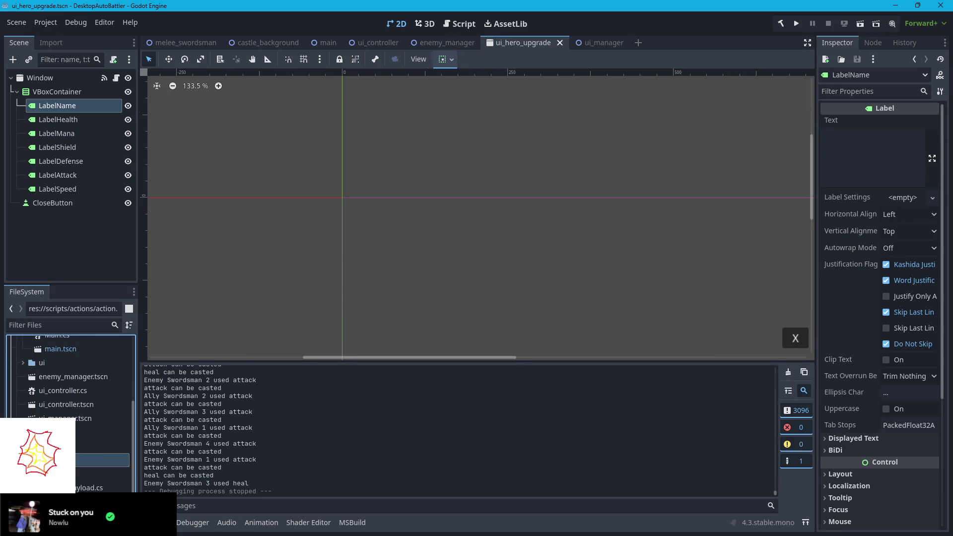
left_click(30, 421)
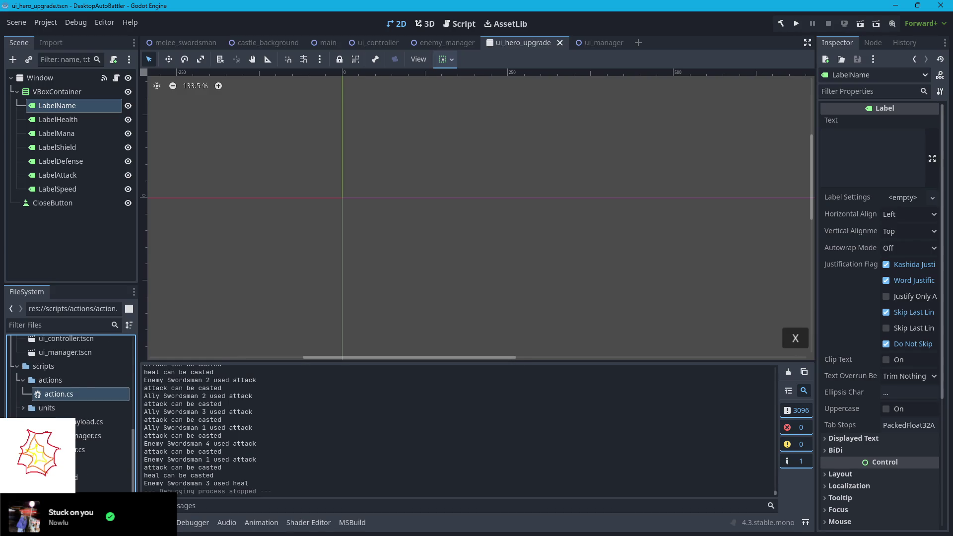
left_click(52, 463)
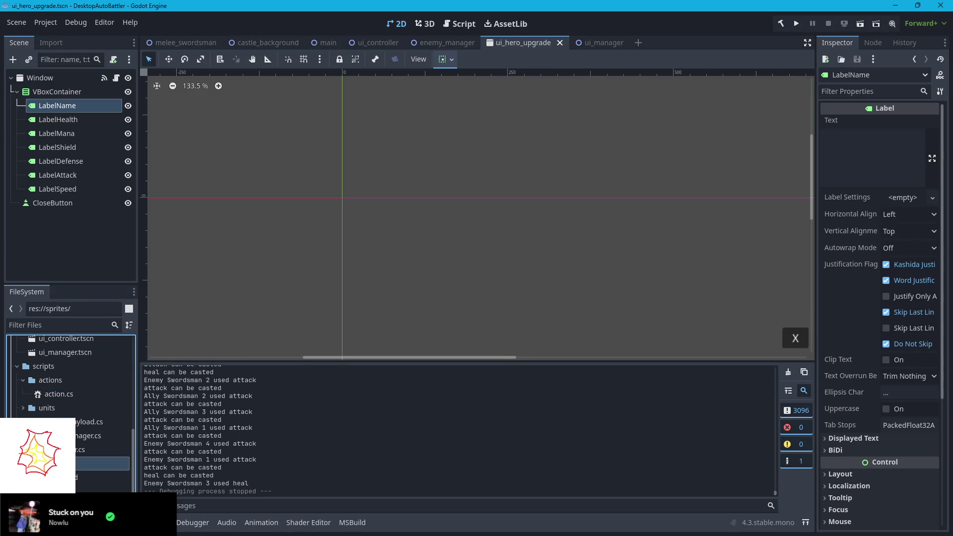
right_click(53, 463)
mouse_move(79, 328)
left_click(202, 328)
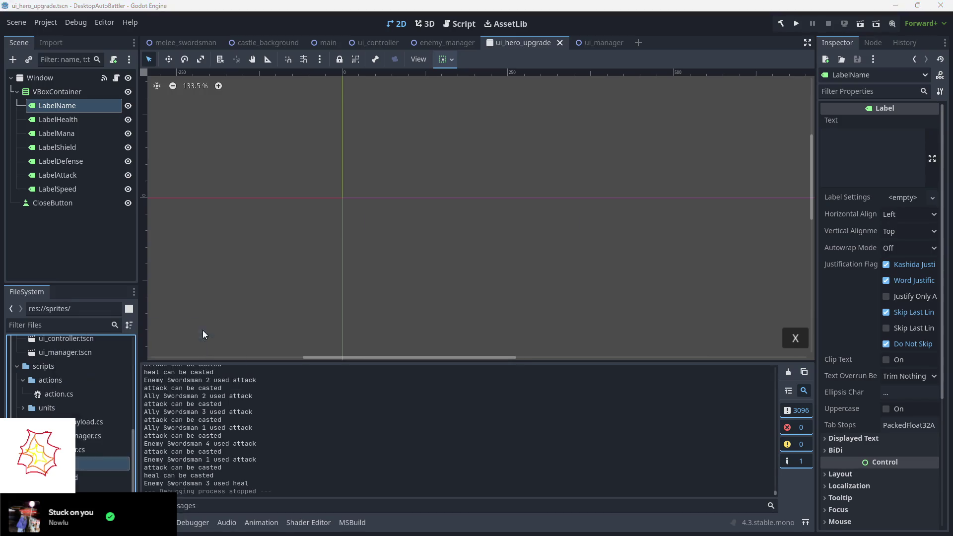
type("effects")
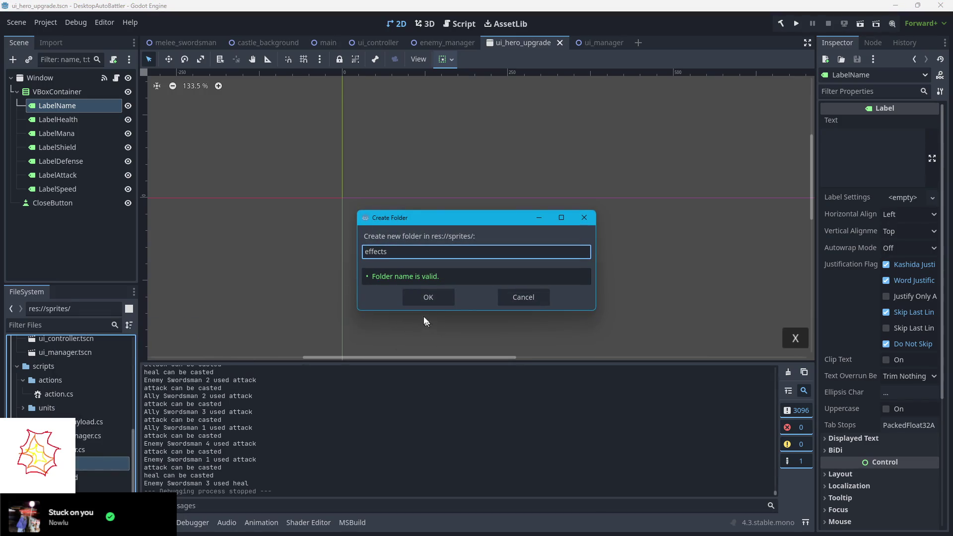
key("Return")
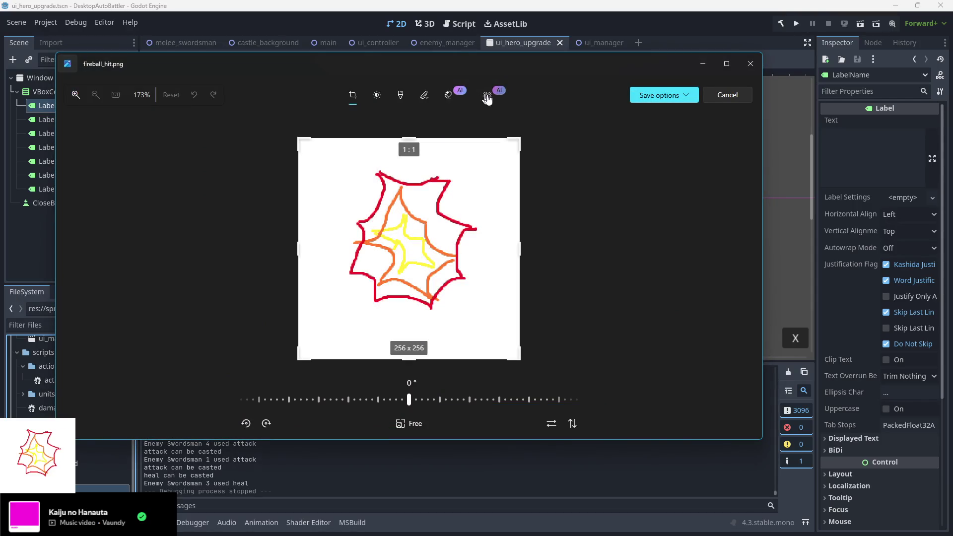
- Remove and save fireball_hit.png's background, then remove slash_hit.png's background
left_click(487, 96)
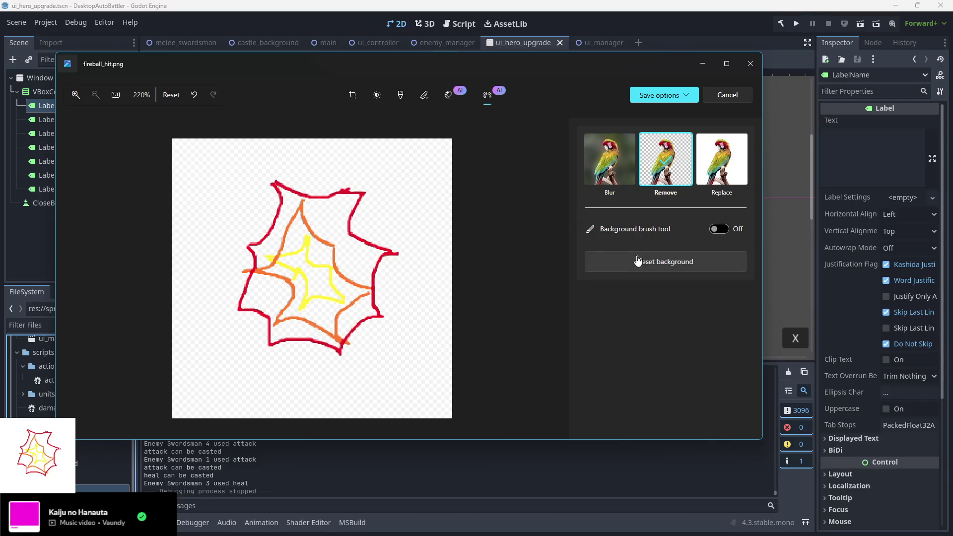
left_click(653, 100)
left_click(645, 128)
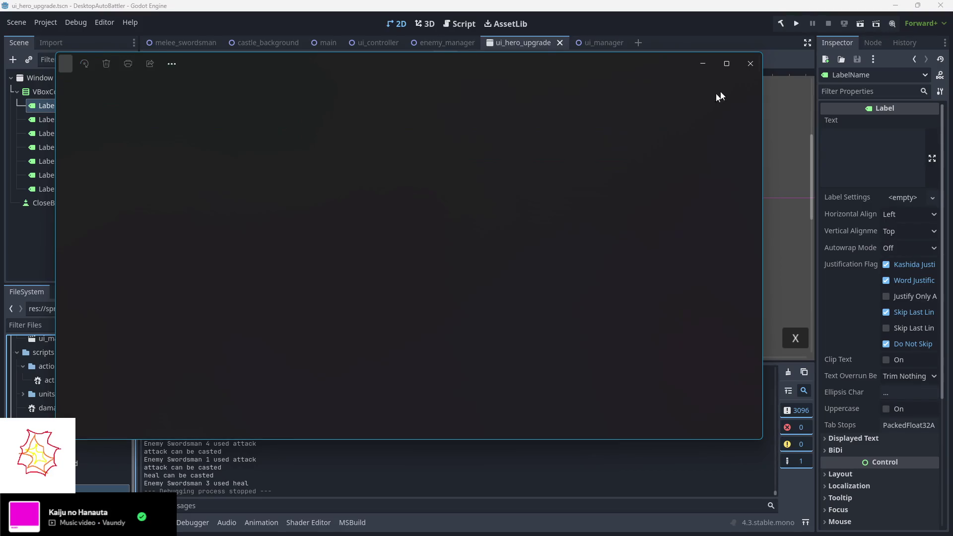
left_click(751, 64)
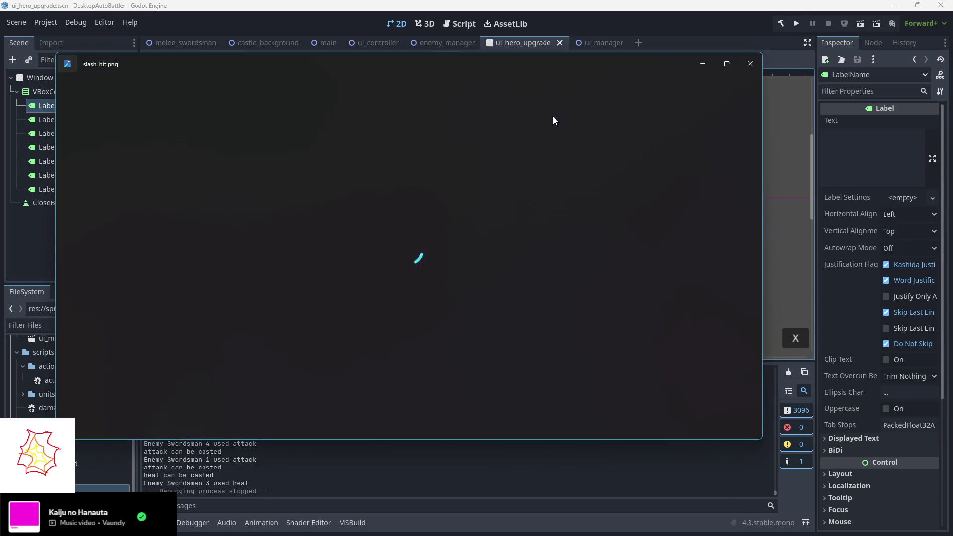
left_click(487, 97)
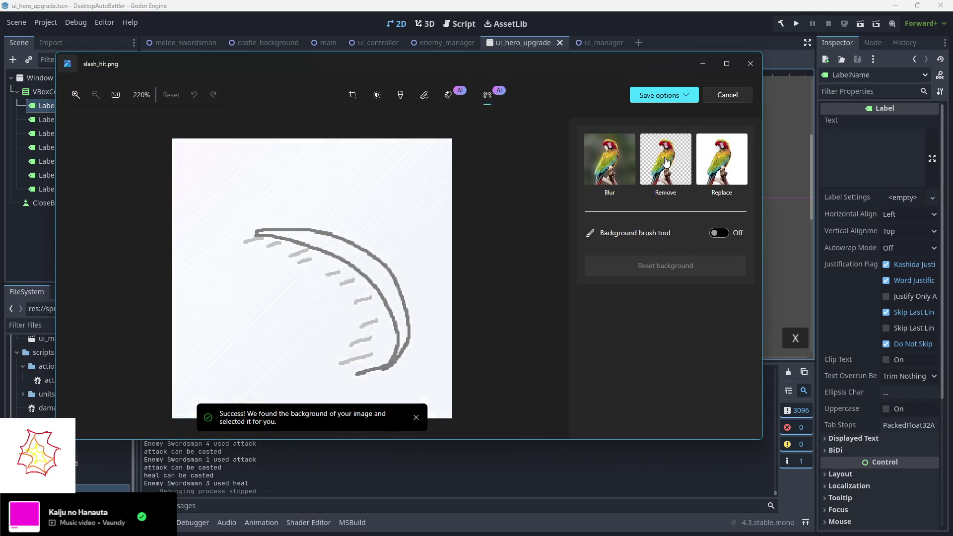
- Brush the slash's inner fill back into slash_hit.png at brush size 15 and save it
left_click(715, 232)
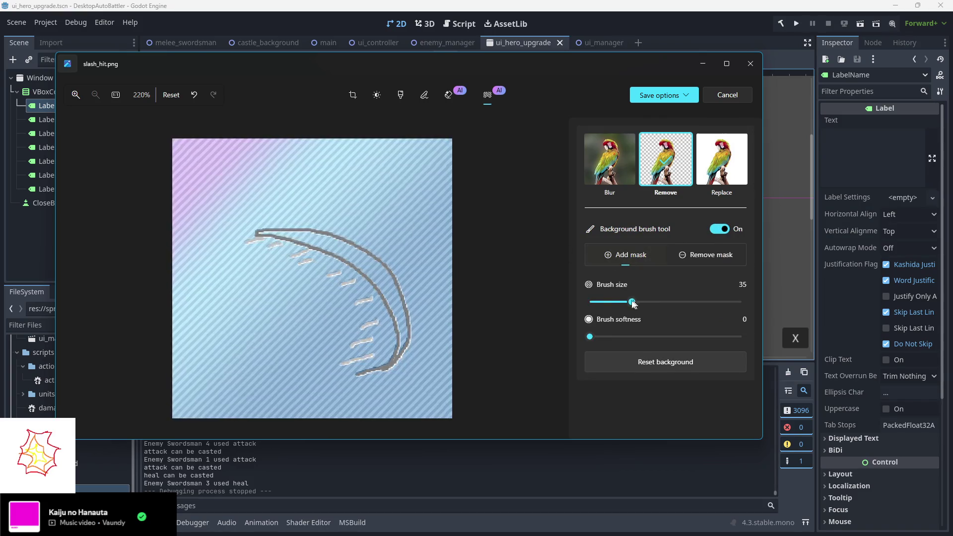
left_click_drag(632, 302, 598, 303)
left_click_drag(256, 232, 286, 236)
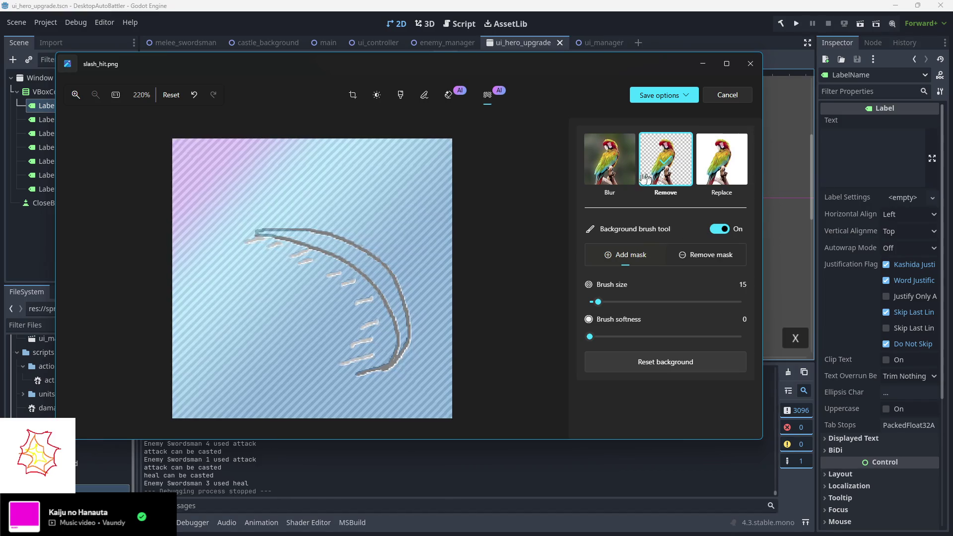
left_click(705, 255)
mouse_move(293, 238)
left_mouse_down()
mouse_move(381, 284)
mouse_move(400, 350)
mouse_move(400, 305)
mouse_move(363, 254)
mouse_move(393, 286)
mouse_move(359, 267)
mouse_move(374, 263)
mouse_move(381, 287)
mouse_move(332, 252)
mouse_move(396, 313)
left_mouse_up()
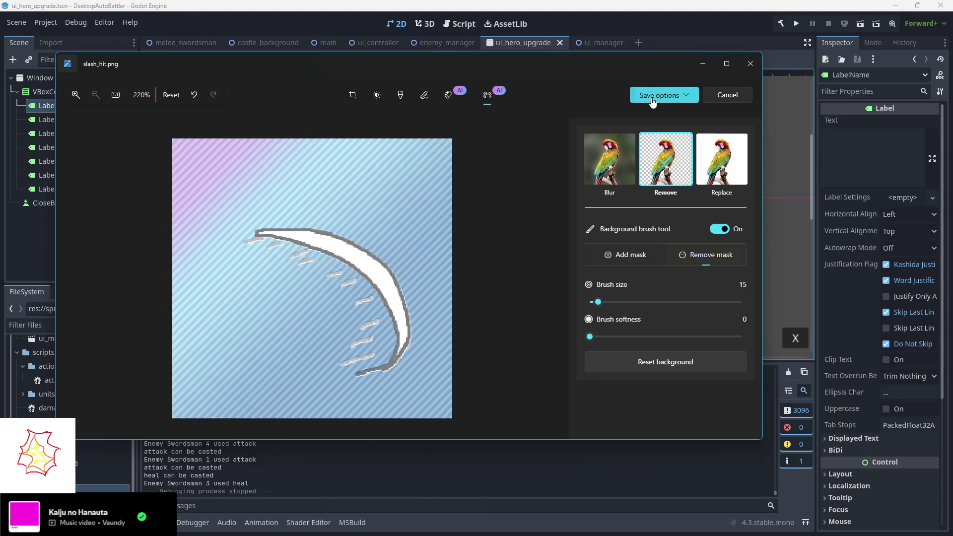
left_click(653, 99)
left_click(662, 124)
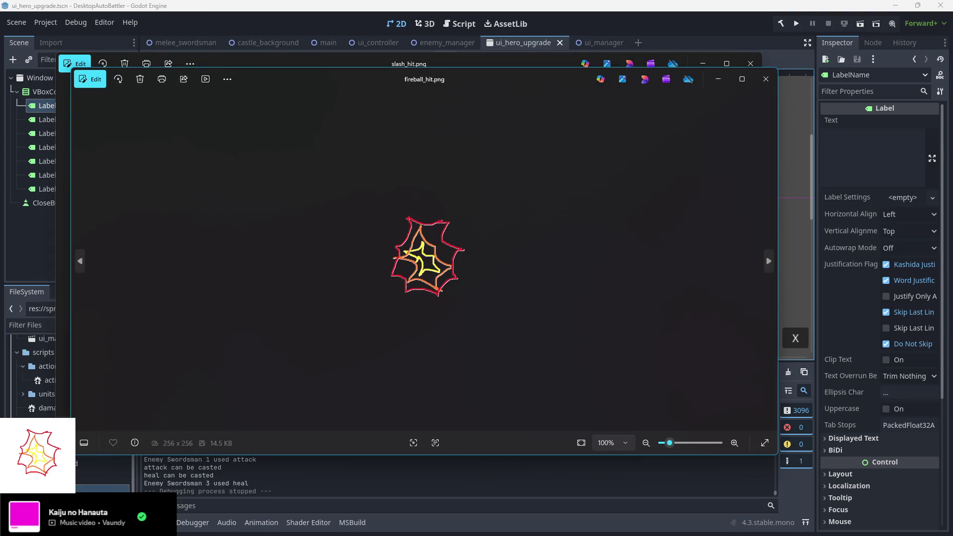
- Redo slash_hit.png's background removal, keeping the inner arc at brush size 18, and save
left_click(753, 59)
left_click(766, 79)
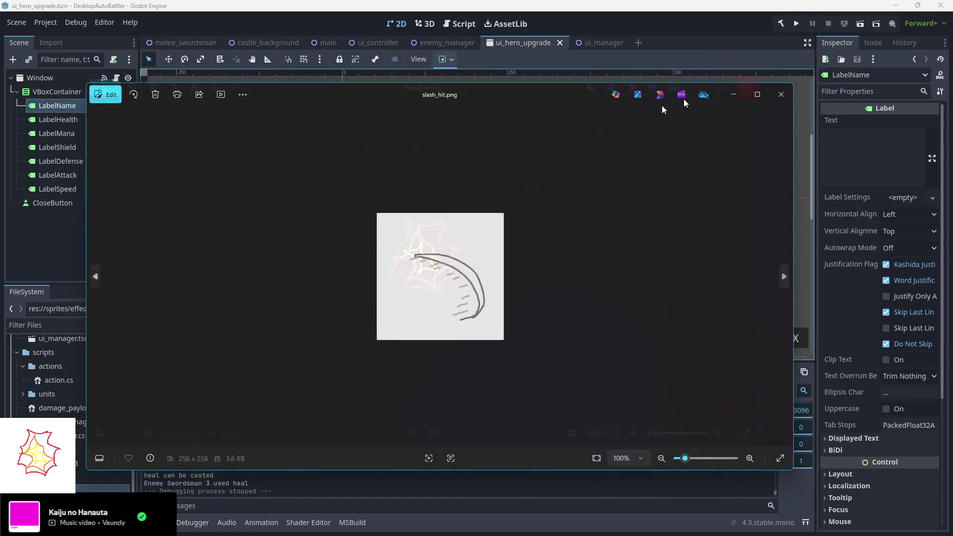
left_click(116, 97)
left_click(518, 128)
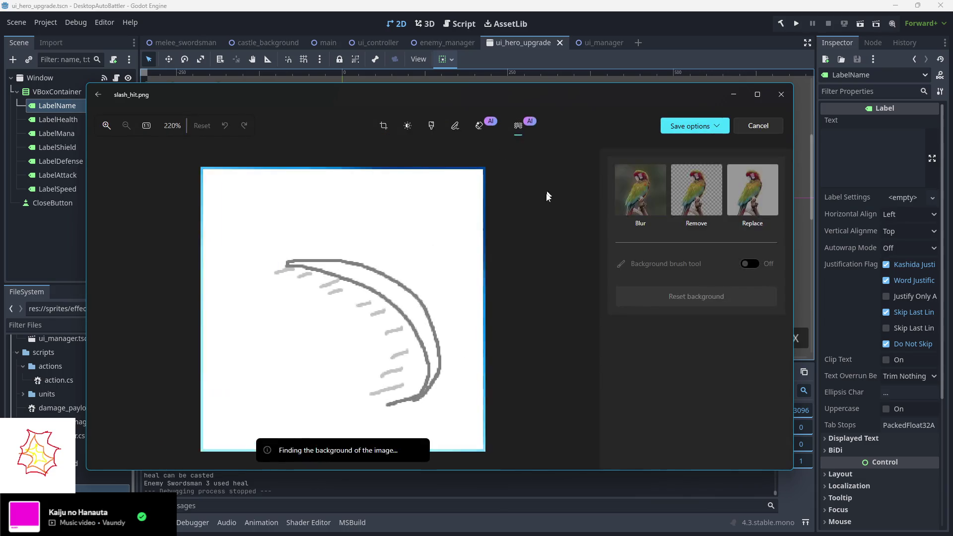
left_click(700, 219)
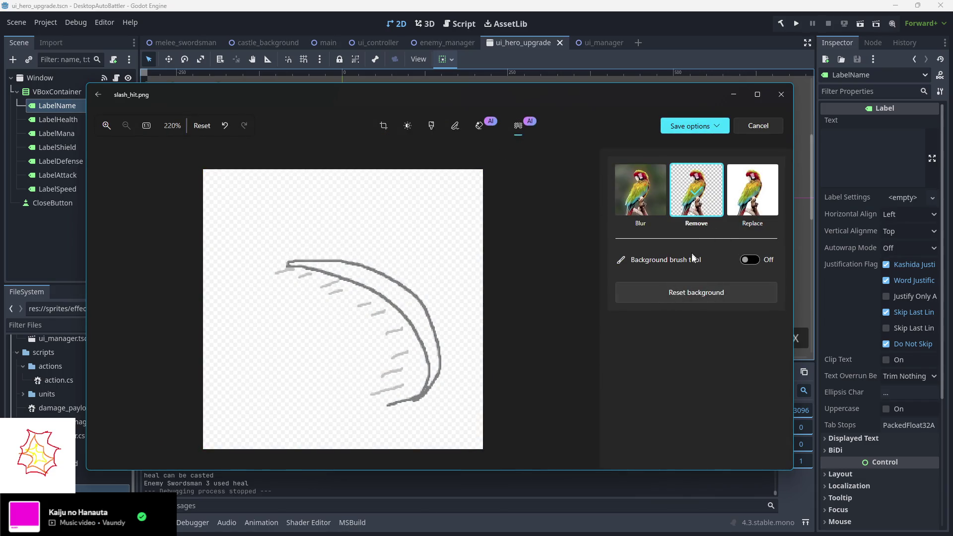
left_click(694, 258)
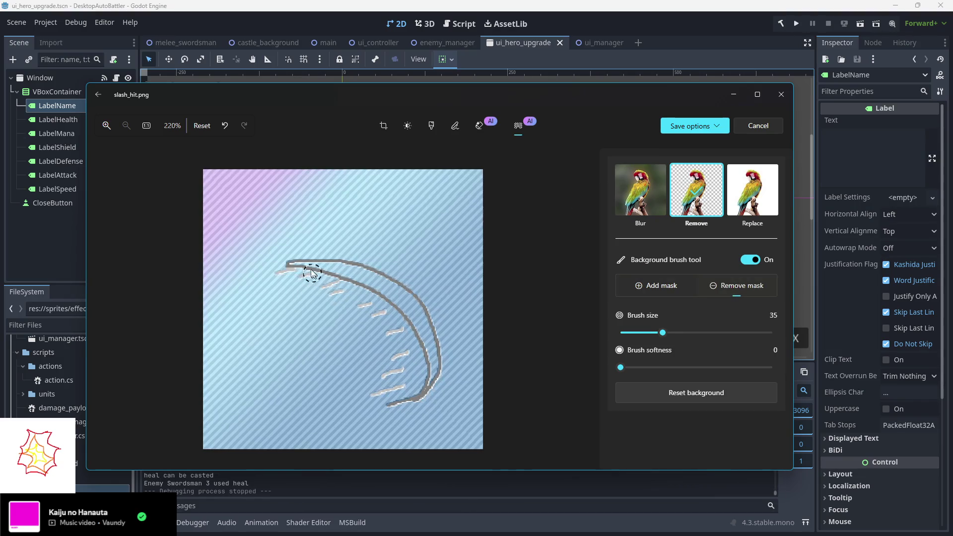
left_click_drag(663, 333, 634, 332)
mouse_move(344, 272)
left_mouse_down()
mouse_move(372, 276)
mouse_move(307, 267)
mouse_move(397, 290)
mouse_move(434, 369)
mouse_move(433, 359)
mouse_move(431, 378)
mouse_move(436, 359)
mouse_move(392, 298)
mouse_move(422, 333)
mouse_move(367, 281)
mouse_move(424, 330)
mouse_move(406, 317)
left_mouse_up()
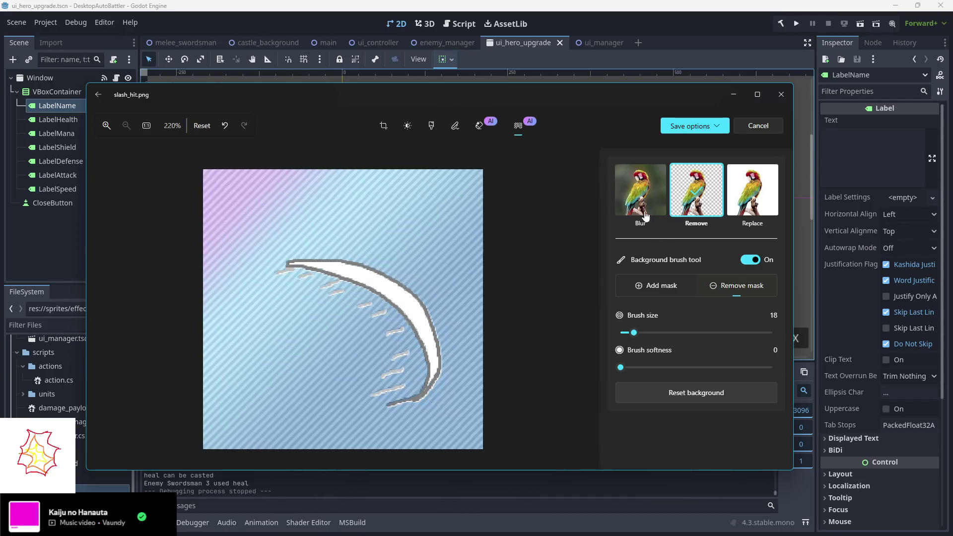
left_click(660, 295)
left_click(696, 128)
left_click(681, 159)
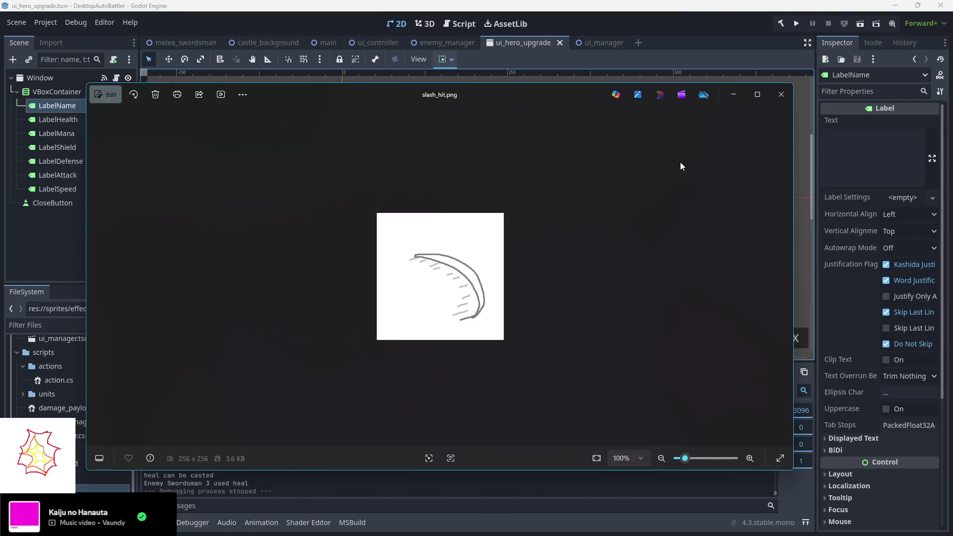
- Remove slash_hit.png's white background once more, save it, and close the viewer
left_click(106, 94)
left_click(518, 126)
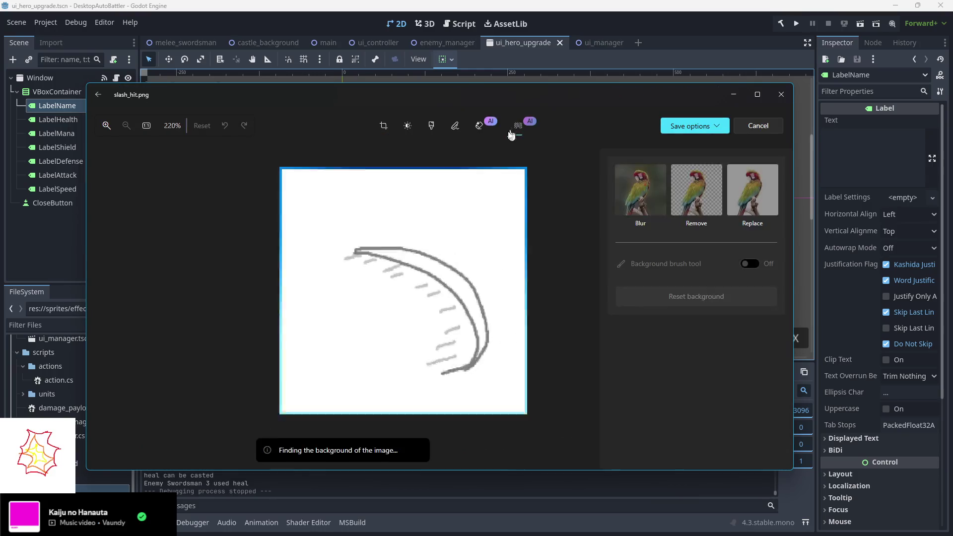
left_click(697, 190)
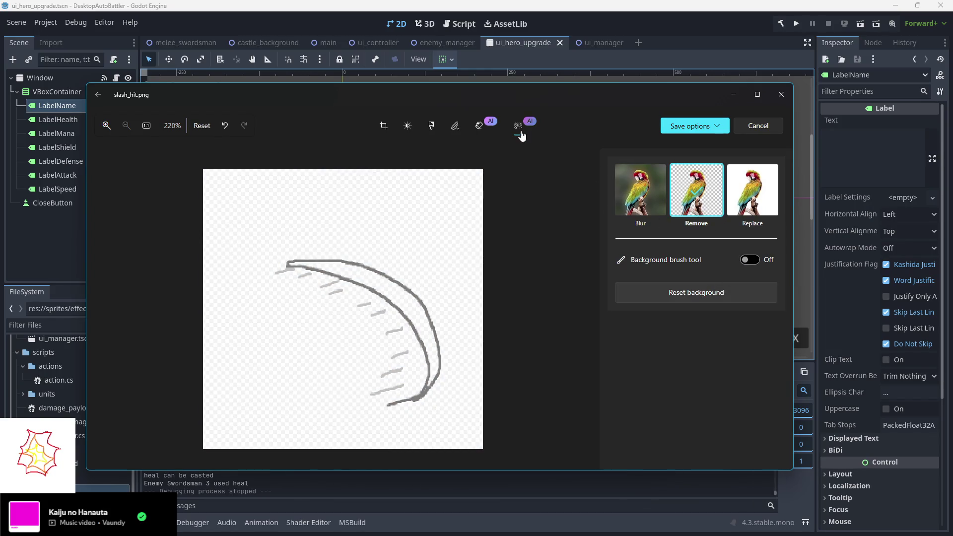
left_click(750, 260)
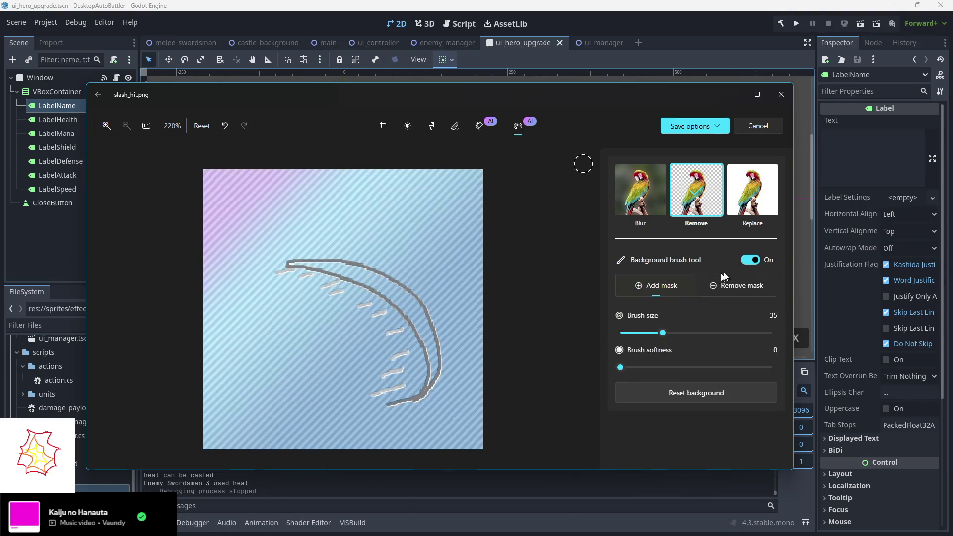
left_click(749, 260)
left_click(690, 126)
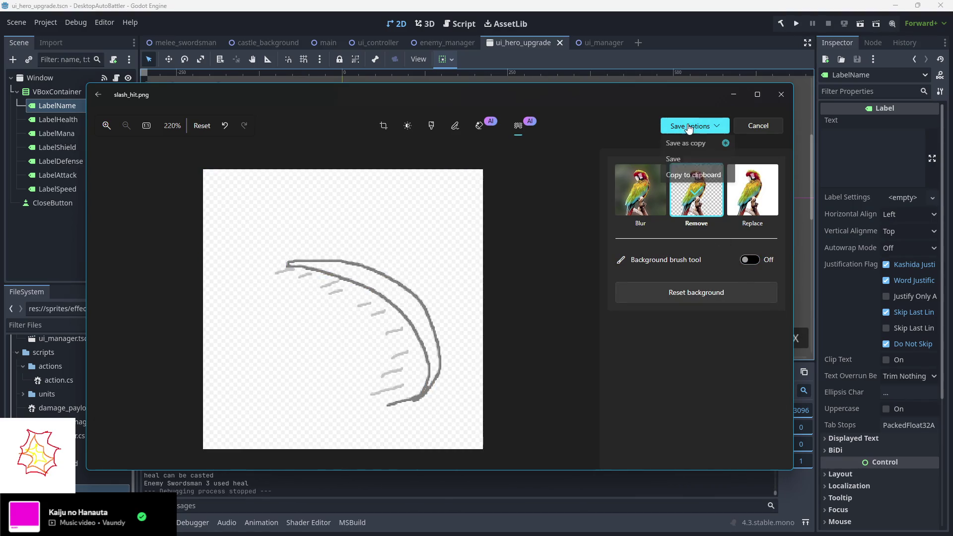
left_click(645, 158)
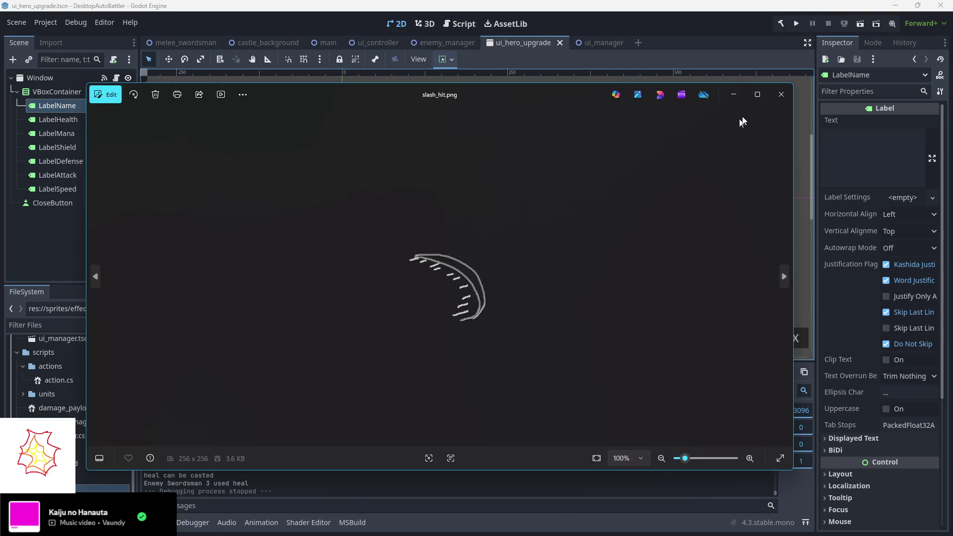
left_click(781, 94)
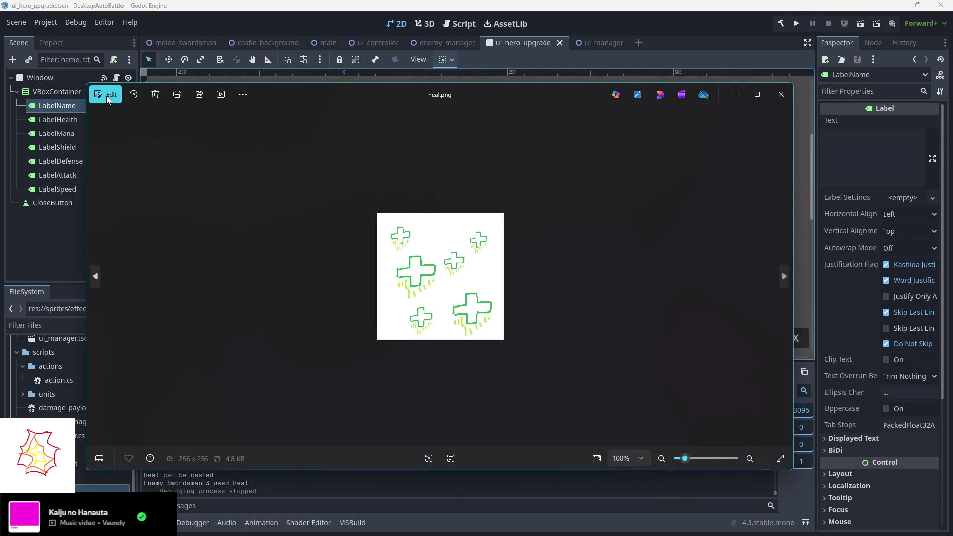
- Strip heal.png's white background with the Background tool, save, and close the viewer
left_click(108, 97)
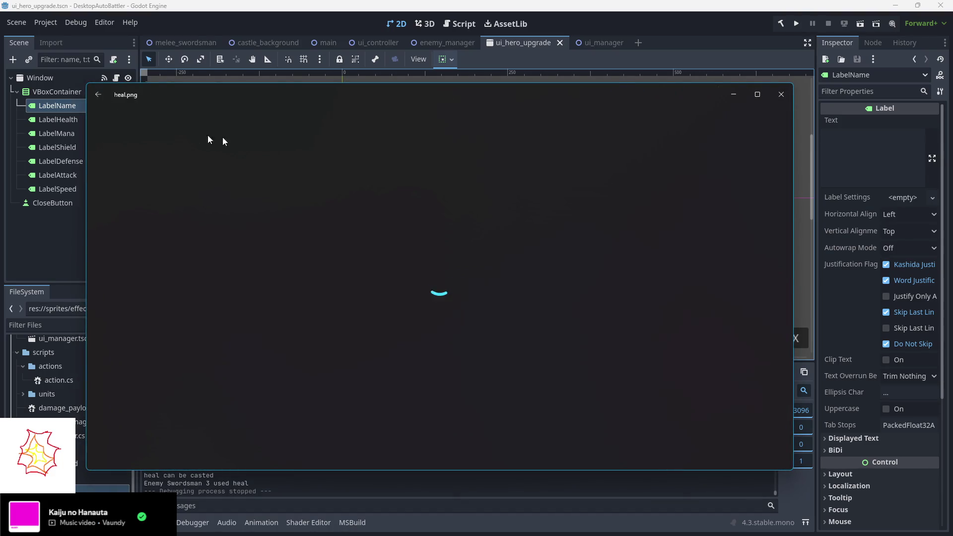
left_click(519, 125)
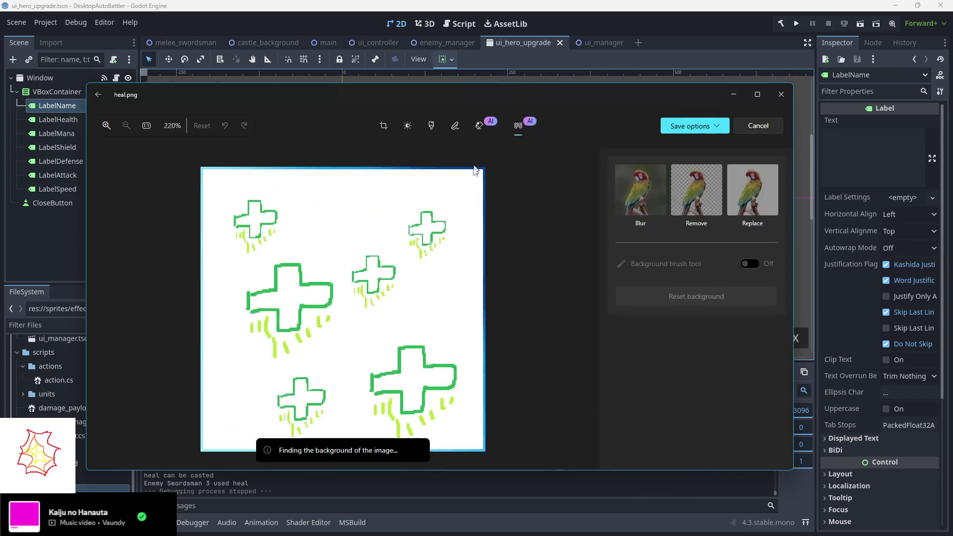
left_click(704, 198)
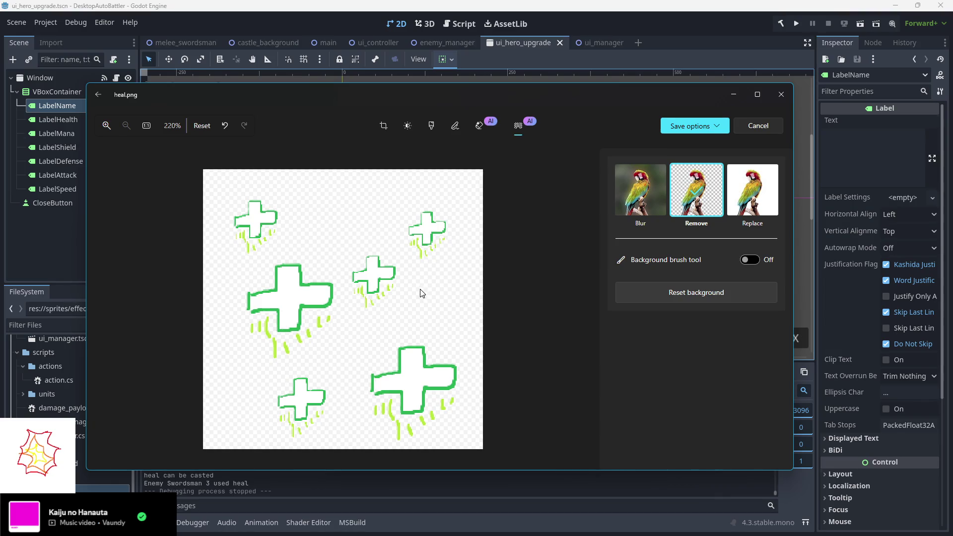
left_click(689, 161)
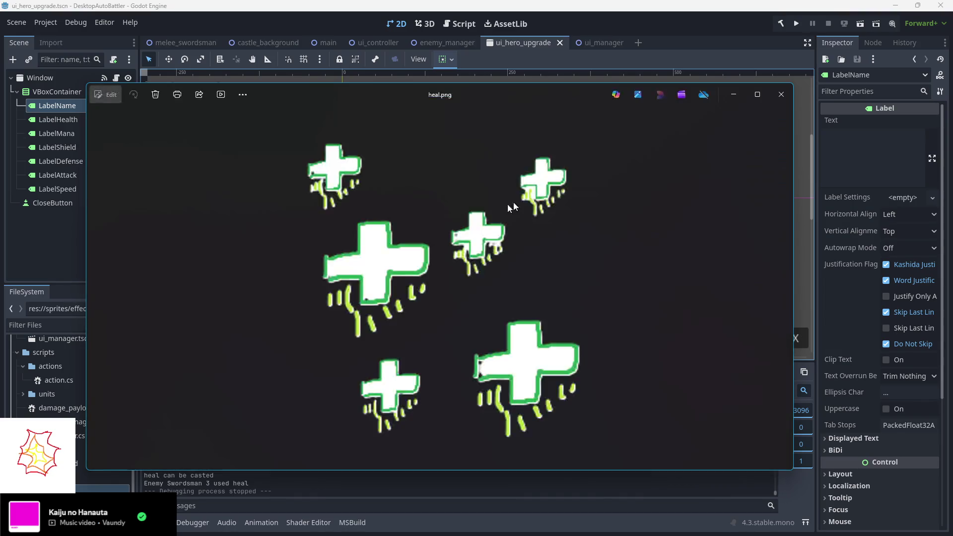
left_click(779, 104)
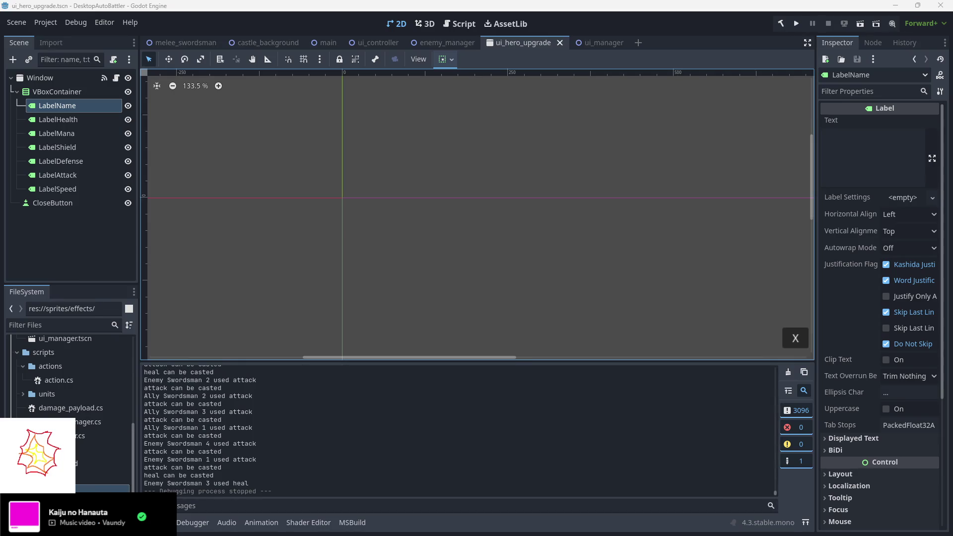
- Switch to the melee_swordsman scene tab and deselect its Area2D node
scroll(70, 412, "down", 3)
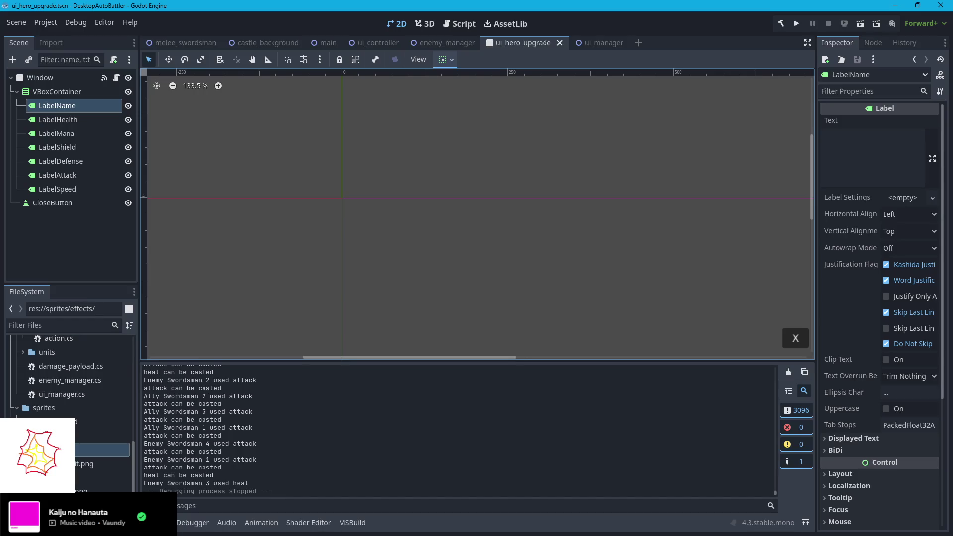
scroll(59, 412, "up", 1)
scroll(68, 401, "up", 3)
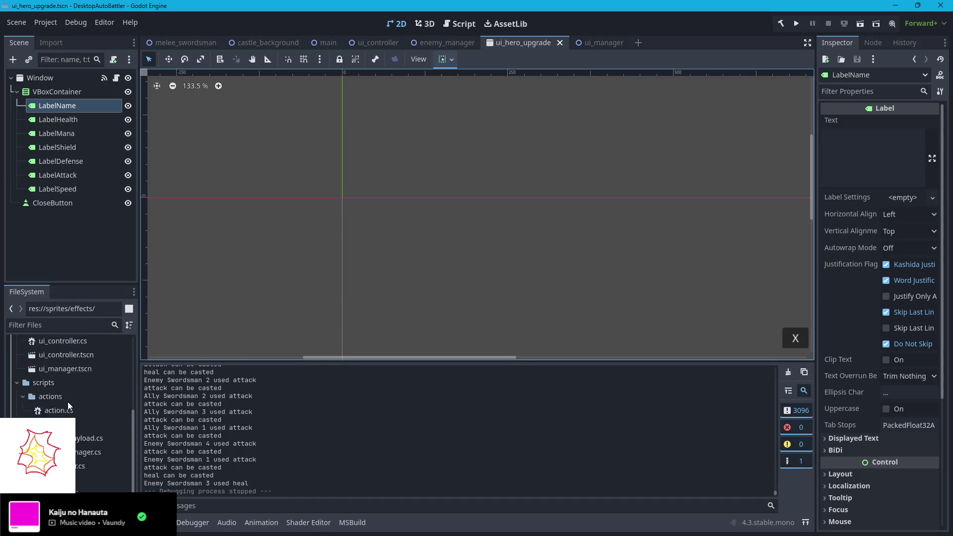
scroll(64, 406, "down", 2)
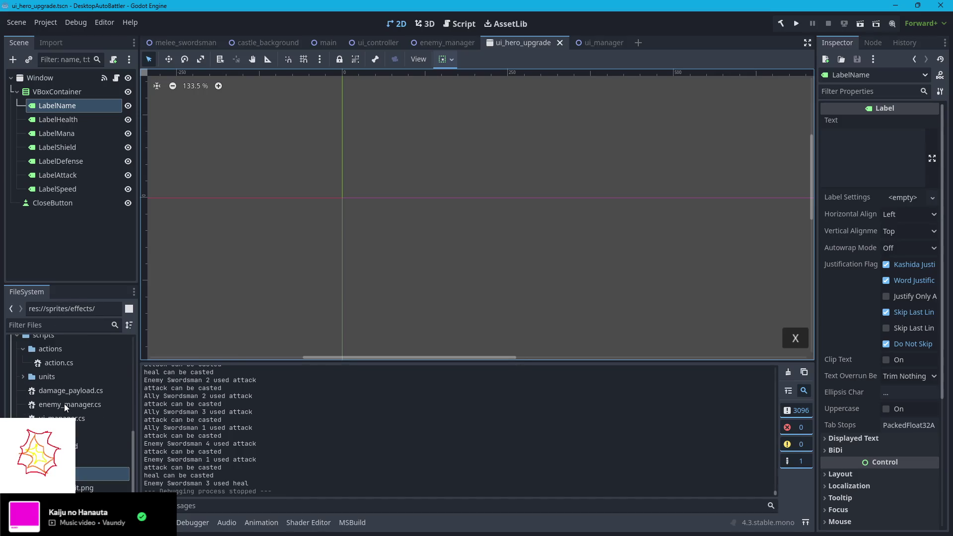
left_click(185, 43)
left_click(52, 177)
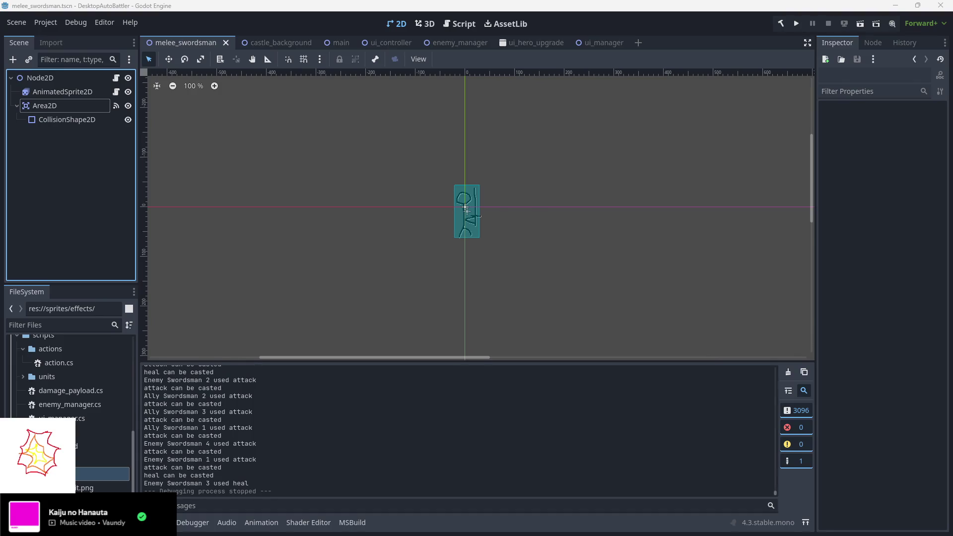
- In the browser, search Google for "godot spawn image"
key("alt+Tab")
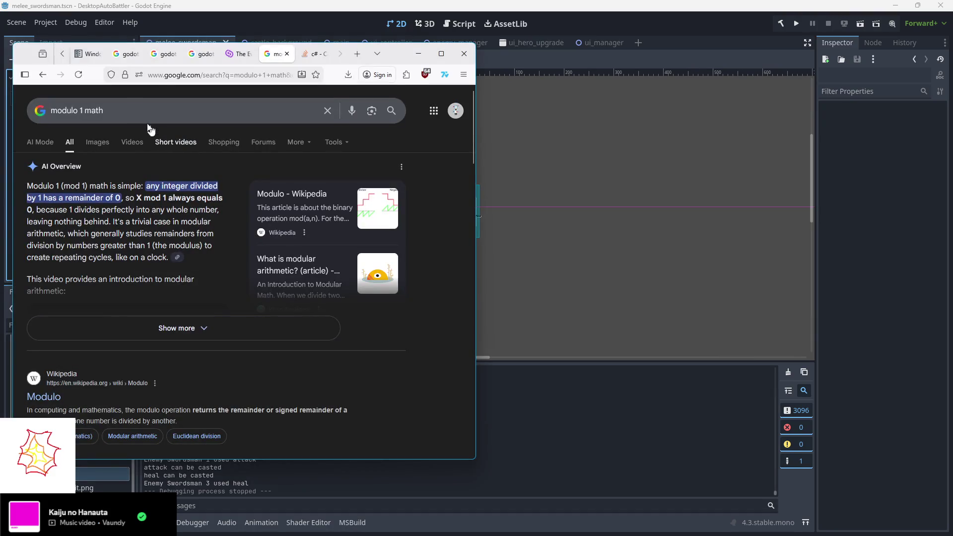
left_click(160, 80)
type("godot spawn image")
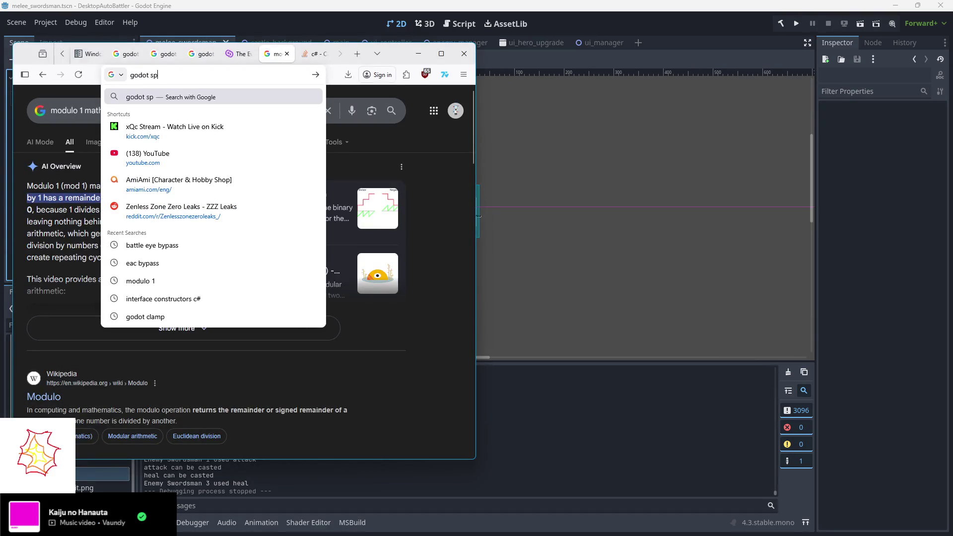
key("Return")
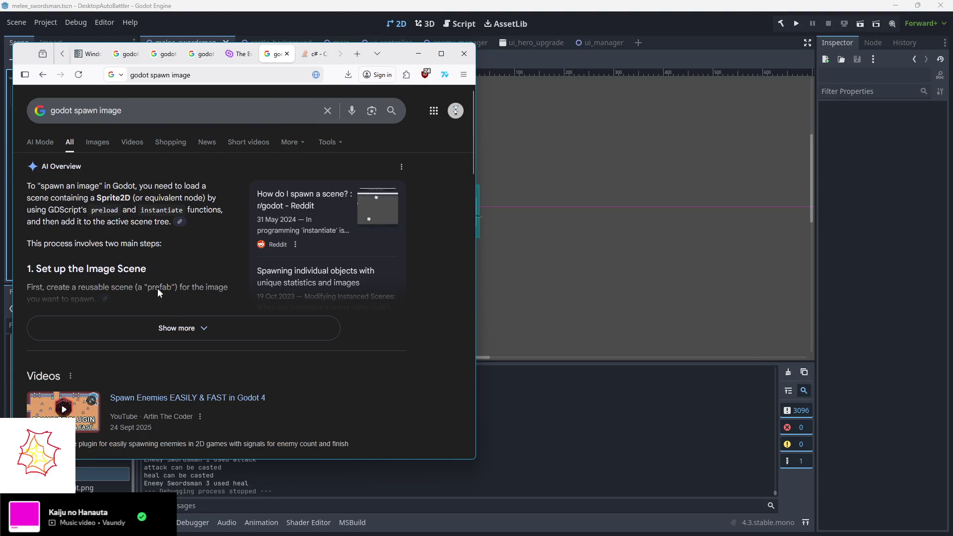
- Expand the AI Overview to read all its steps, then return to Godot
scroll(153, 286, "down", 3)
scroll(164, 271, "up", 2)
left_click(185, 278)
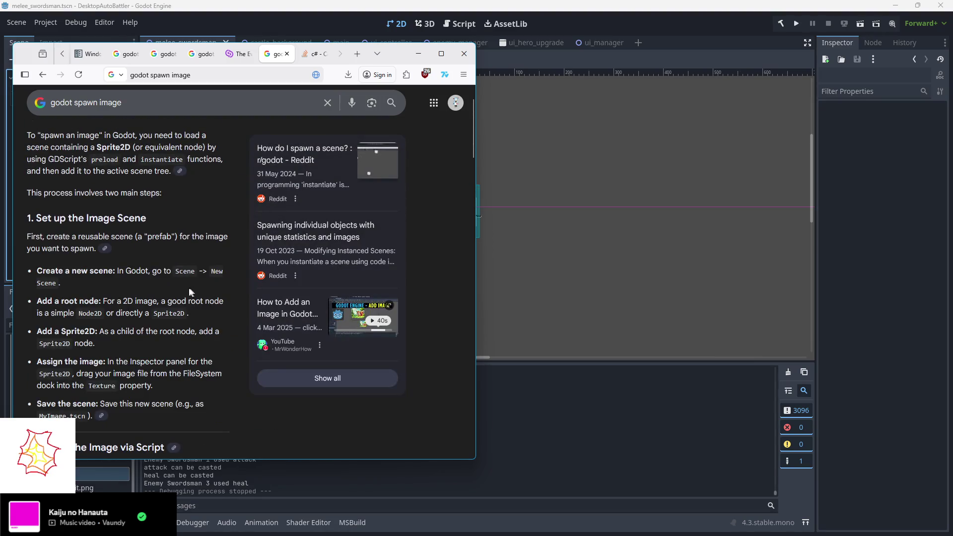
scroll(188, 288, "down", 1)
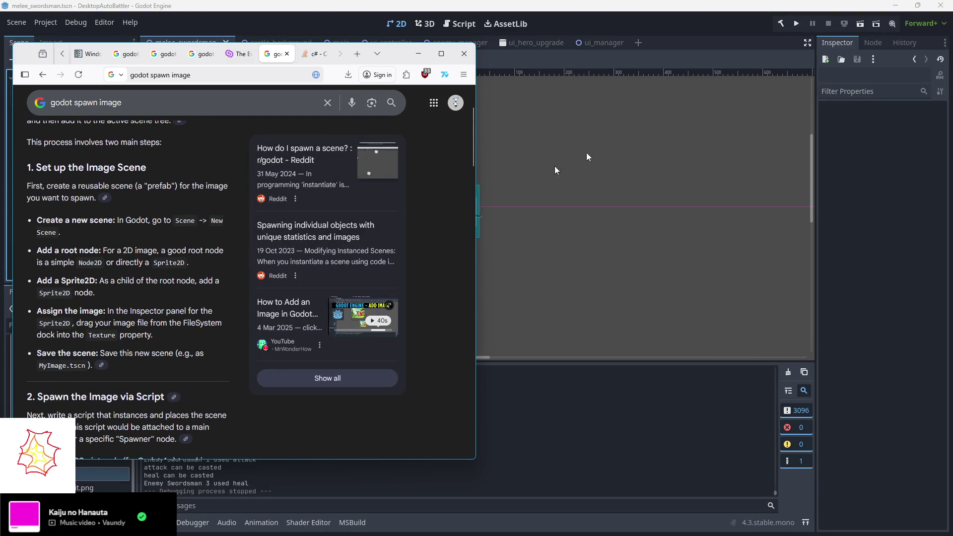
left_click(648, 26)
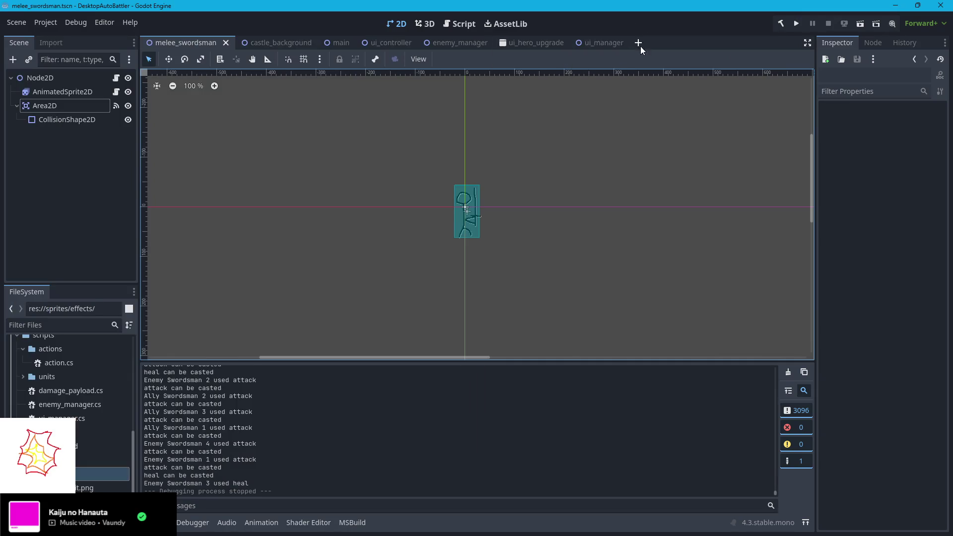
- Create a new 2D scene whose root is named SlashEffect and changed to a Sprite2D
left_click(624, 43)
left_click(75, 89)
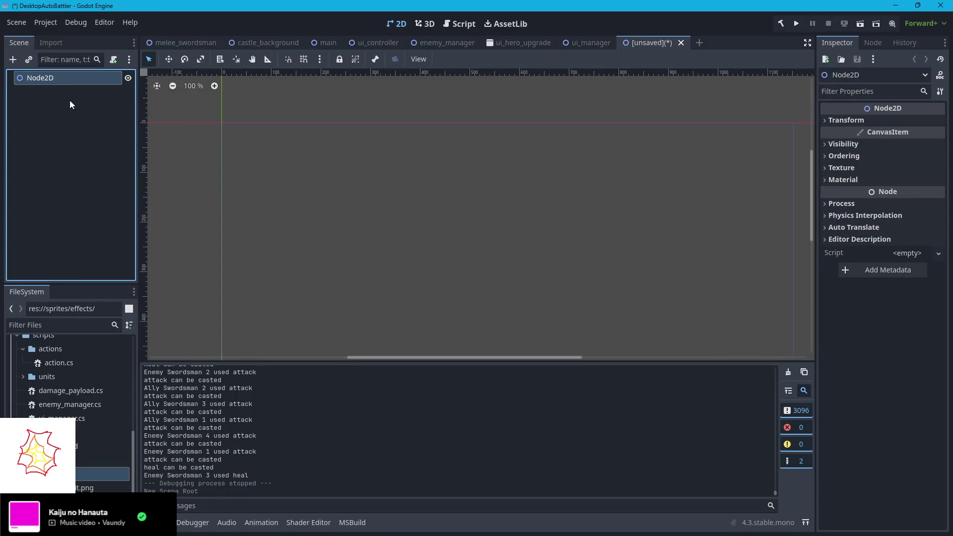
double_click(53, 81)
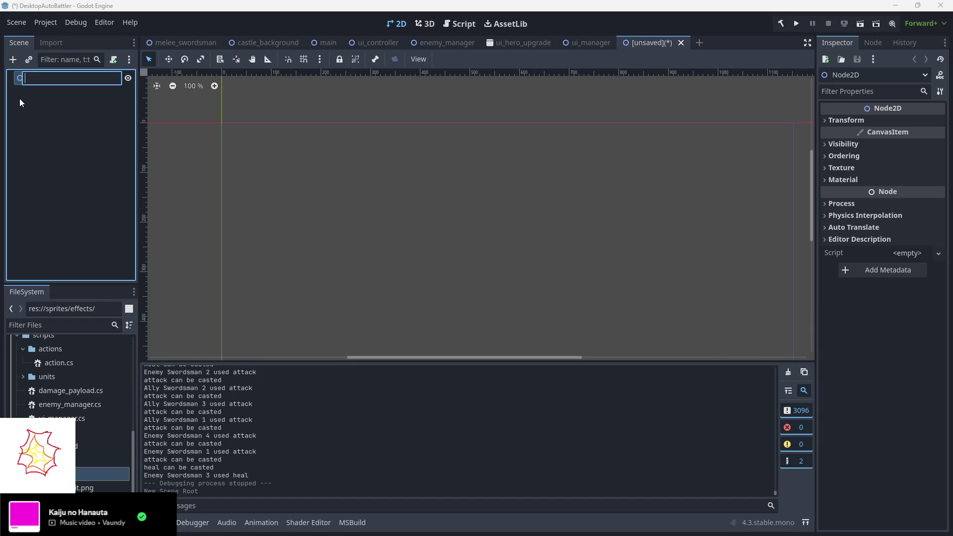
type("SlashEffect")
key("Return")
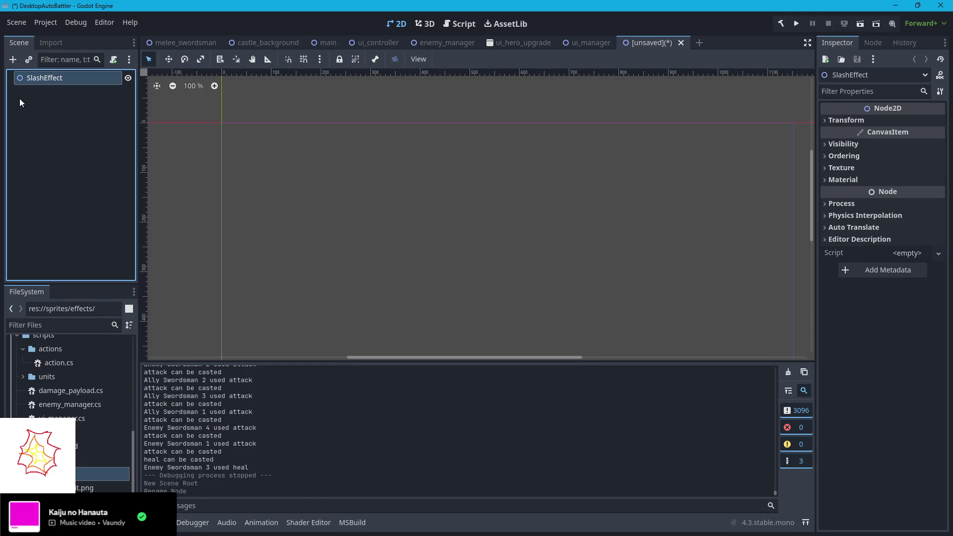
right_click(83, 77)
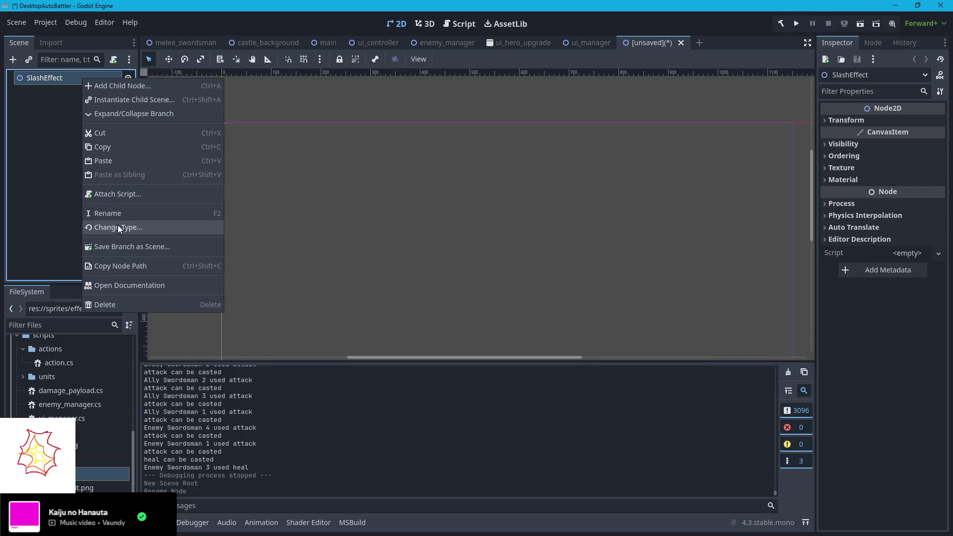
left_click(119, 227)
type("sprite")
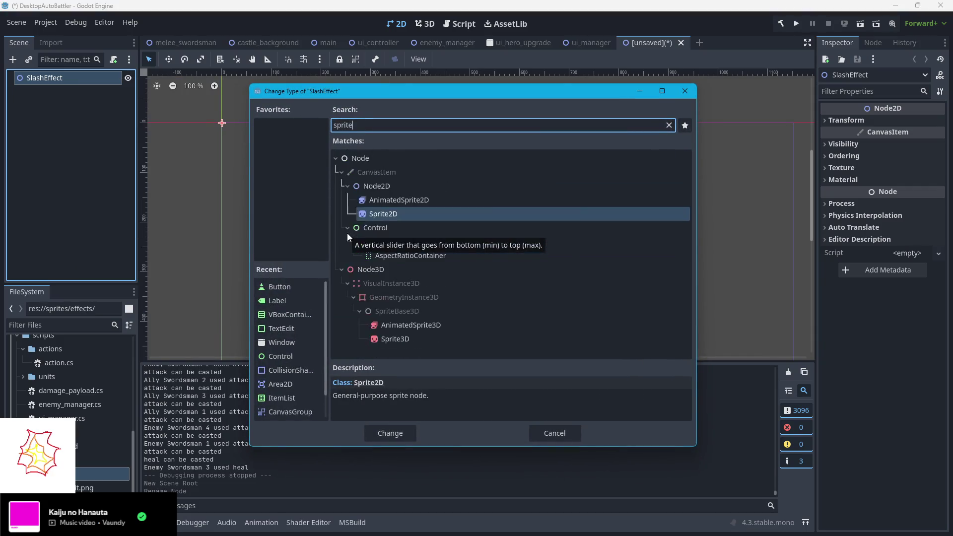
left_click(395, 431)
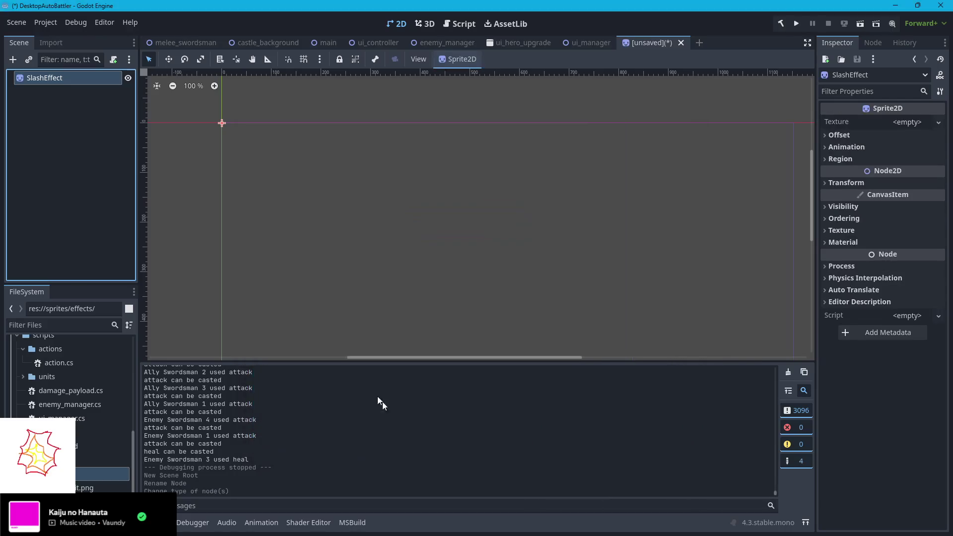
- Load sprites/effects/slash_hit.png as the sprite's texture and center the view on it
left_click(938, 122)
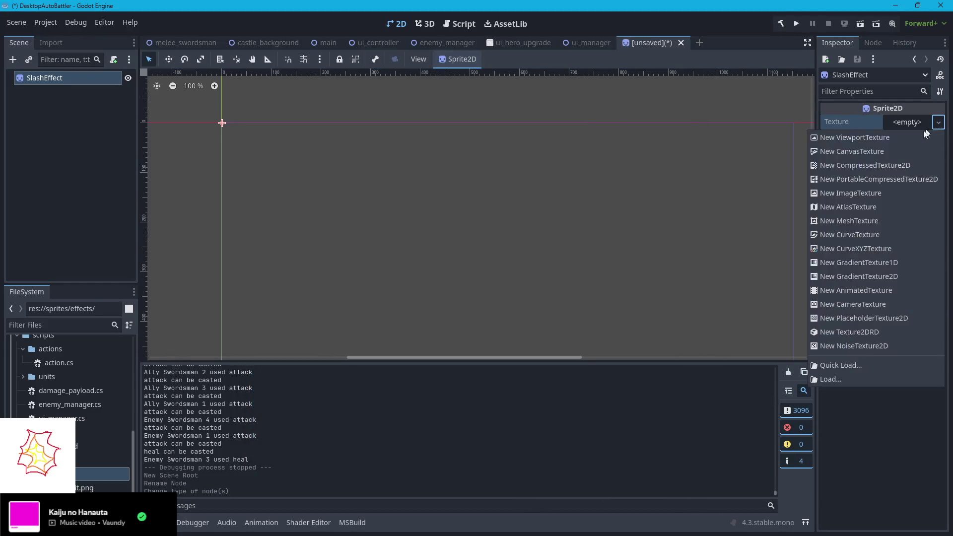
left_click(836, 380)
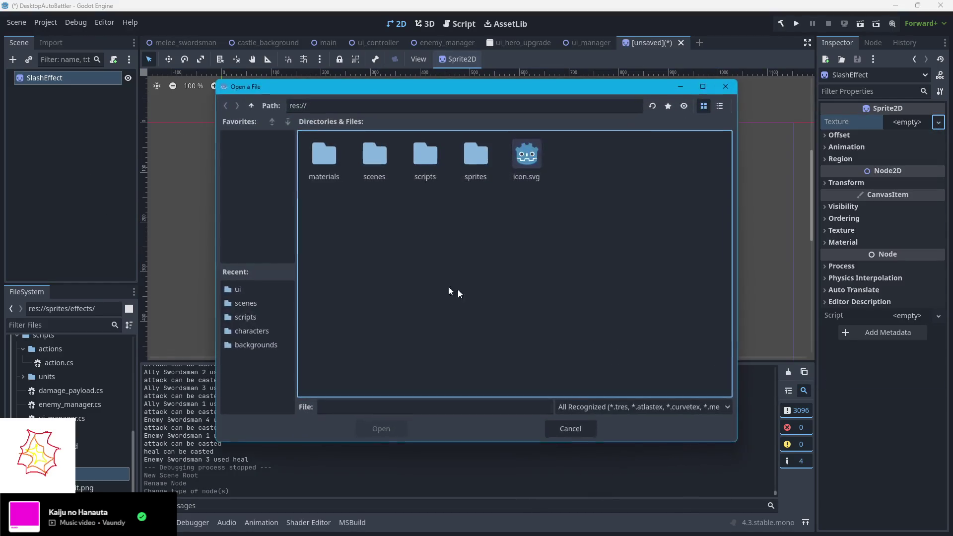
double_click(475, 156)
double_click(426, 173)
left_click(425, 164)
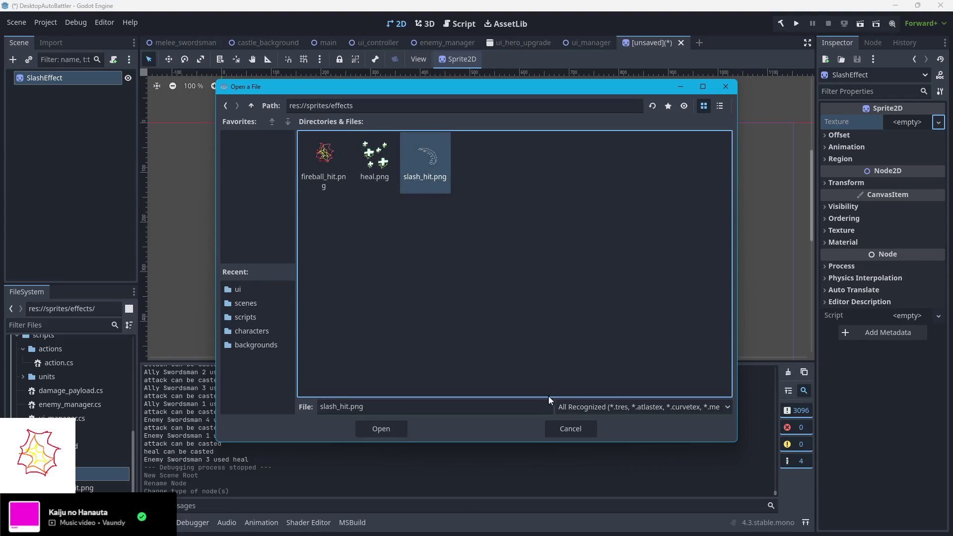
left_click(377, 426)
mouse_move(309, 218)
left_mouse_down()
mouse_move(375, 272)
mouse_move(437, 258)
left_mouse_up()
scroll(438, 258, "left", 5)
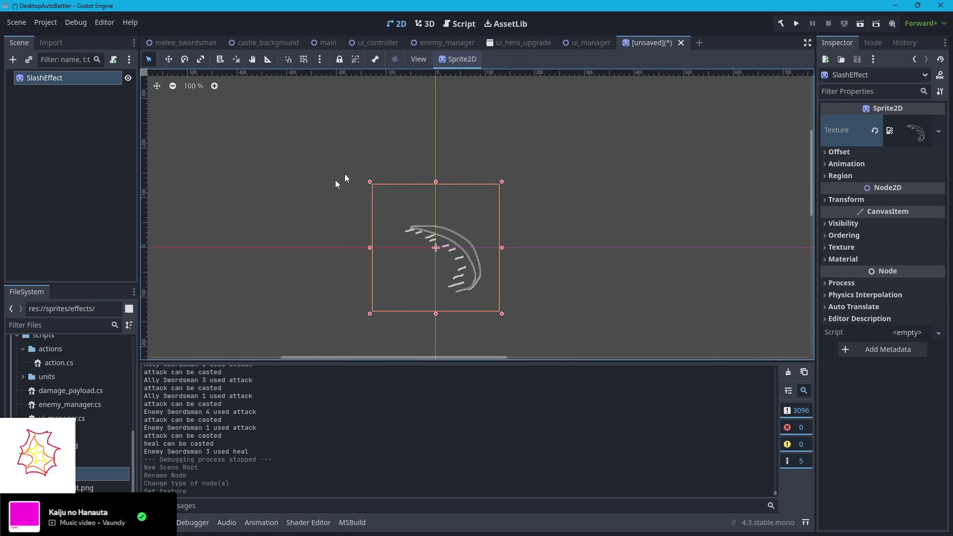
- Save the scene as slash_effect.tscn in a new scenes/effects folder
key("ctrl+s")
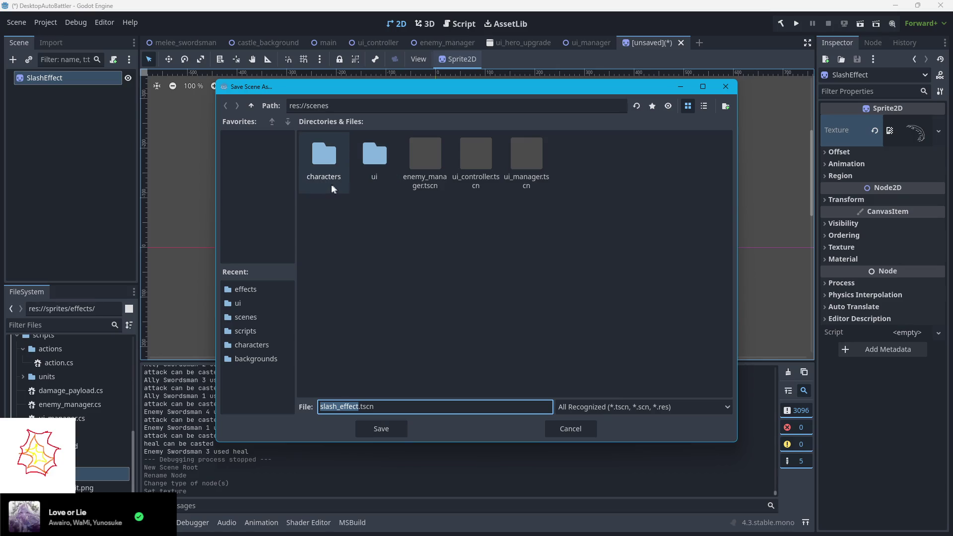
right_click(385, 230)
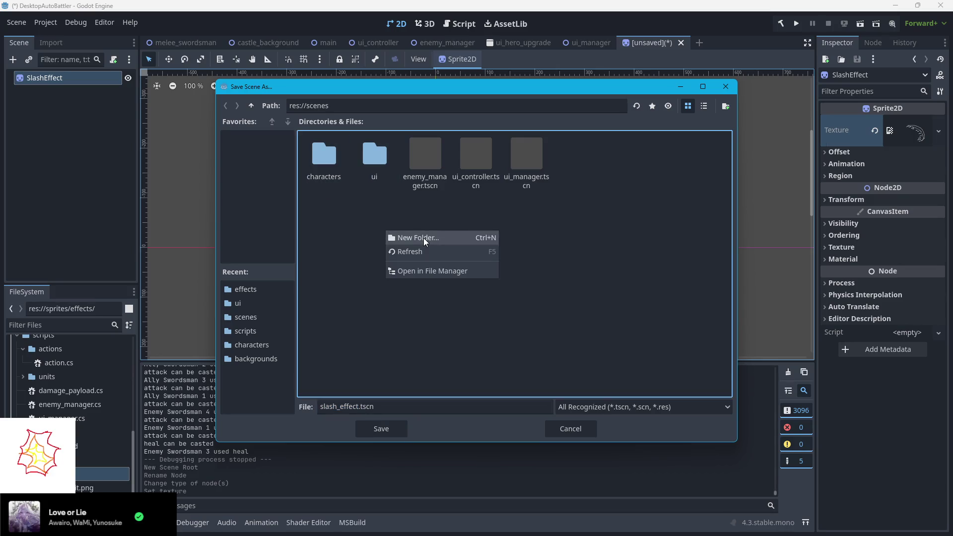
left_click(424, 237)
key("BackSpace")
type("cts")
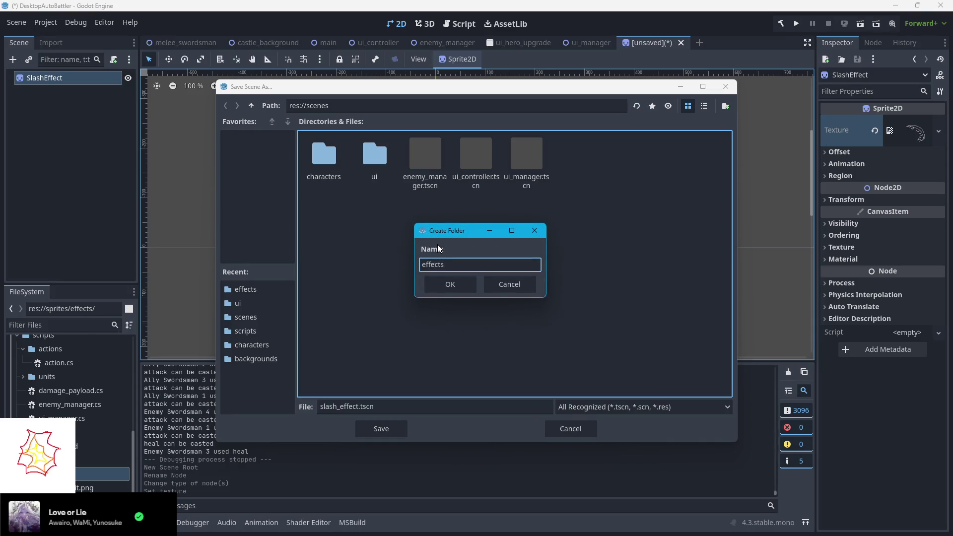
key("Return")
left_click(388, 425)
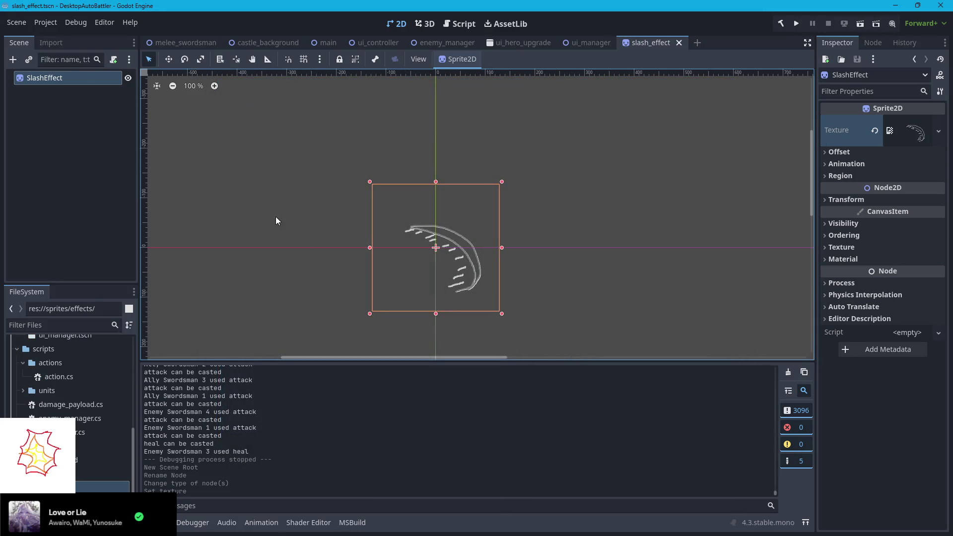
- Go back to the melee_swordsman scene
left_click(320, 45)
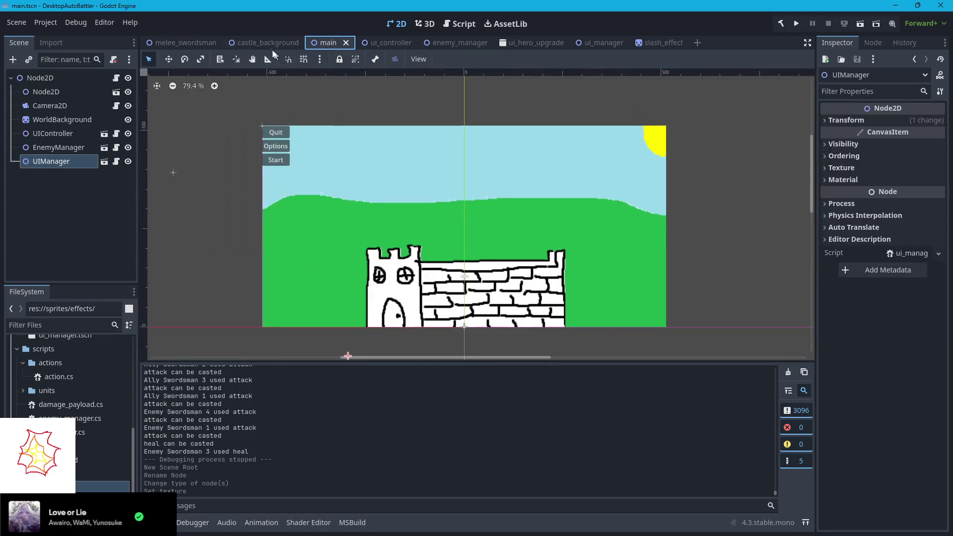
left_click(167, 43)
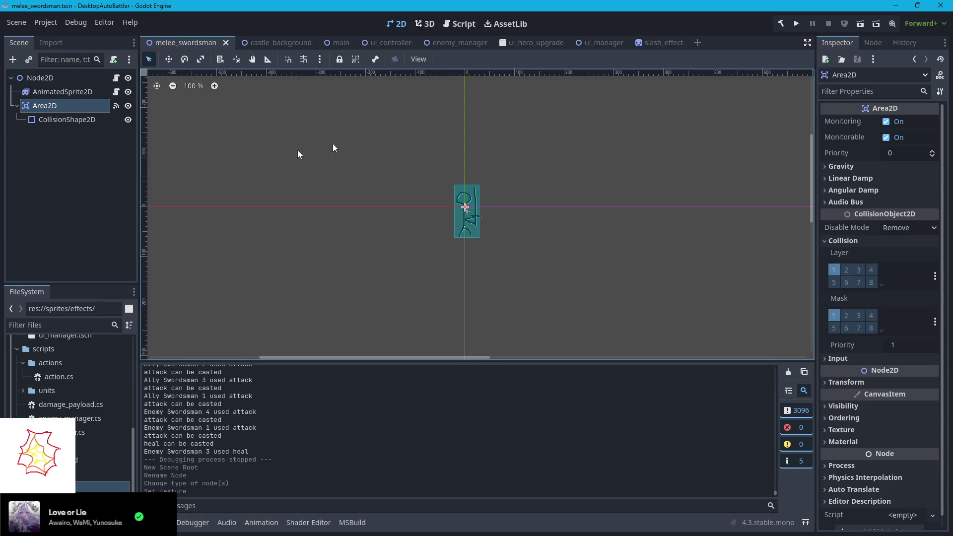
scroll(70, 398, "up", 5)
scroll(70, 377, "up", 3)
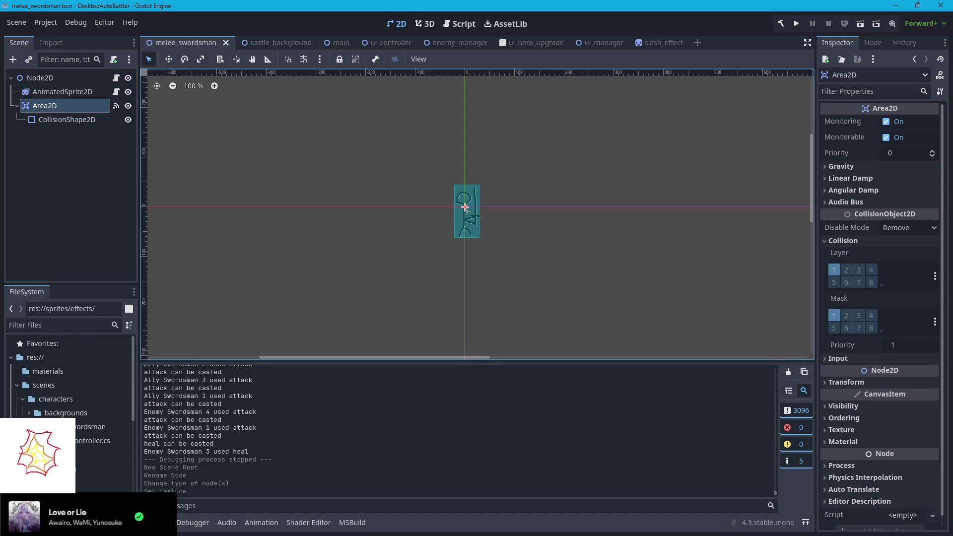
- Drop a slash_effect.tscn instance over the swordsman and nudge it slightly up and right
scroll(70, 436, "down", 2)
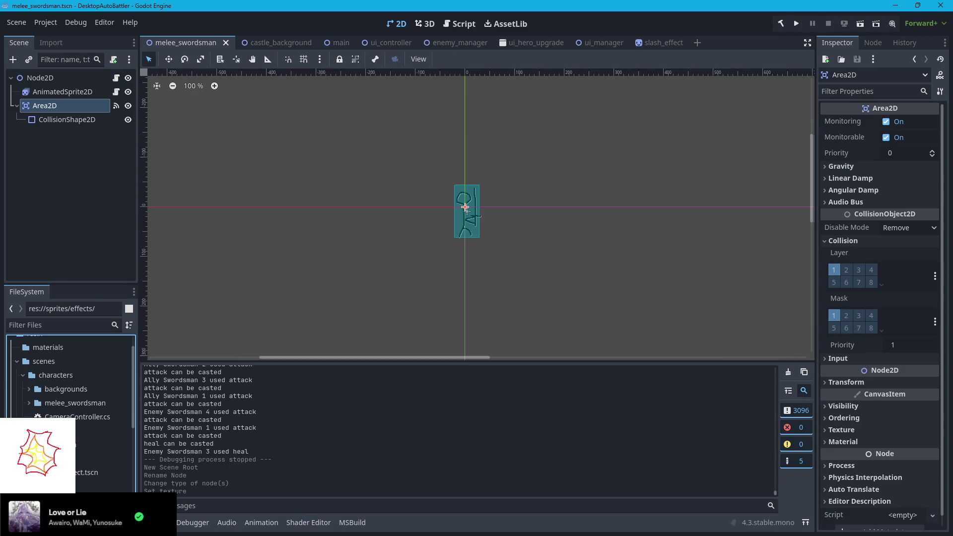
mouse_move(89, 472)
left_mouse_down()
mouse_move(472, 219)
mouse_move(450, 209)
left_mouse_up()
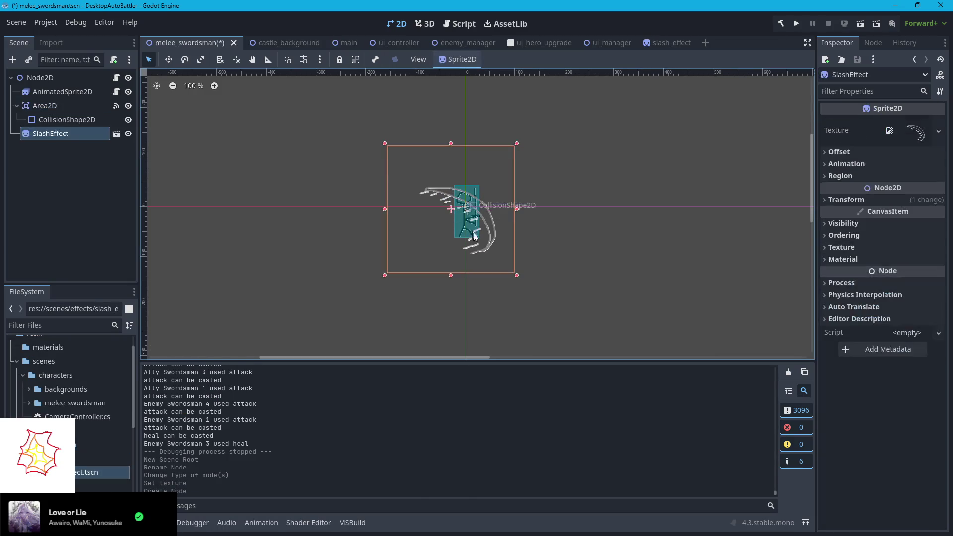
left_click(497, 251)
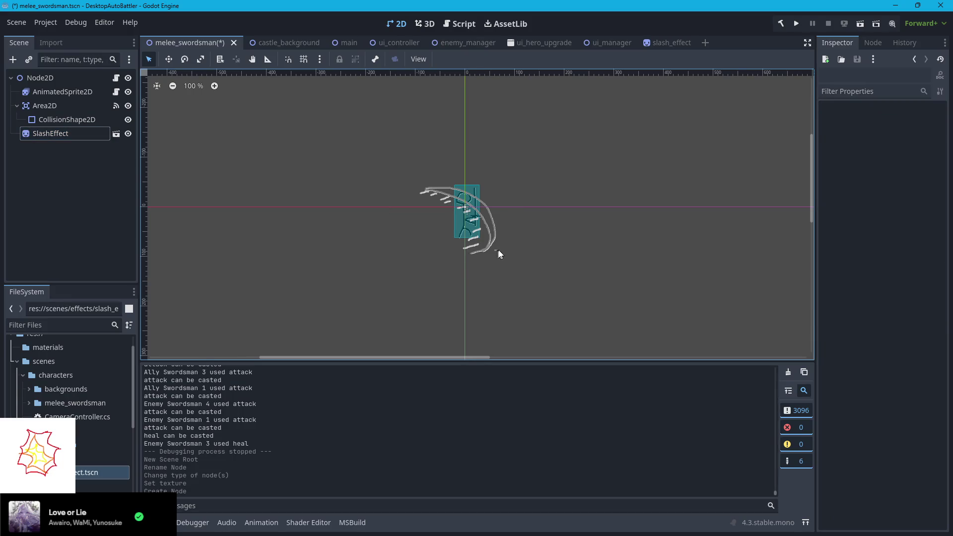
left_click_drag(488, 233, 504, 228)
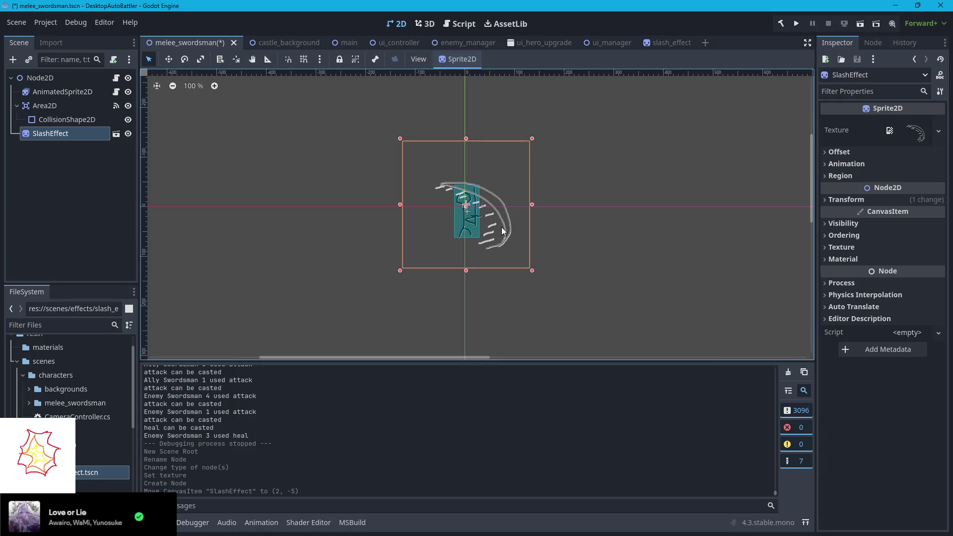
left_click(501, 229)
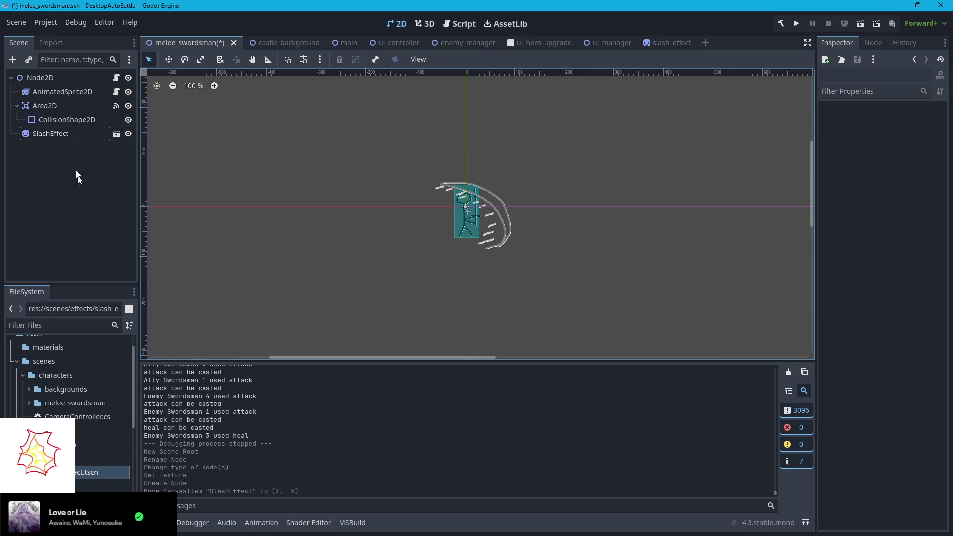
- Select the SlashEffect node, cancel its deletion, and reopen the slash_effect scene
left_click(38, 137)
key("Delete")
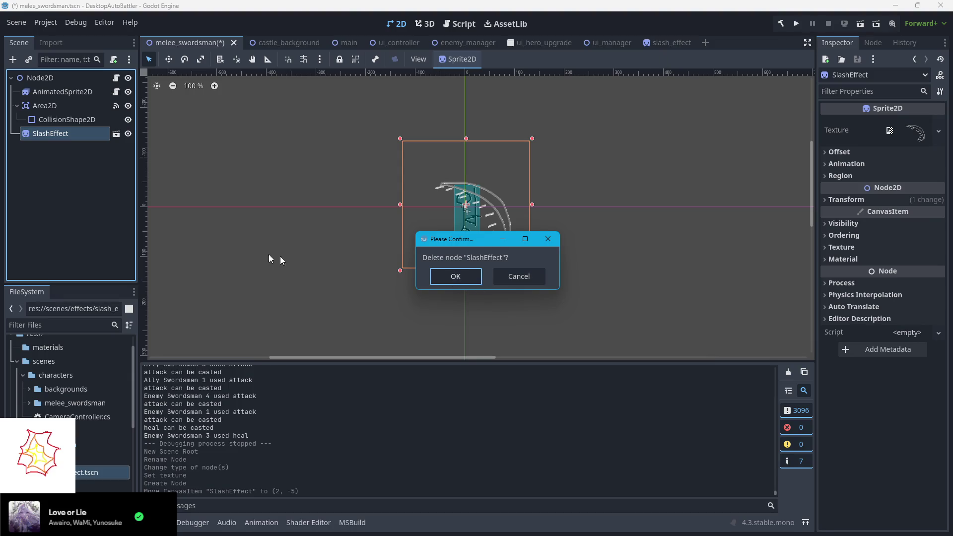
left_click(545, 276)
left_click(665, 42)
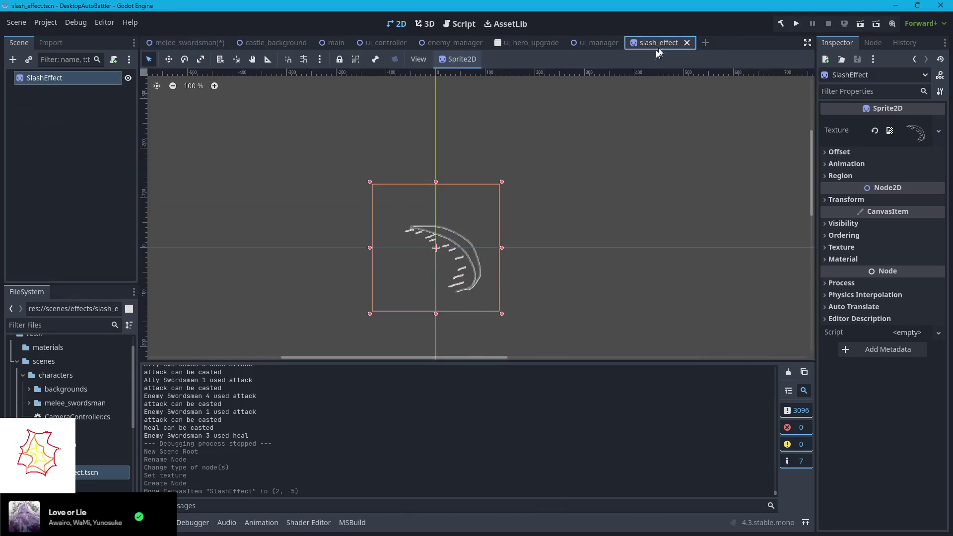
- Shrink the SlashEffect sprite to 0.5 scale in its Transform properties
left_click(44, 75)
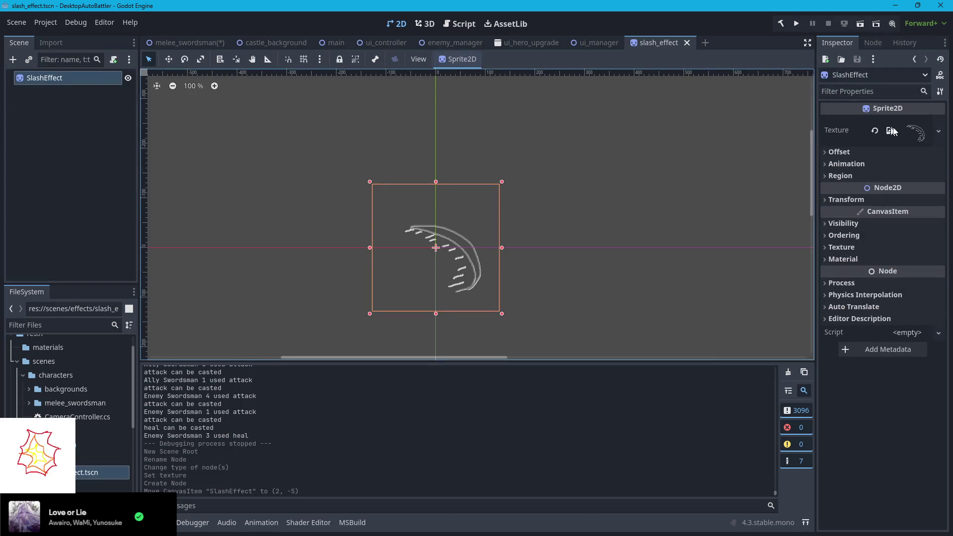
left_click(843, 199)
left_click(909, 263)
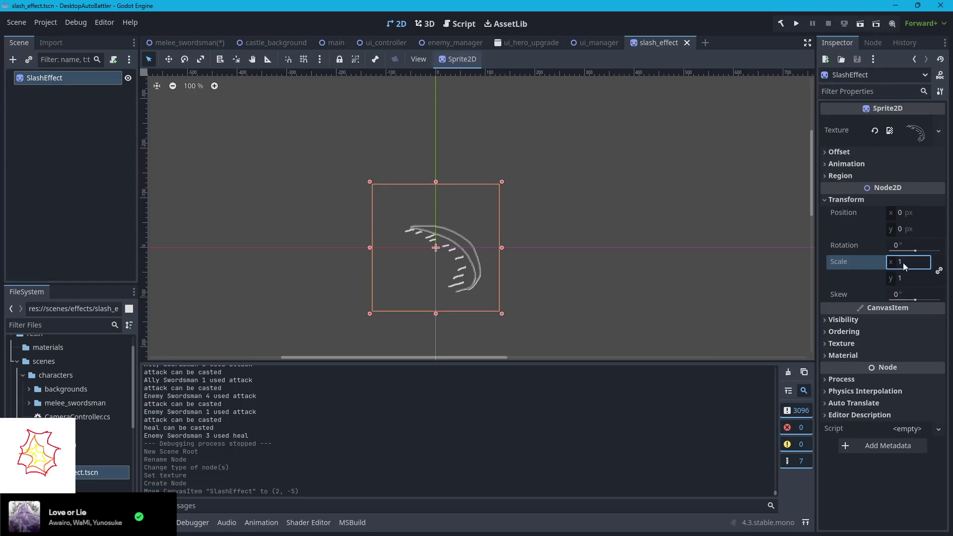
type("5")
key("Return")
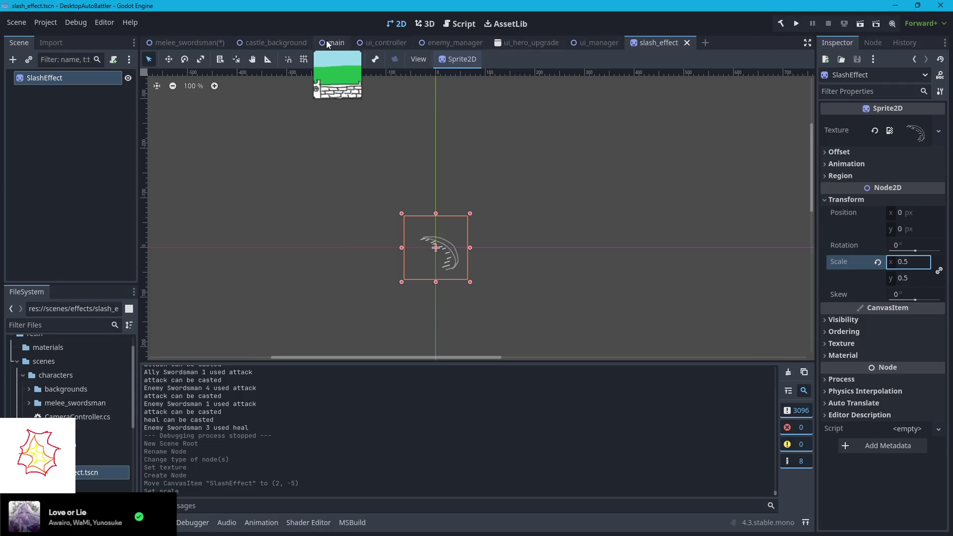
- Delete the SlashEffect instance from melee_swordsman and save that scene
left_click(186, 43)
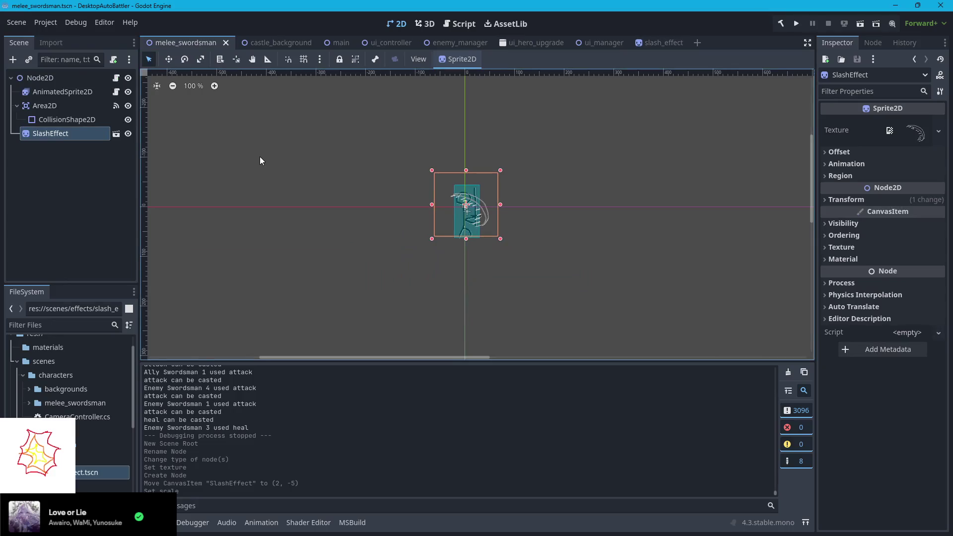
left_click(52, 139)
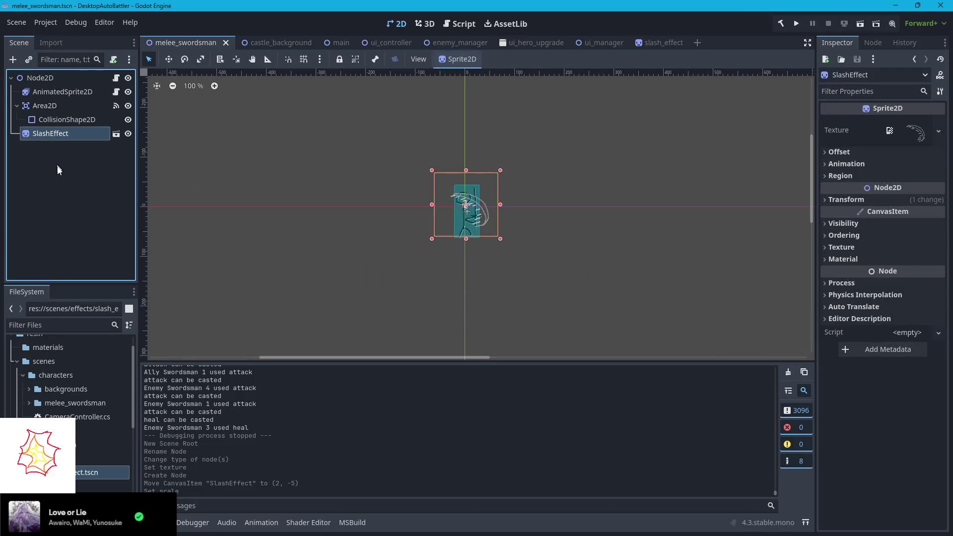
key("Delete")
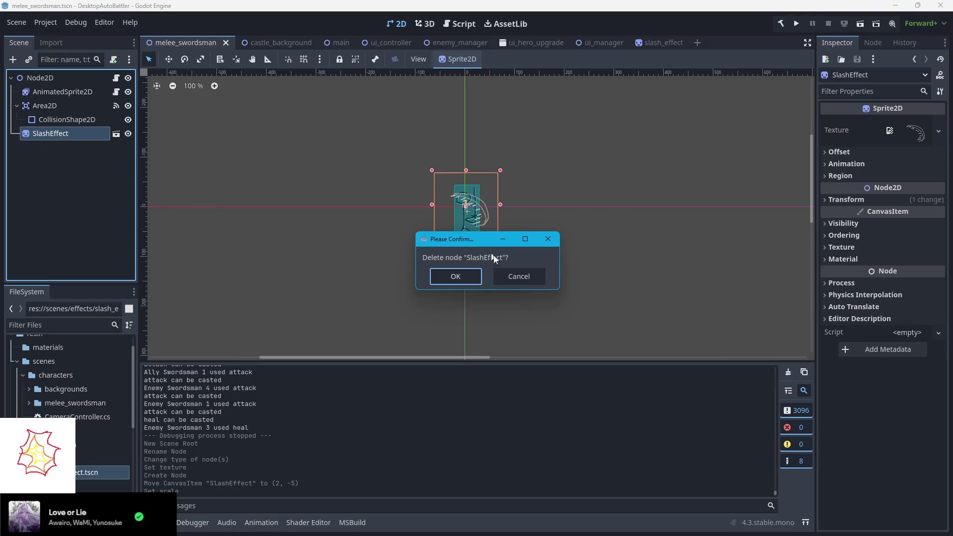
key("Return")
key("ctrl+s")
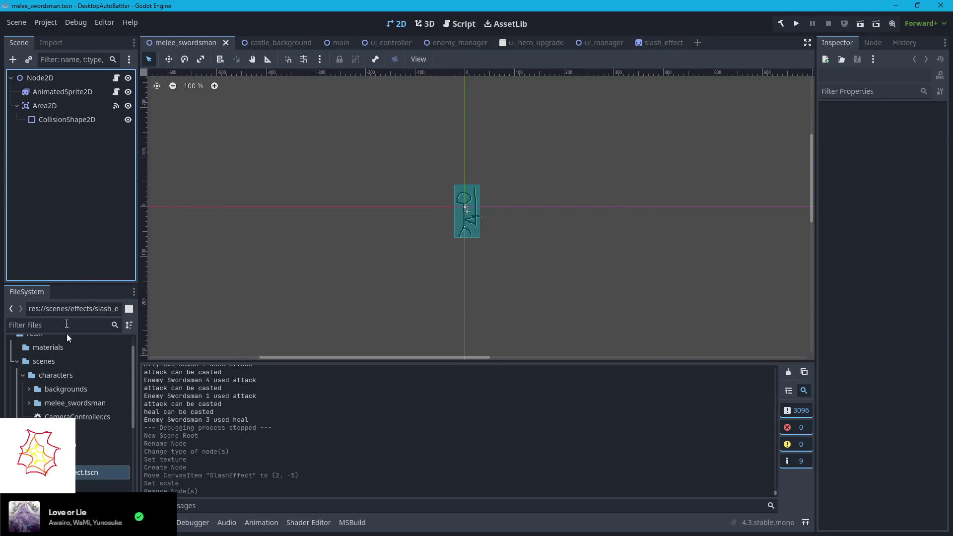
- Create a new 2D scene with its root named FireballEffect
left_click(697, 43)
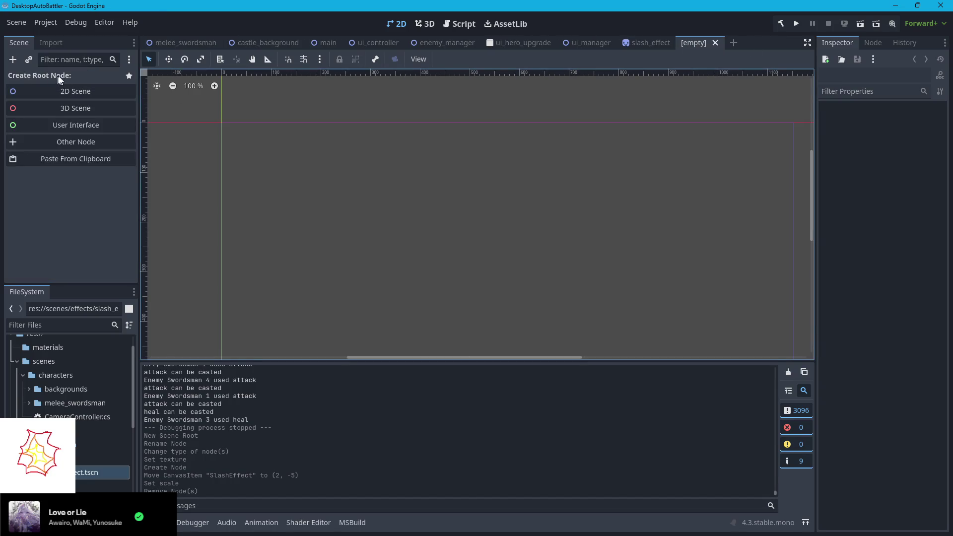
left_click(80, 88)
double_click(49, 78)
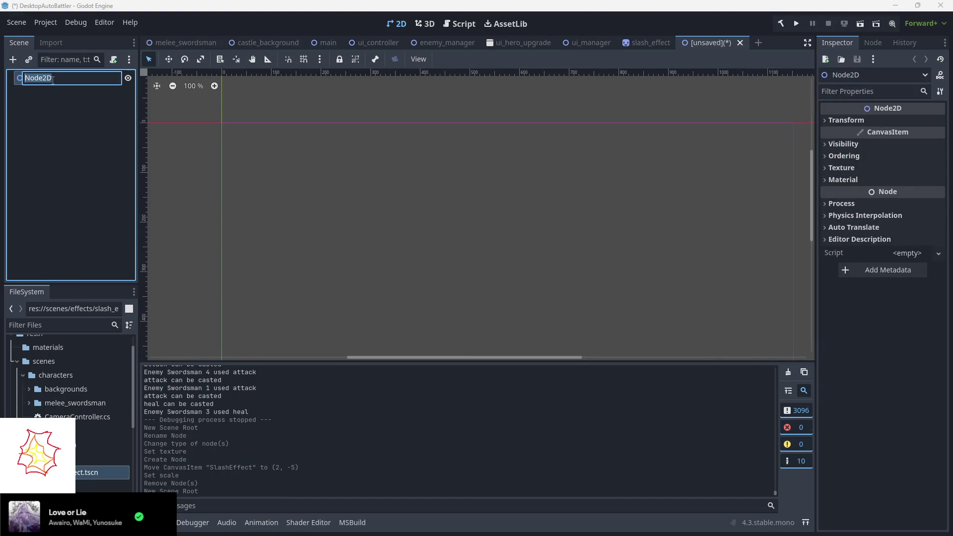
type("FireballEffect")
key("Return")
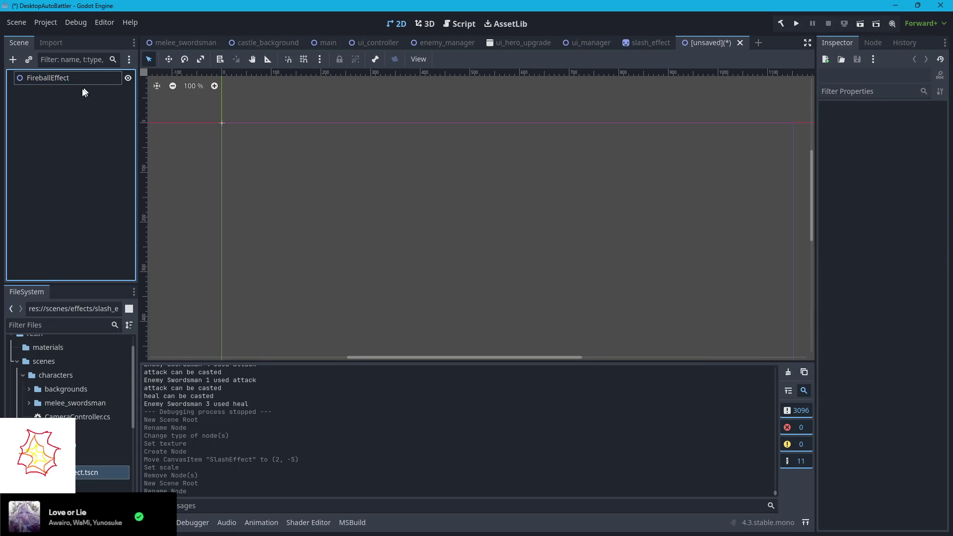
- Change the FireballEffect root's type to Sprite2D
right_click(38, 78)
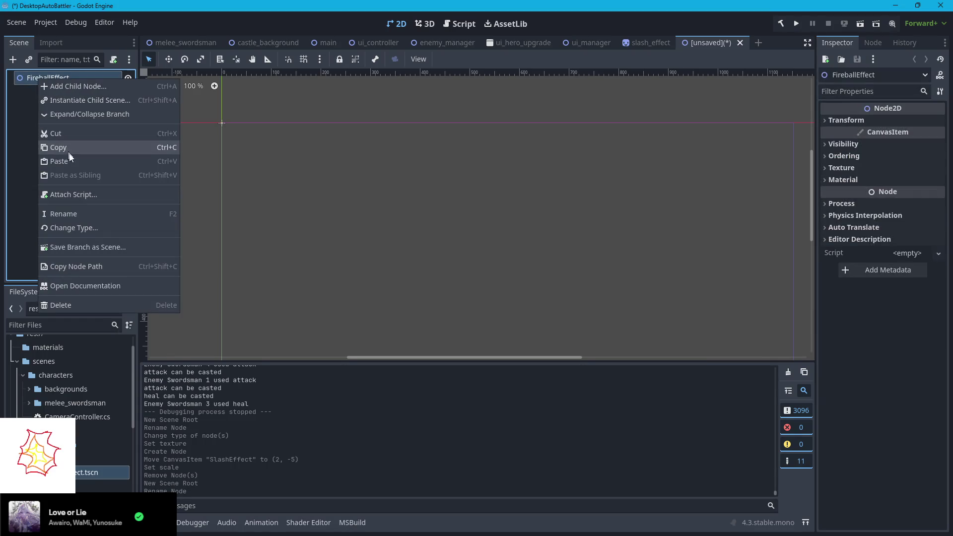
left_click(92, 228)
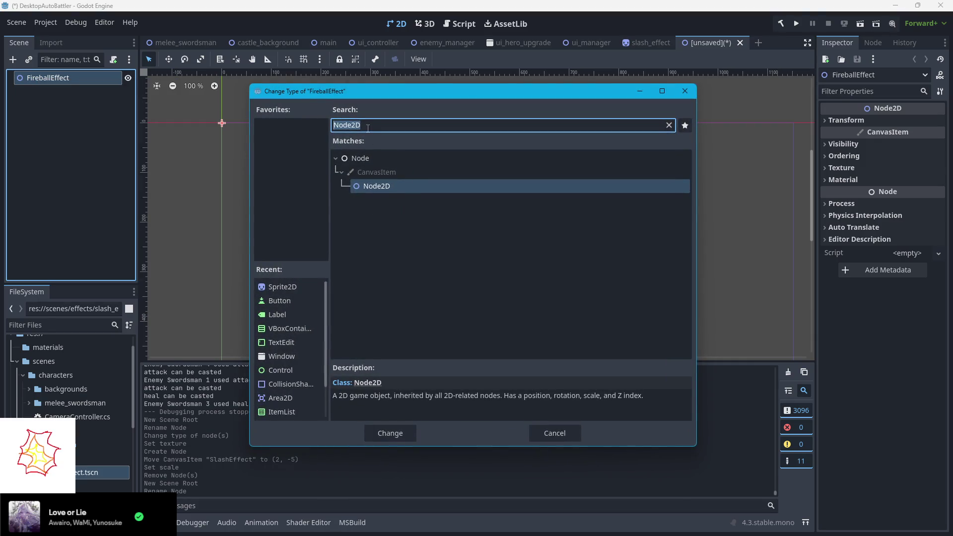
type("sprite")
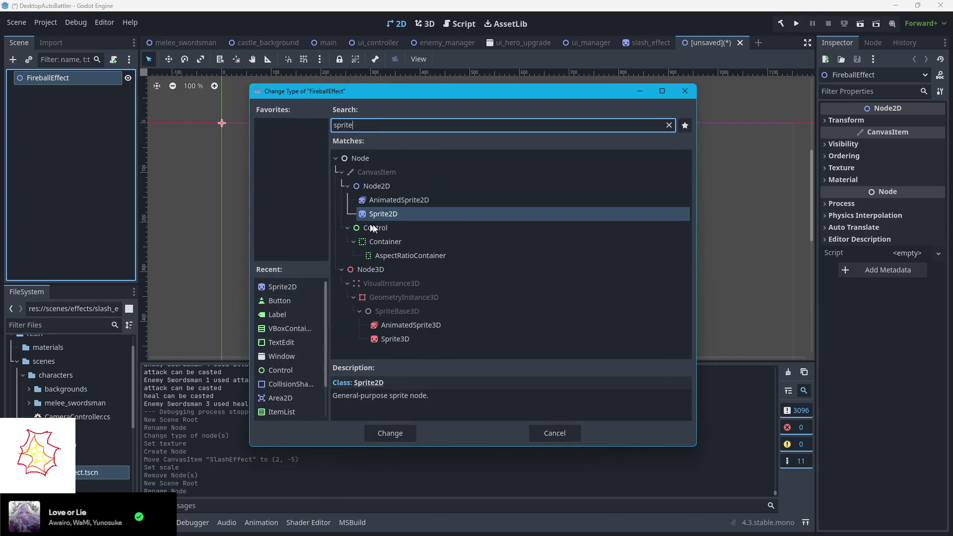
left_click(391, 219)
left_click(386, 431)
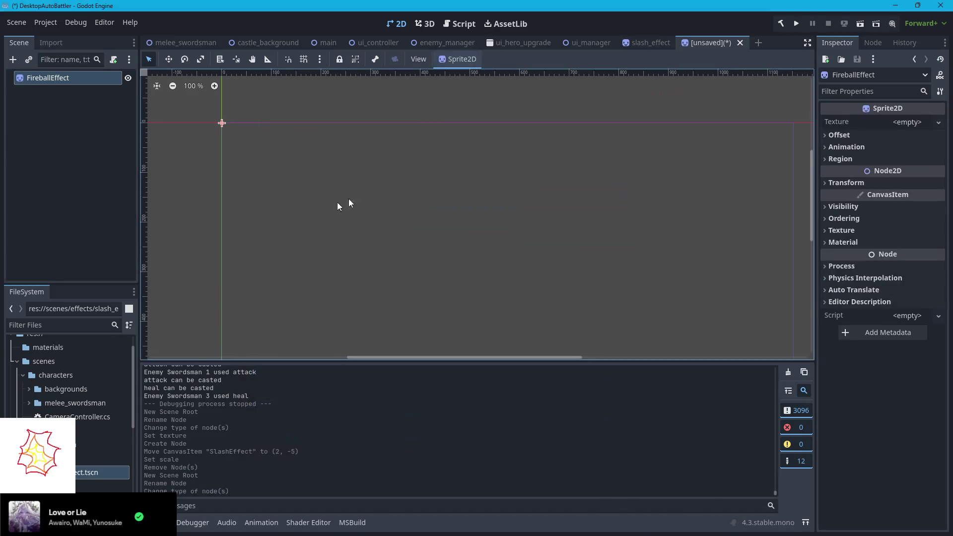
- Load sprites/effects/fireball_hit.png as the sprite's texture
left_click(939, 124)
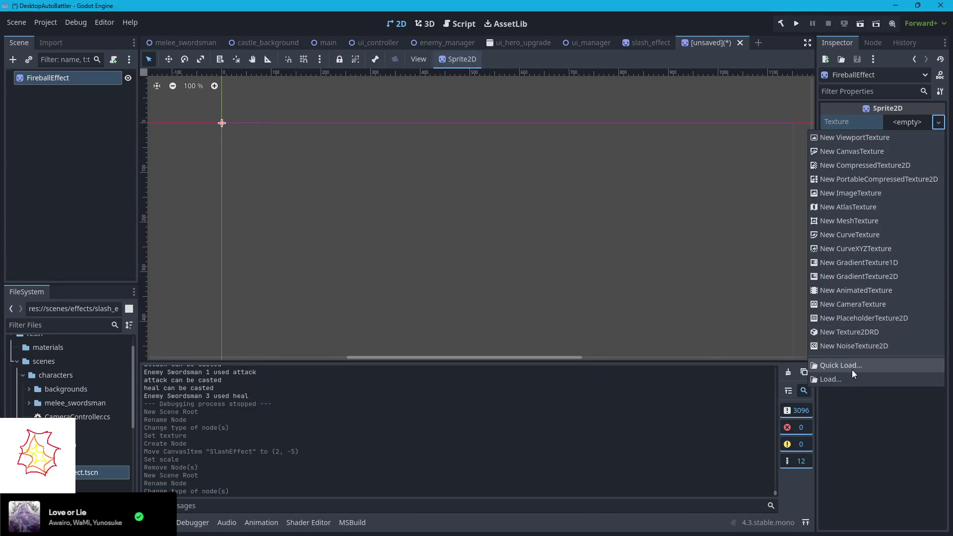
left_click(852, 368)
double_click(469, 172)
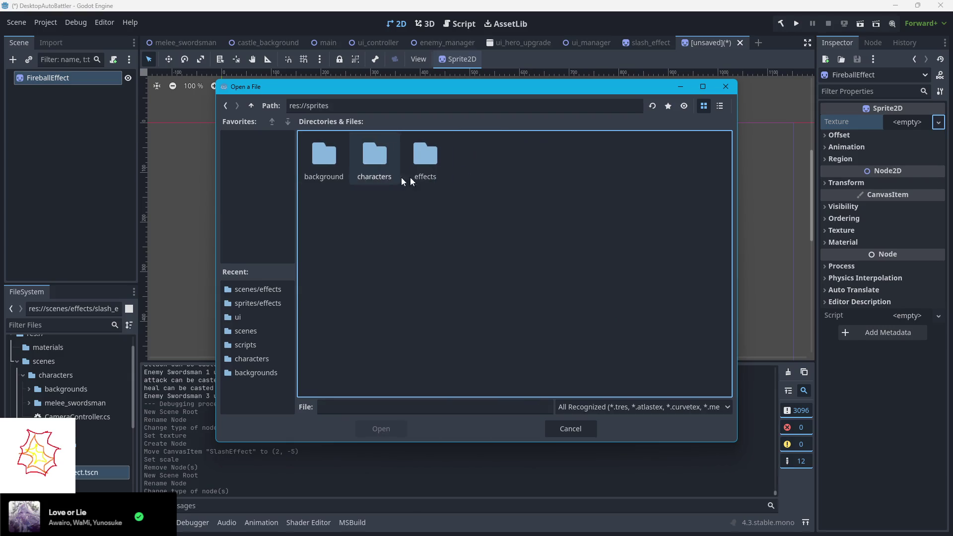
double_click(404, 176)
left_click(343, 186)
left_click(383, 428)
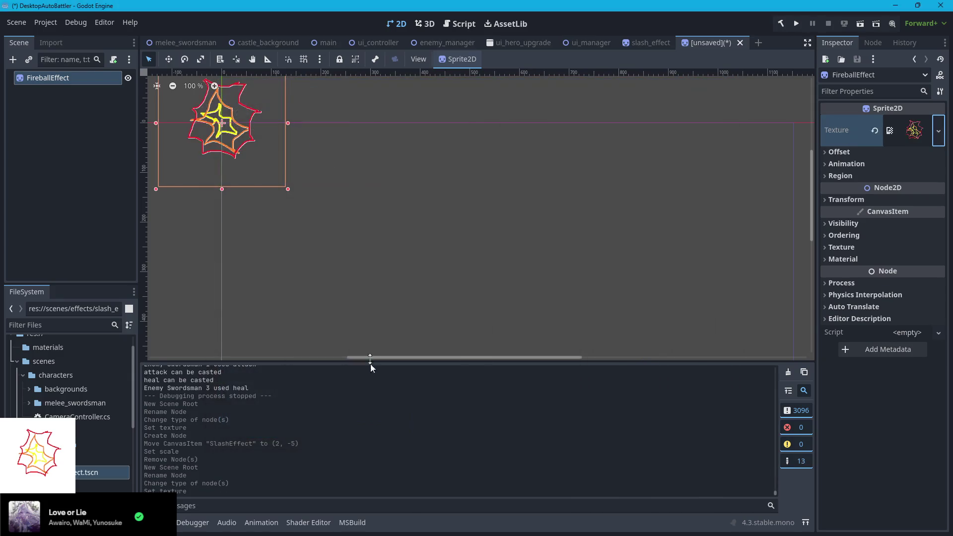
- Set the fireball sprite's scale to 0.5 and save it as fireball_effect.tscn
left_click(825, 199)
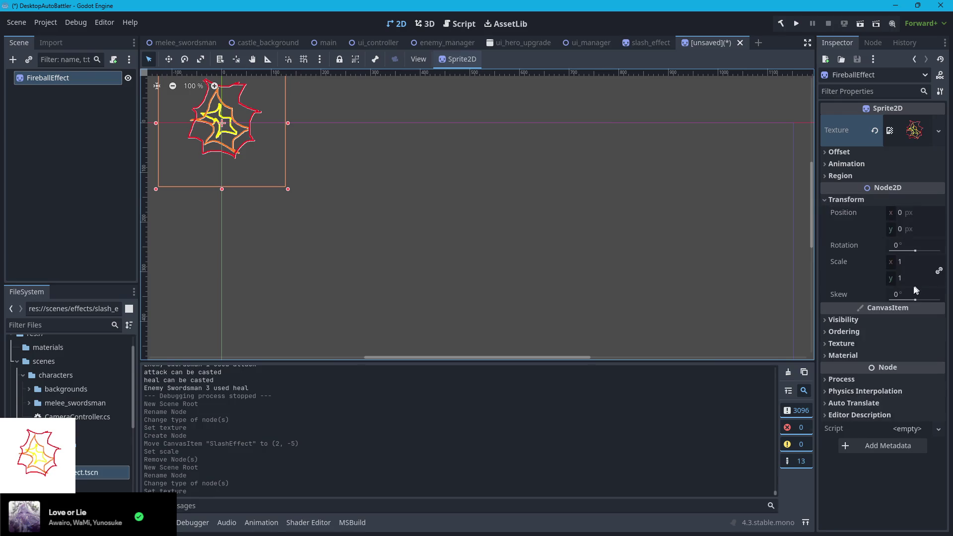
left_click(901, 279)
type("0.5")
key("Return")
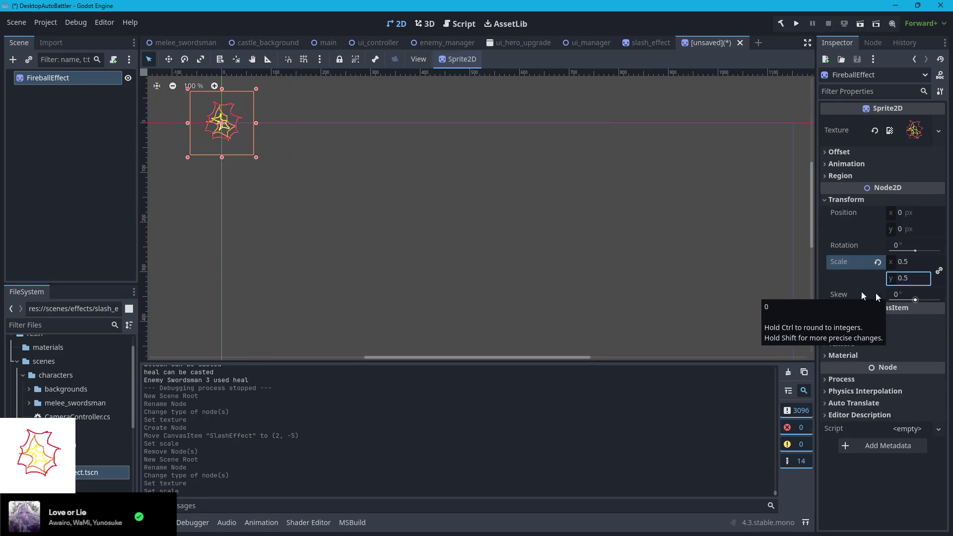
left_click(64, 145)
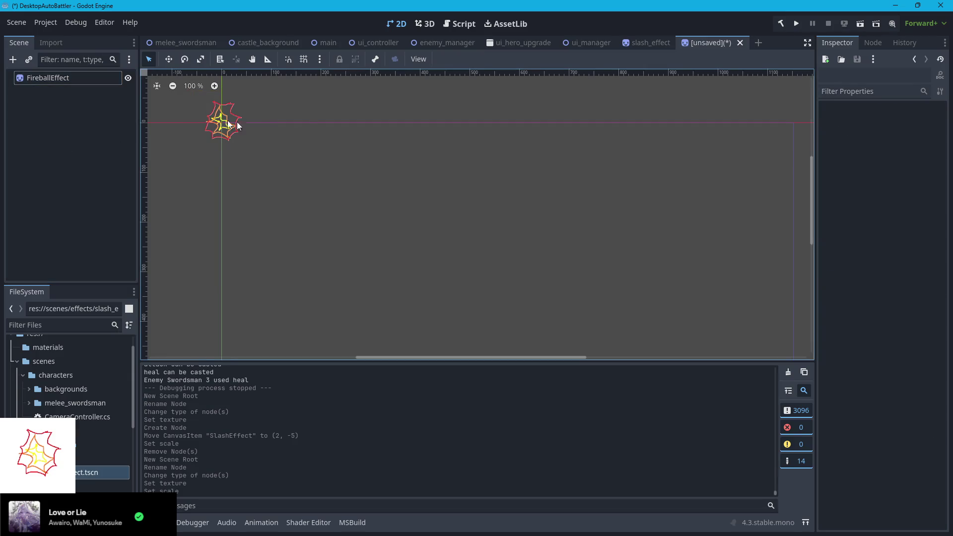
key("ctrl+s")
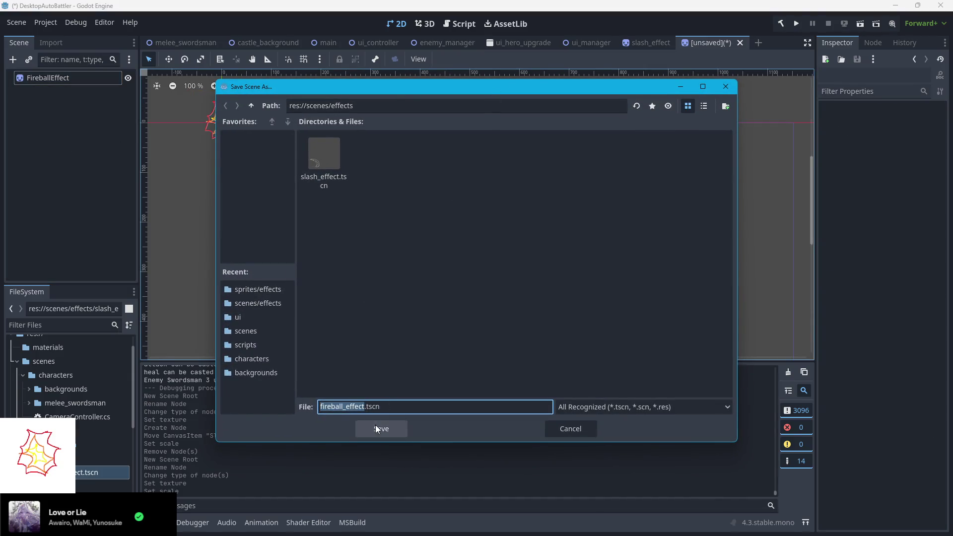
left_click(381, 429)
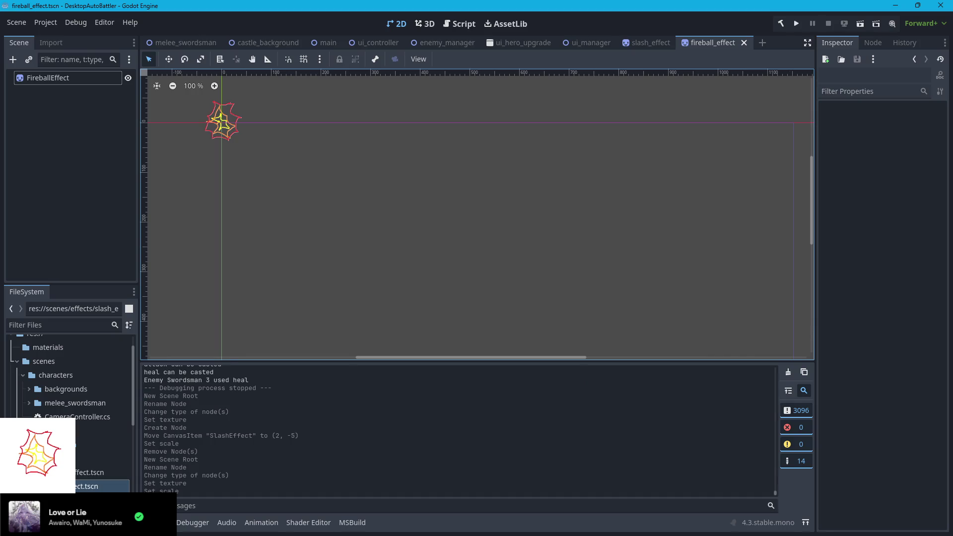
- Create a new scene named heal_effect in the effects folder
right_click(46, 459)
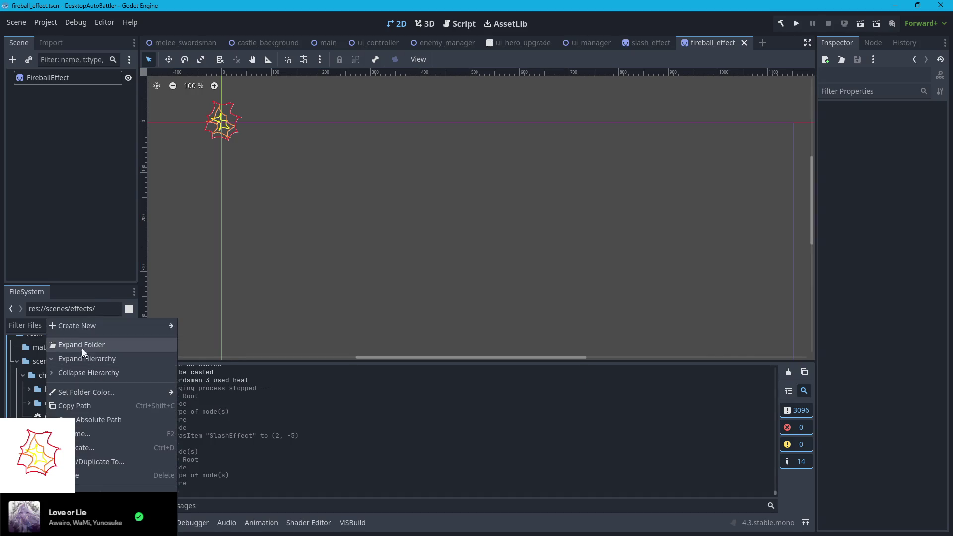
mouse_move(95, 329)
left_click(209, 342)
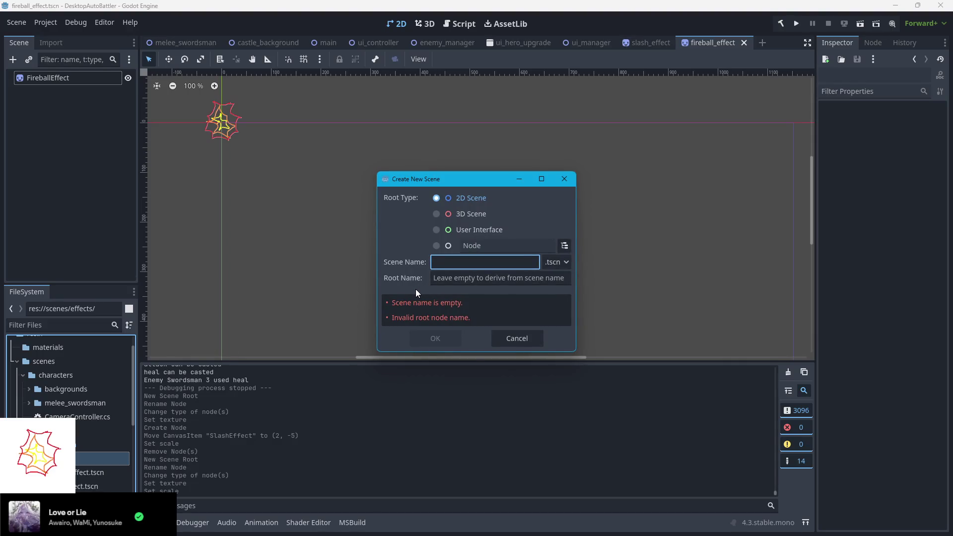
type("heal_scene")
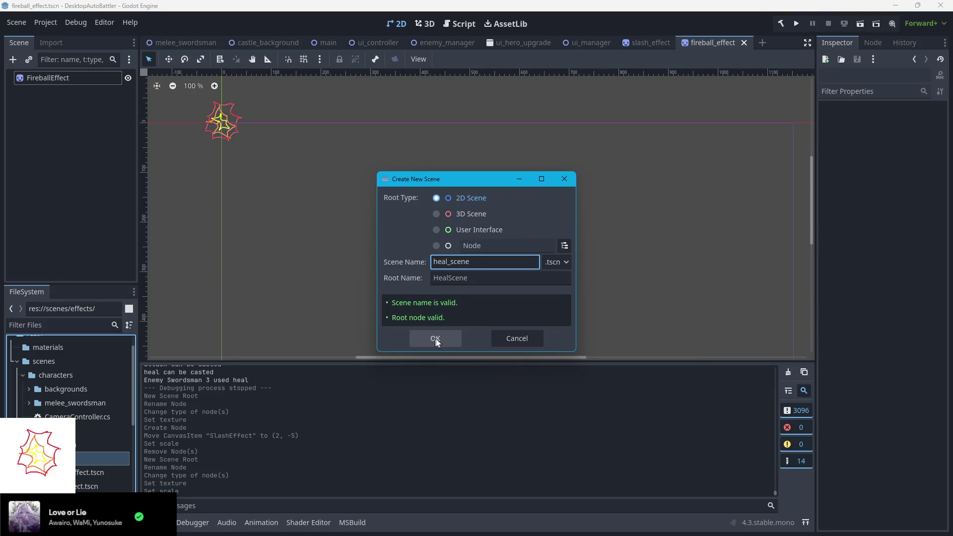
key("BackSpace")
key("BackSpace")
key("BackSpace")
key("BackSpace")
key("BackSpace")
type("effect")
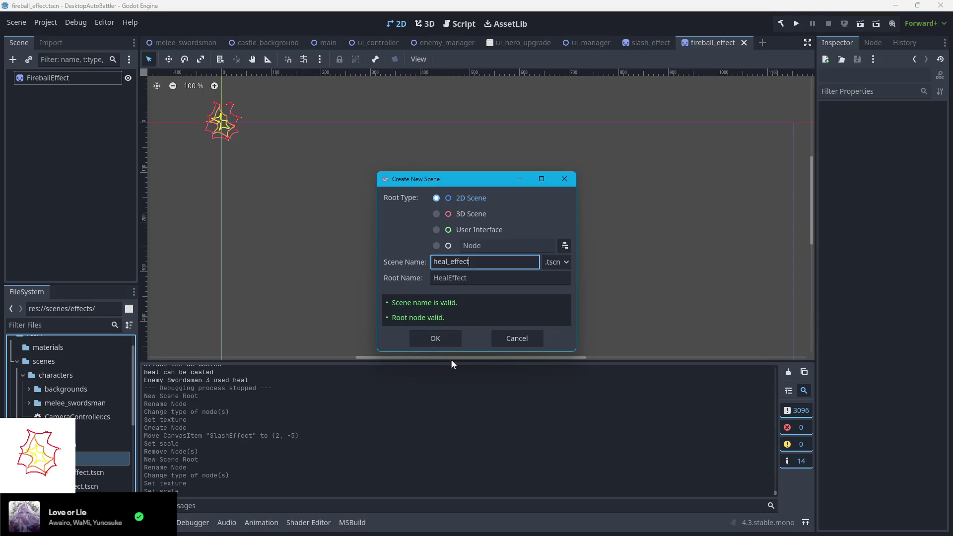
left_click(437, 338)
- Change the HealEffect root node's type to Sprite2D
left_click(46, 82)
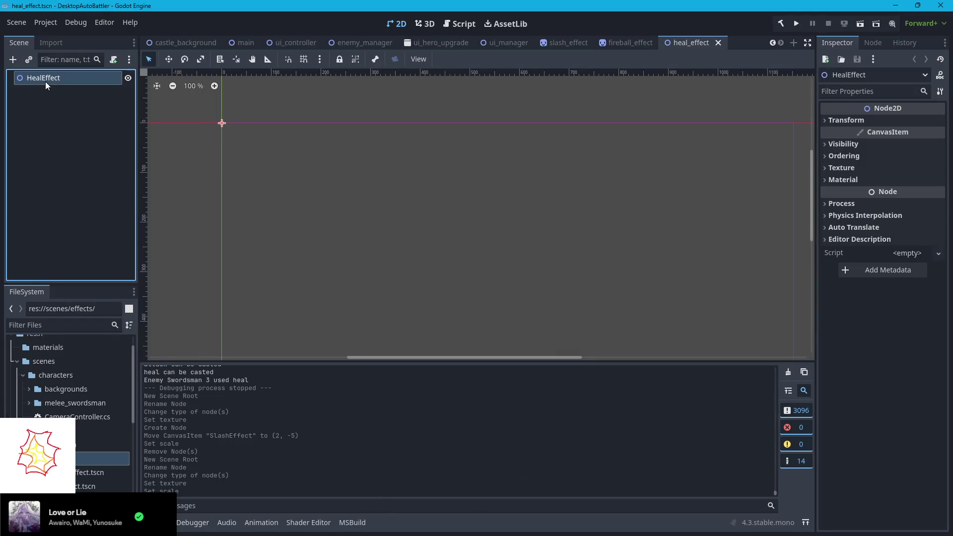
right_click(45, 81)
left_click(85, 230)
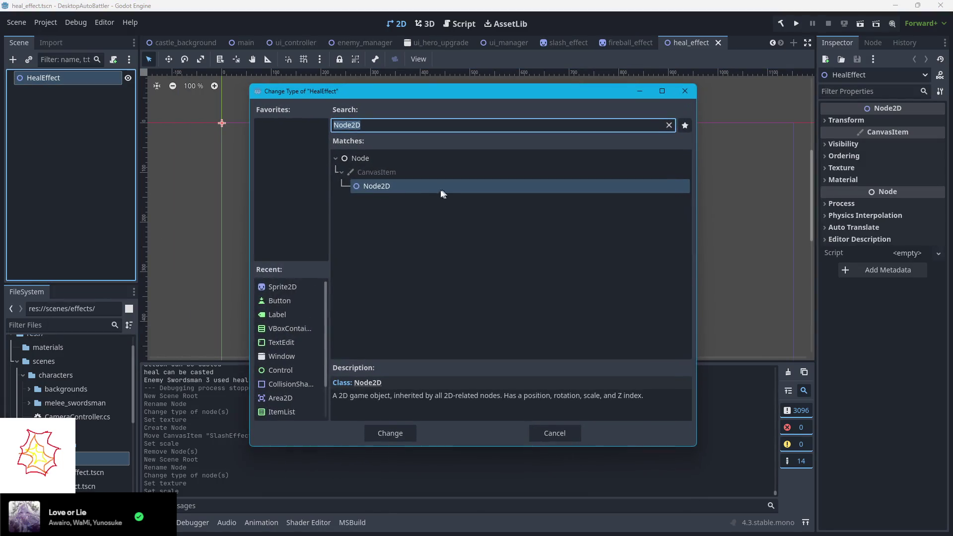
type("sprite")
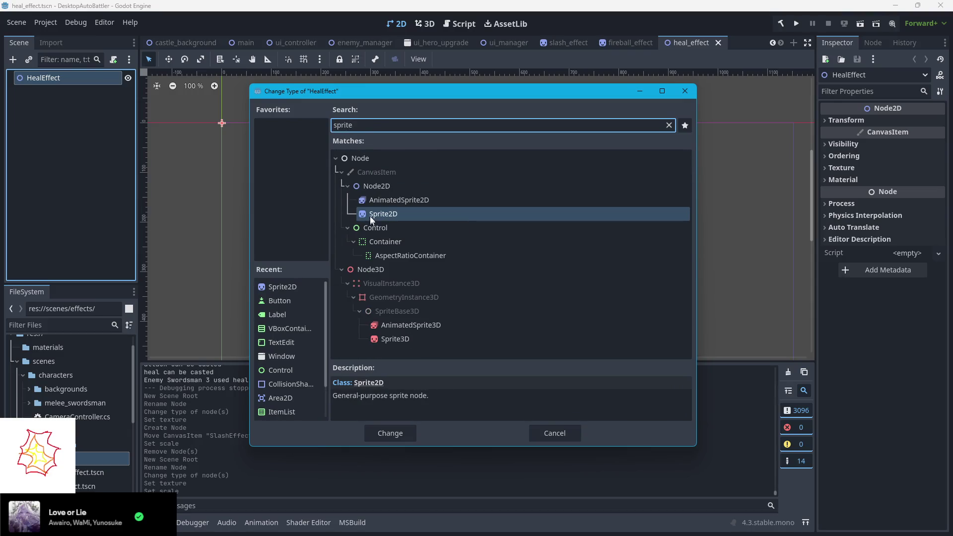
left_click(390, 432)
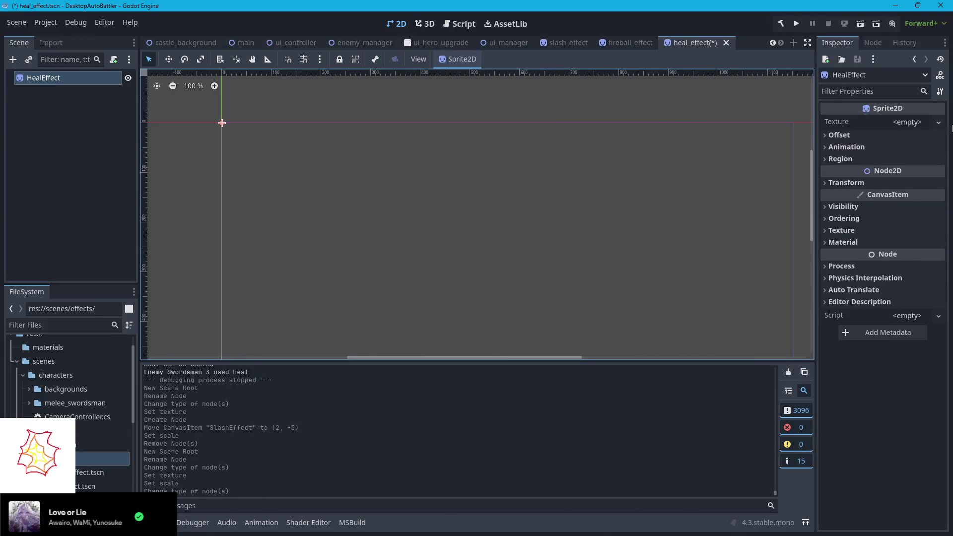
- Load sprites/effects/heal.png as the HealEffect sprite's texture
left_click(938, 122)
left_click(840, 378)
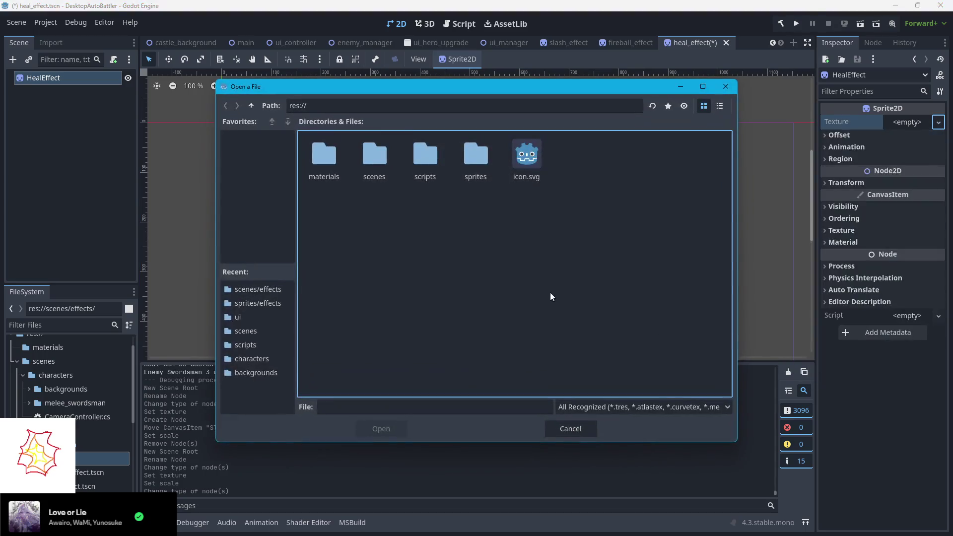
double_click(473, 171)
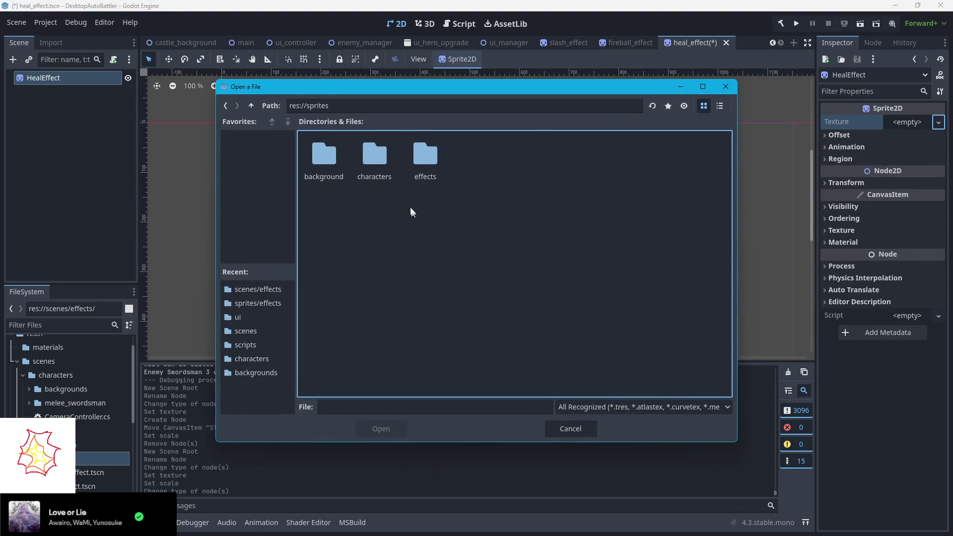
double_click(423, 163)
left_click(375, 158)
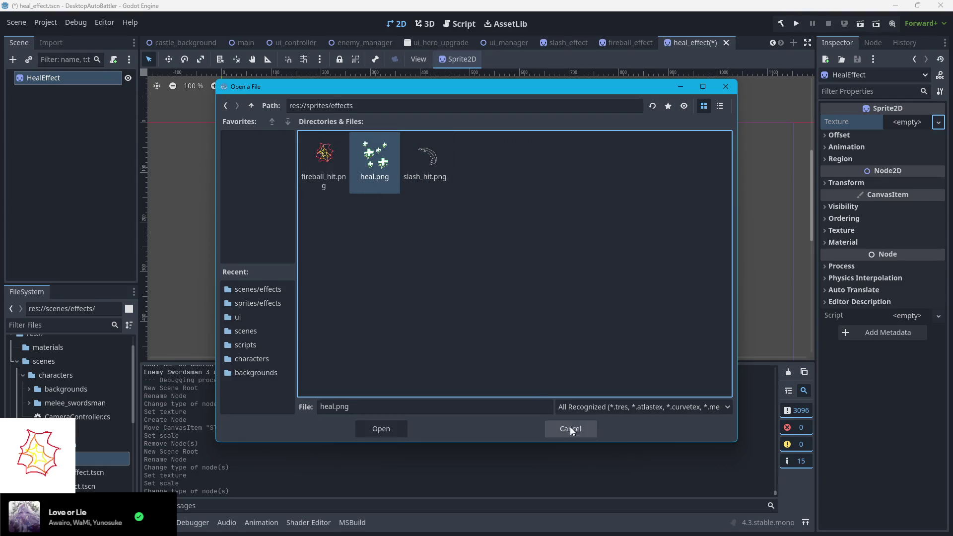
left_click(387, 428)
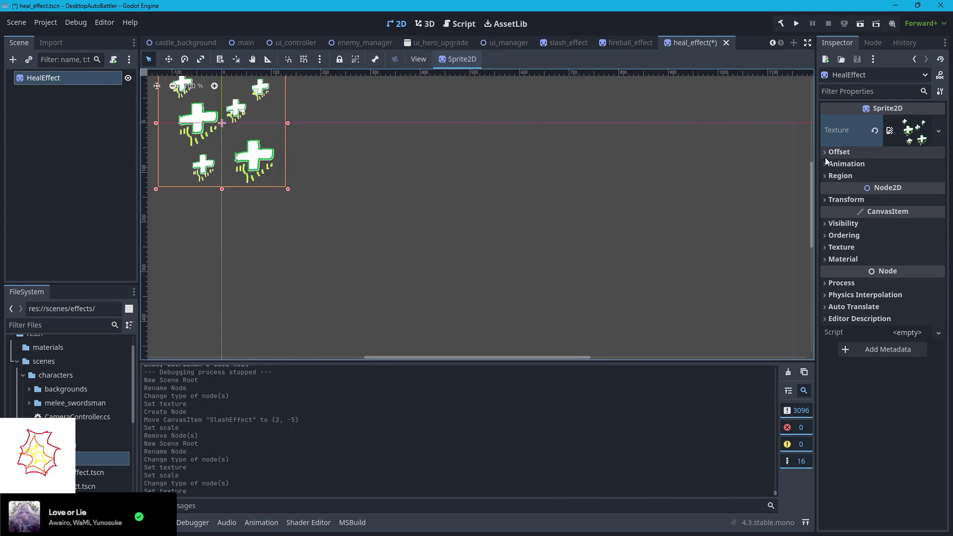
- Set the heal sprite's scale to 0.5, save heal_effect.tscn, and switch to ui_manager
left_click(826, 199)
left_click(909, 279)
type("0")
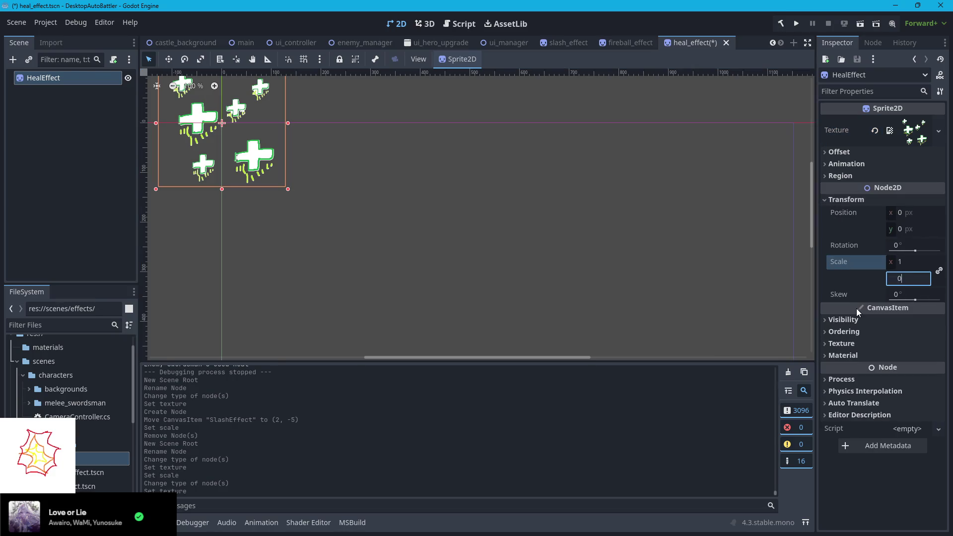
type(".5")
key("Return")
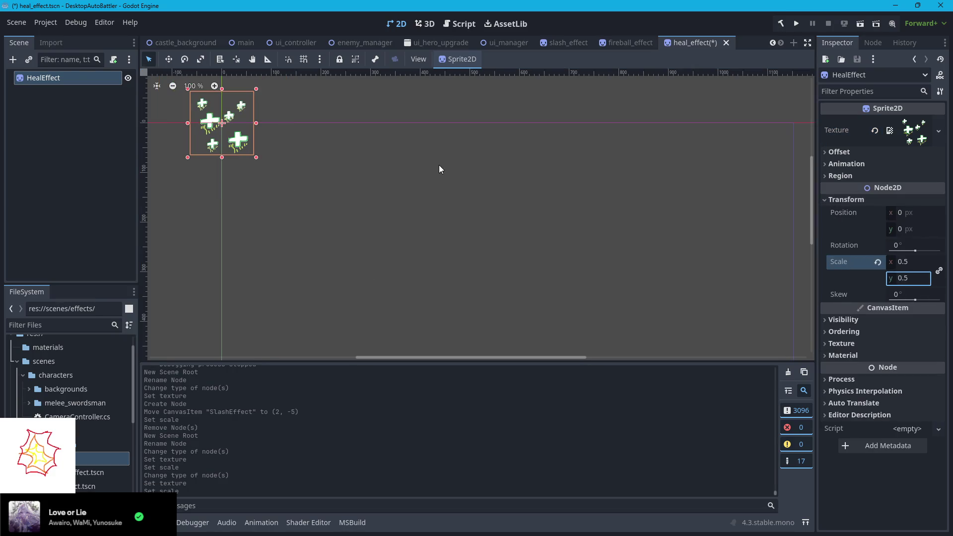
left_click(440, 165)
key("ctrl+s")
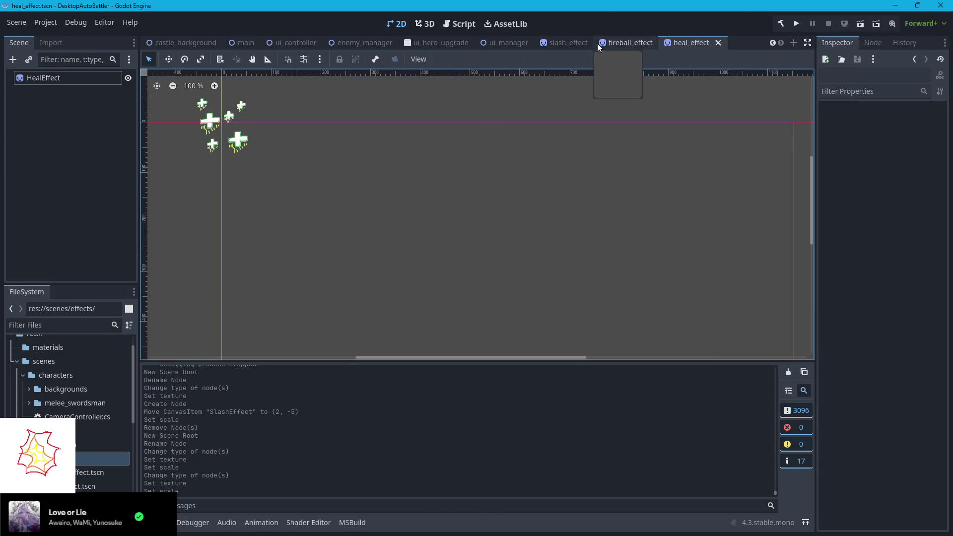
left_click(499, 43)
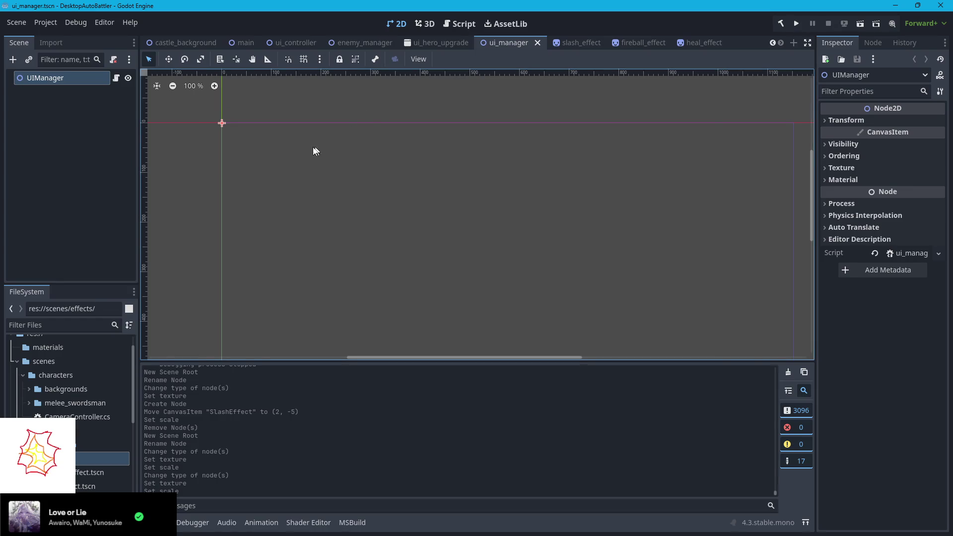
- Open ui_manager.cs and add 'public PackedScene EffectSlash;' below the UIHeroStatDisplay declaration
left_click(115, 78)
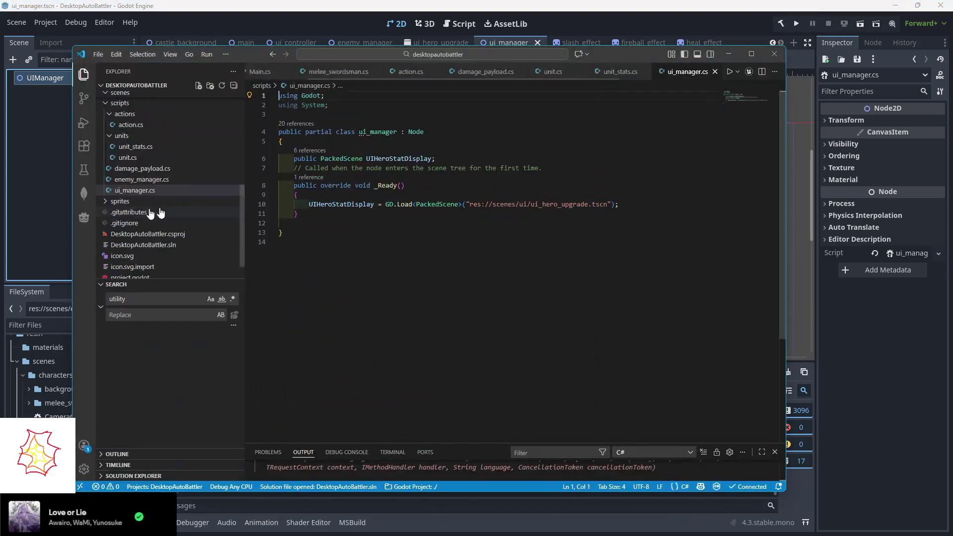
left_click(324, 221)
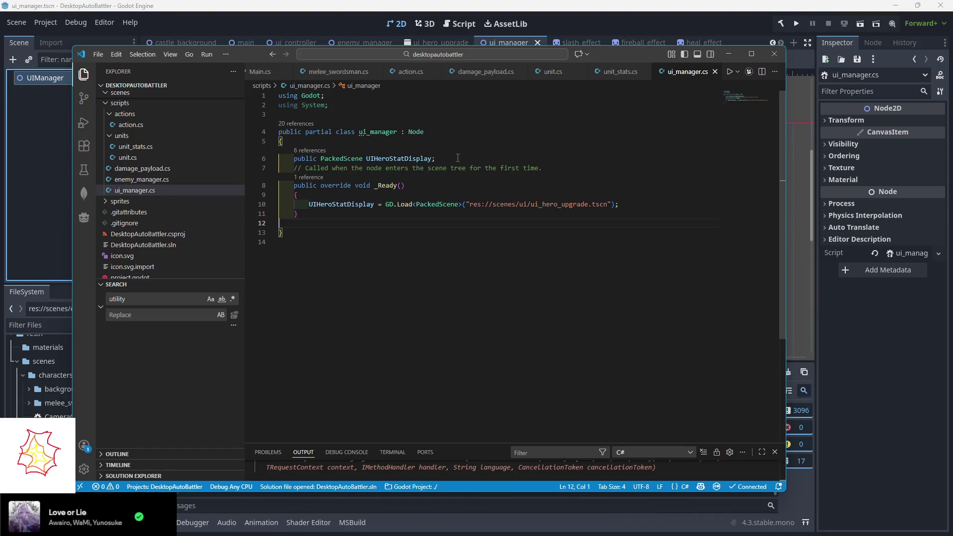
left_click(458, 158)
key("Return")
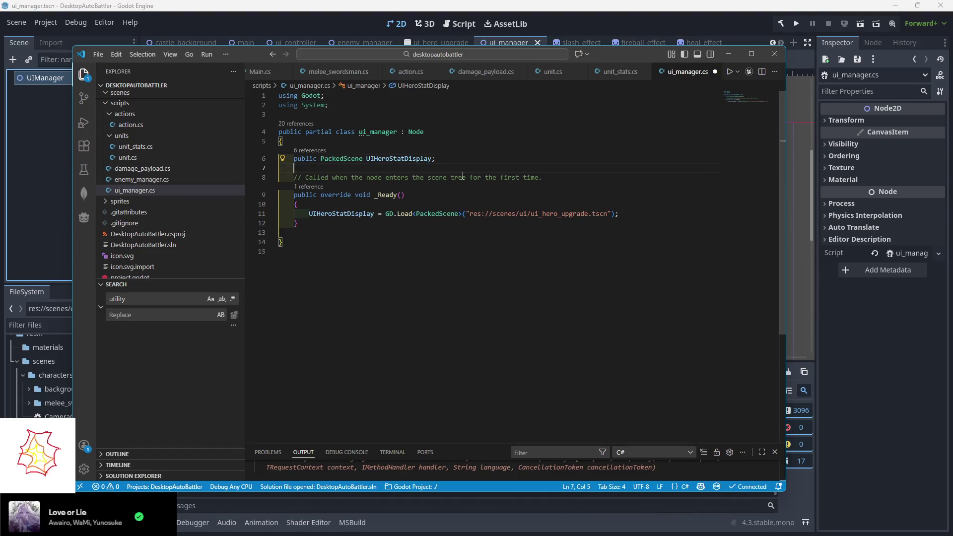
type("public PackedD")
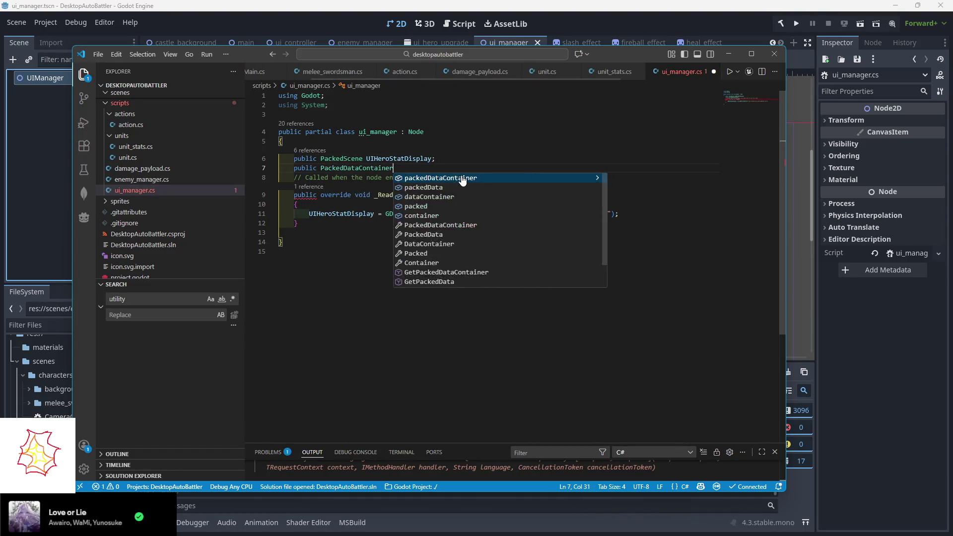
key("BackSpace")
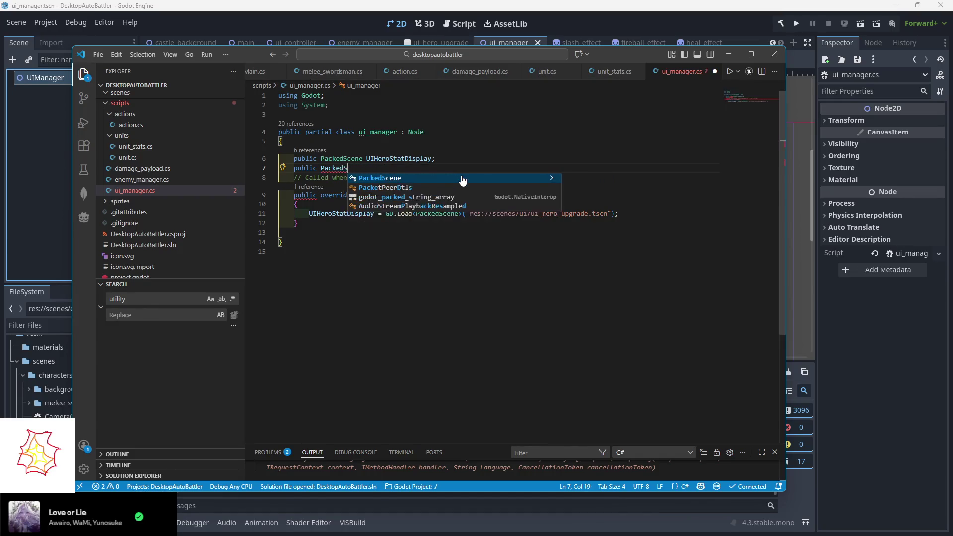
type("Scene")
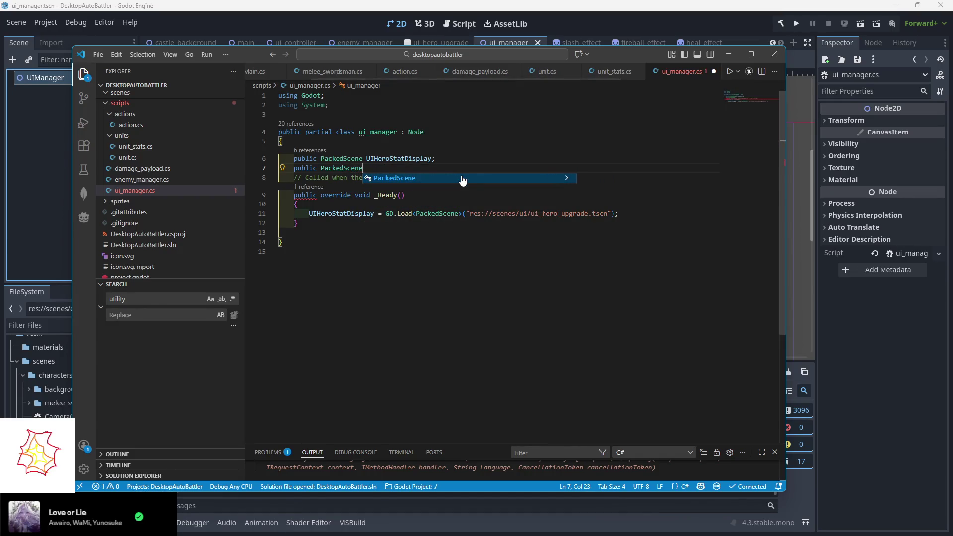
type(" Effect")
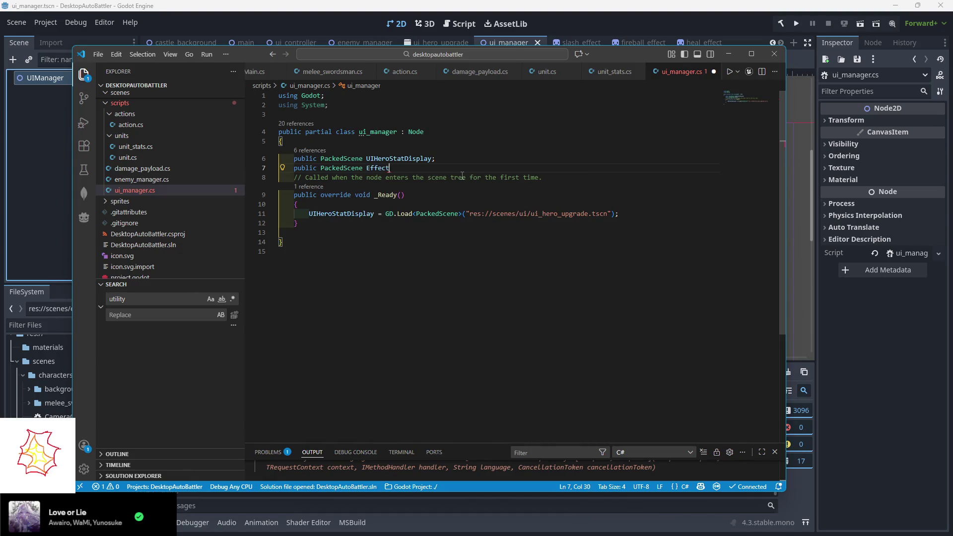
type("Slash")
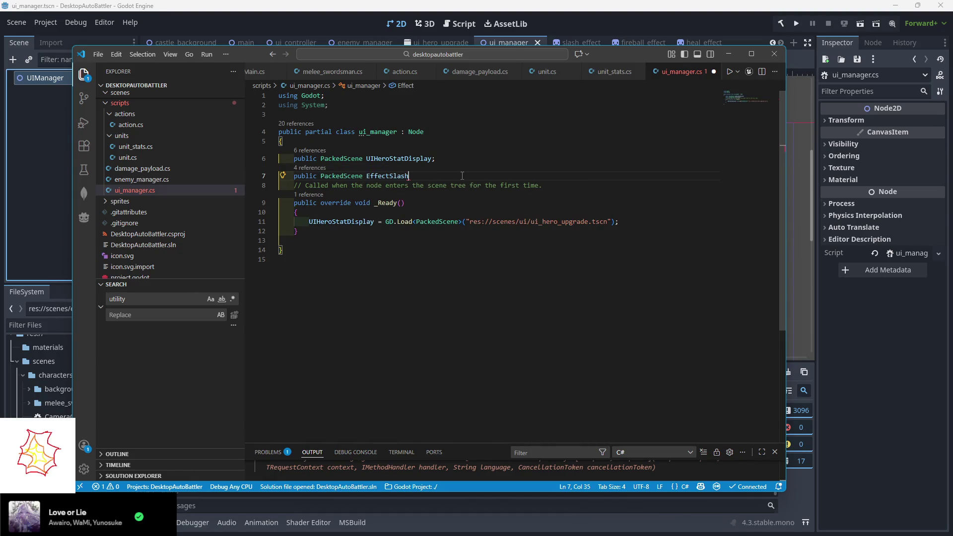
type(";")
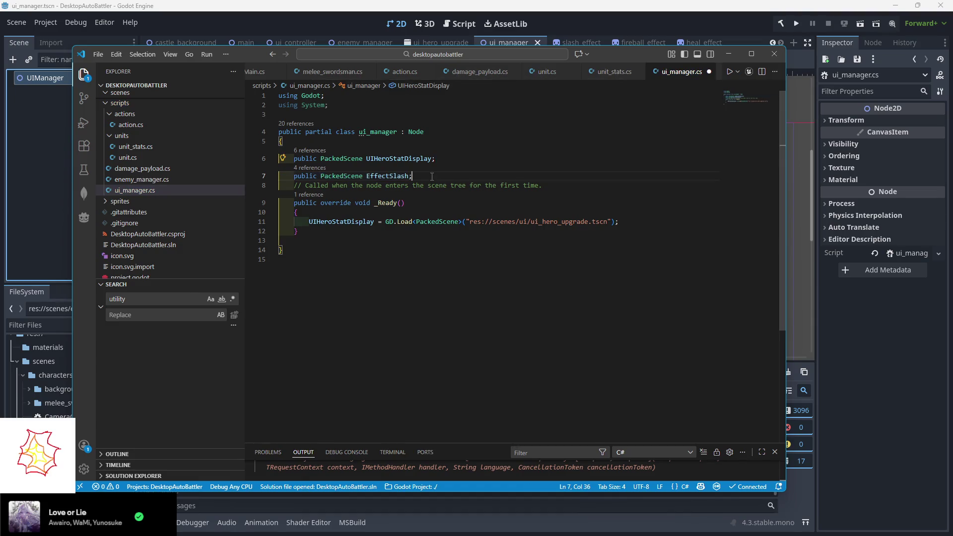
- Duplicate the EffectSlash line twice and rename the copies EffectHeal and EffectFireball
key("shift+alt+Down")
key("shift+alt+Down")
left_click_drag(389, 193, 366, 193)
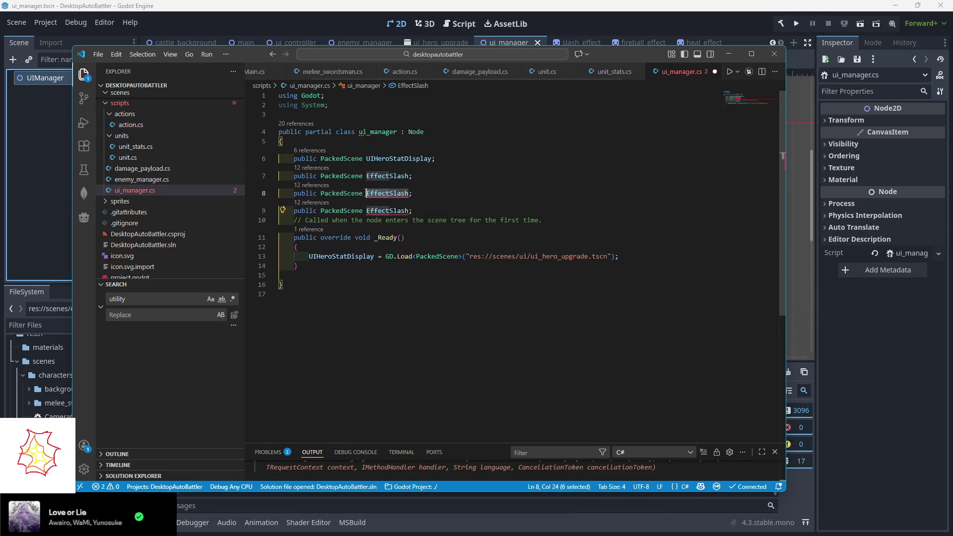
type("Heal")
left_click(388, 211)
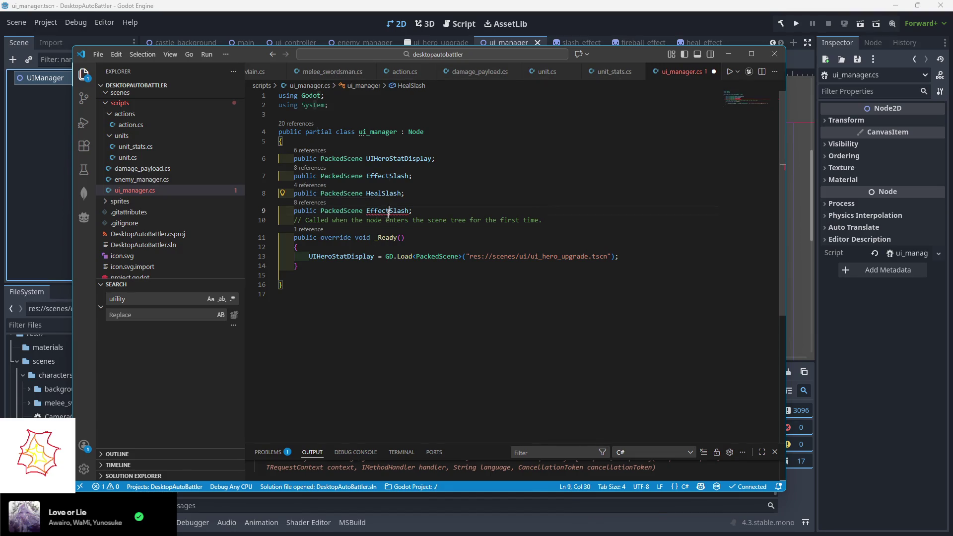
double_click(388, 211)
key("ctrl+c")
double_click(397, 193)
key("ctrl+v")
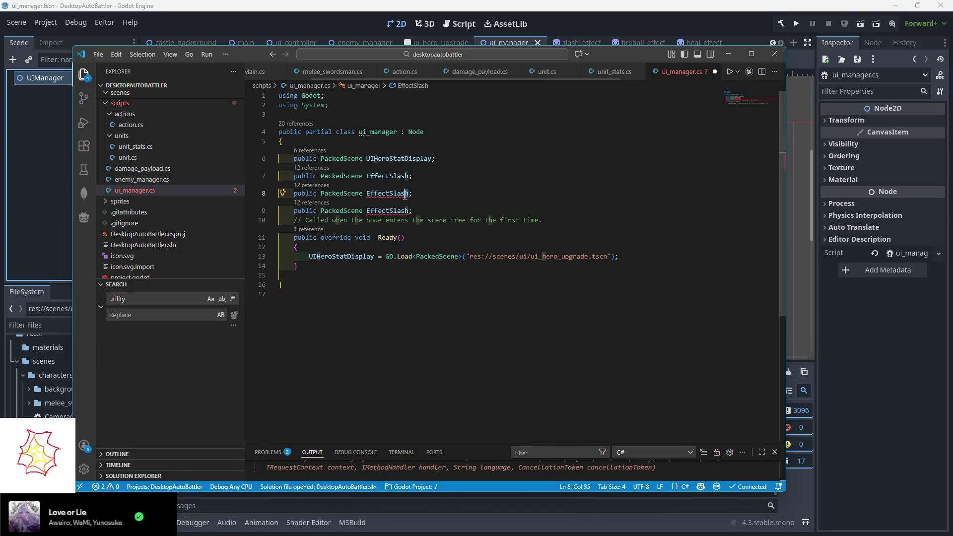
left_click_drag(406, 194, 387, 211)
type("Heal")
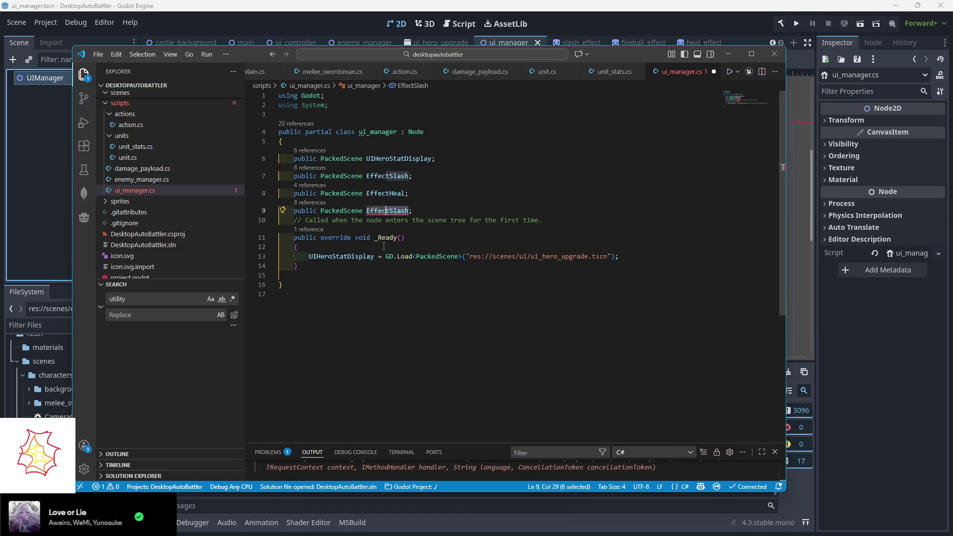
type("tFire")
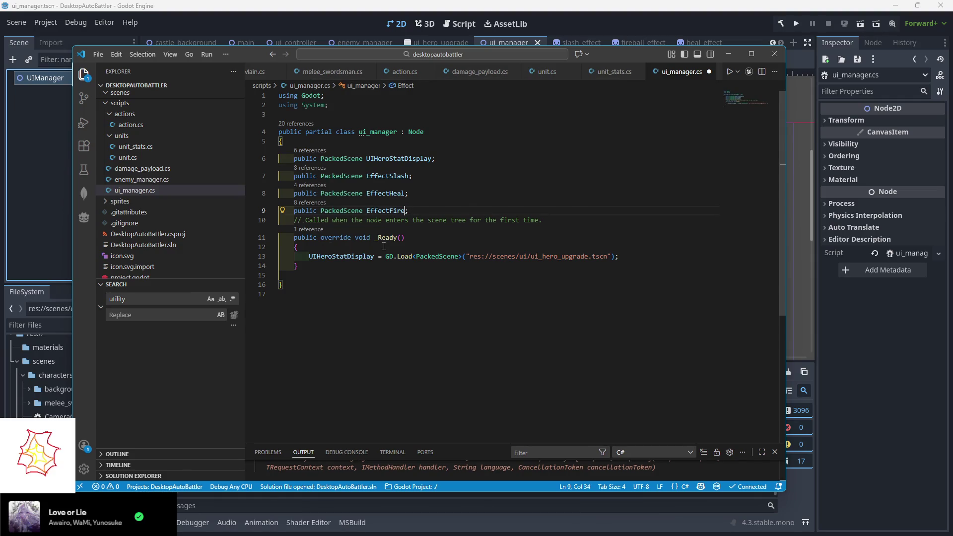
type("ball")
left_click(384, 246)
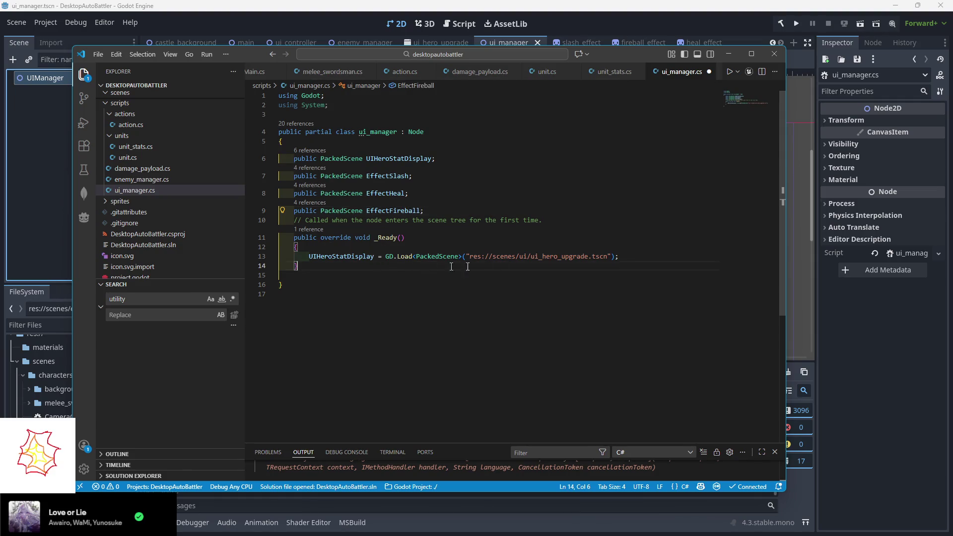
- Duplicate the UIHeroStatDisplay GD.Load line in _Ready and rename its field to EffectSlash
left_click_drag(619, 257, 619, 252)
key("ctrl+c")
left_click(629, 255)
key("ctrl+v")
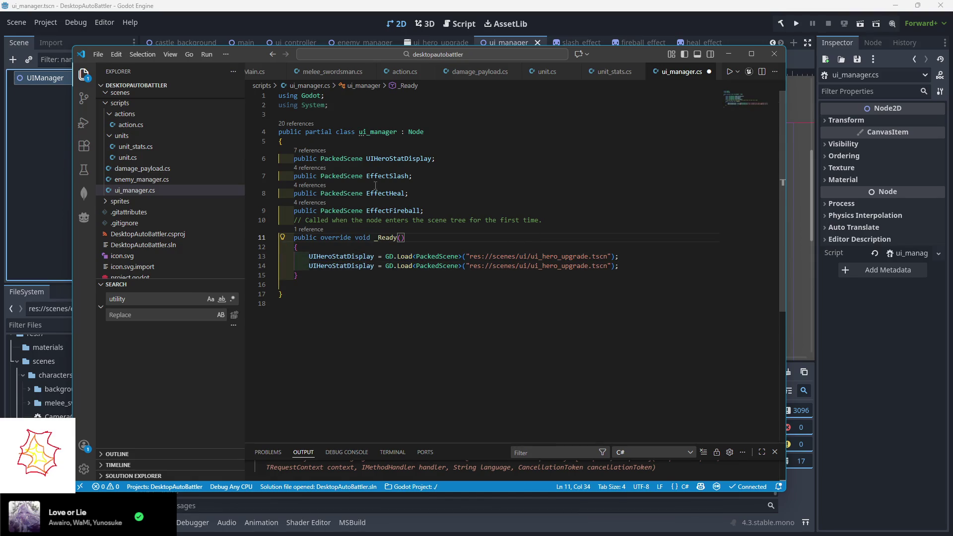
double_click(387, 176)
key("ctrl+c")
double_click(350, 267)
key("ctrl+v")
key("Up")
key("Up")
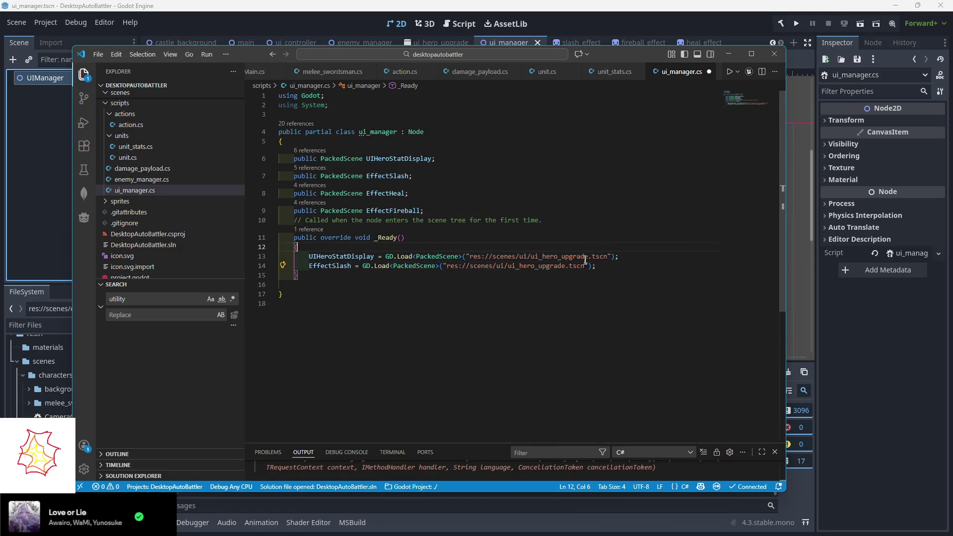
- Replace the new line's scene path with the slash_effect.tscn path copied from FileSystem
right_click(50, 407)
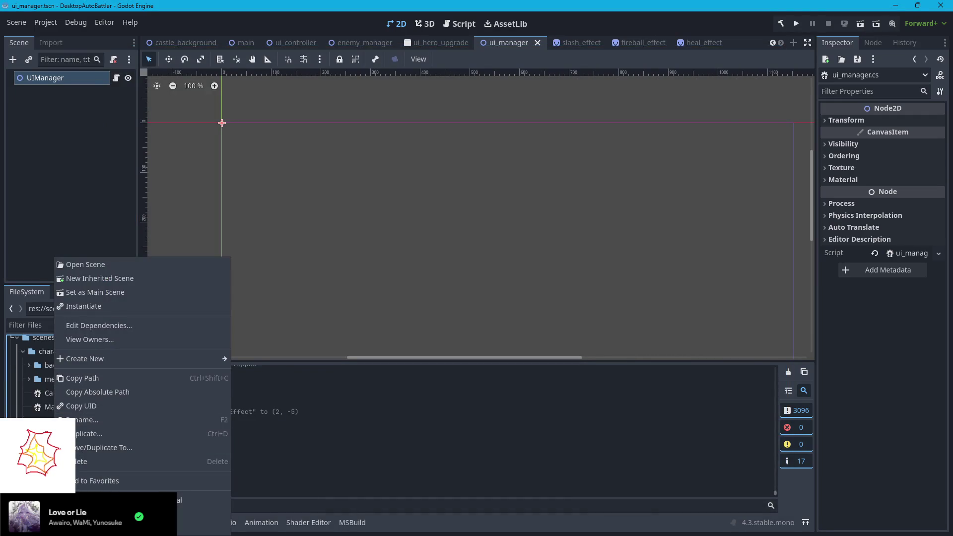
right_click(54, 406)
right_click(54, 406)
left_click(97, 380)
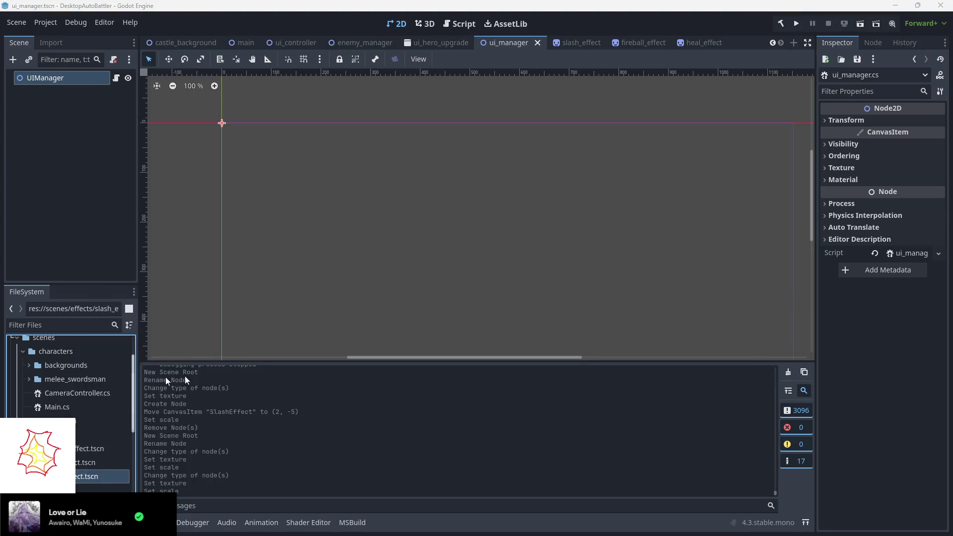
key("alt+Tab")
left_click_drag(585, 268, 445, 266)
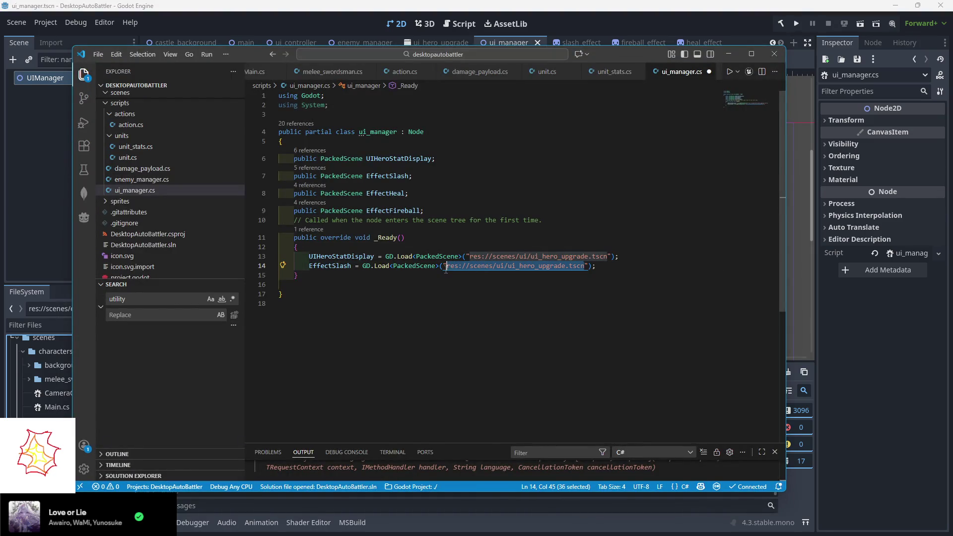
key("ctrl+v")
- Duplicate the EffectSlash line as EffectHeal and EffectFireball with heal/fireball paths, and save ui_manager.cs
left_click_drag(625, 268, 621, 257)
key("ctrl+c")
key("ctrl+v")
key("ctrl+v")
key("ctrl+v")
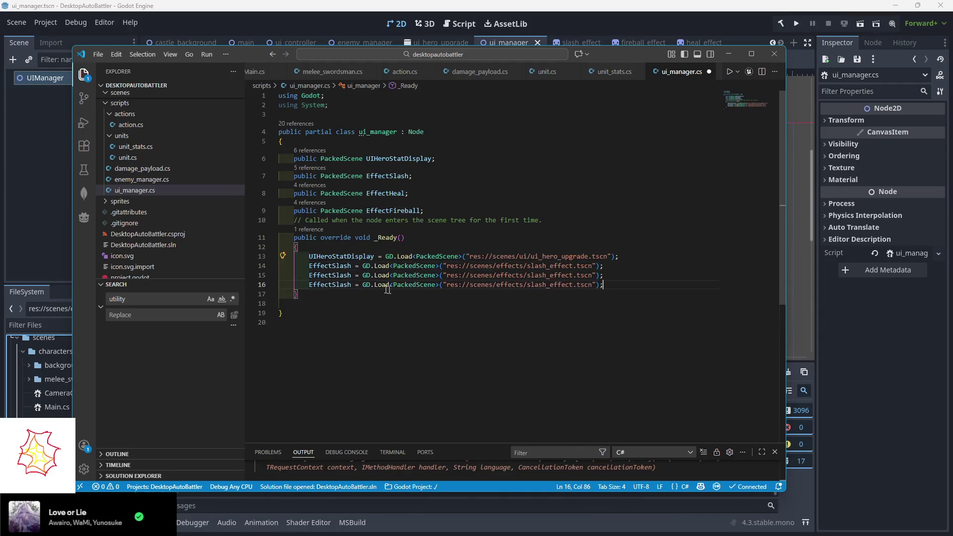
double_click(332, 276)
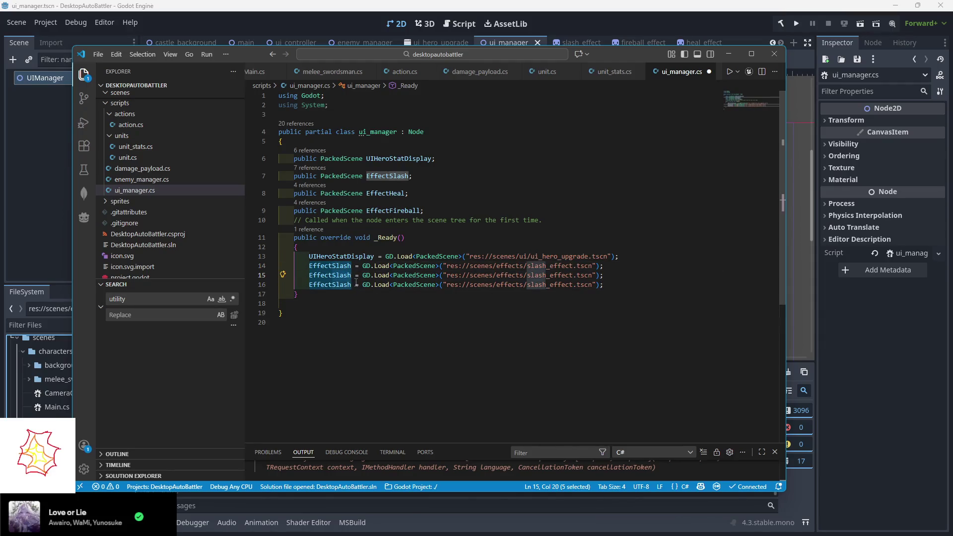
type("EffectHeal")
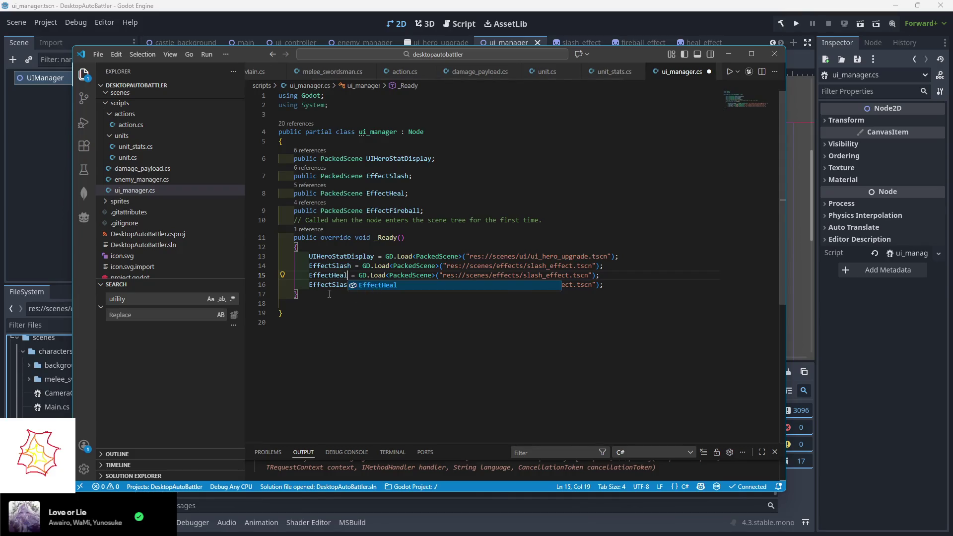
left_click_drag(351, 284, 339, 284)
double_click(339, 284)
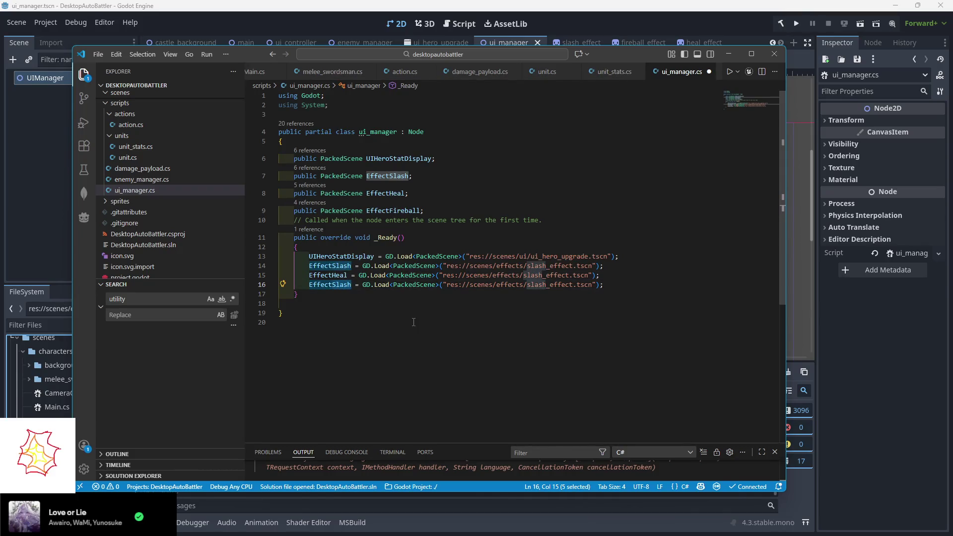
type("EffectFireball")
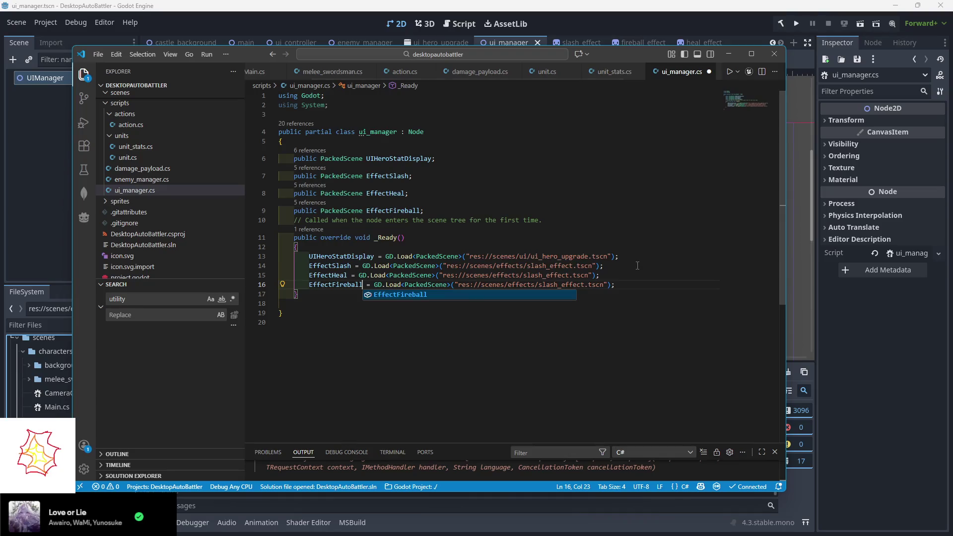
key("Escape")
mouse_move(542, 275)
left_mouse_down()
mouse_move(524, 275)
mouse_move(538, 284)
left_mouse_up()
type("heal")
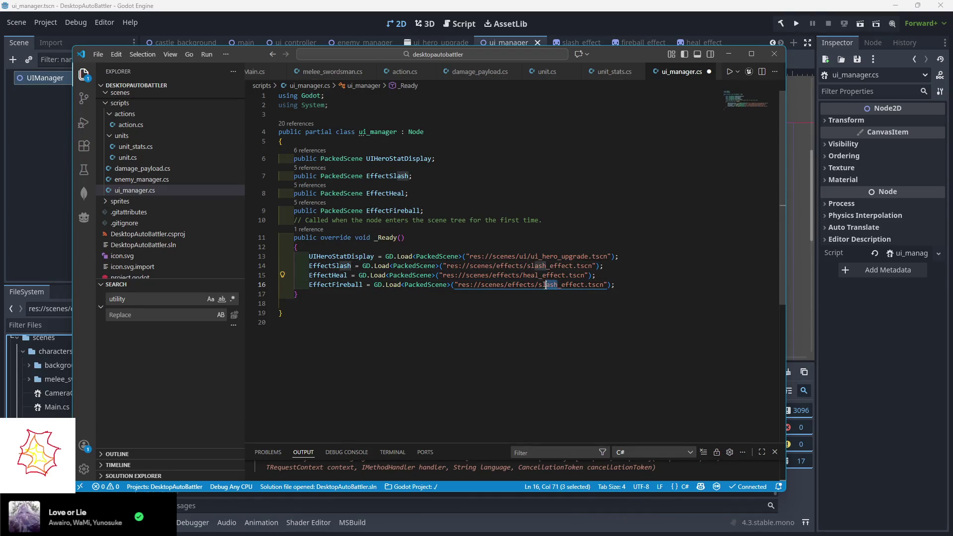
type("fireballl")
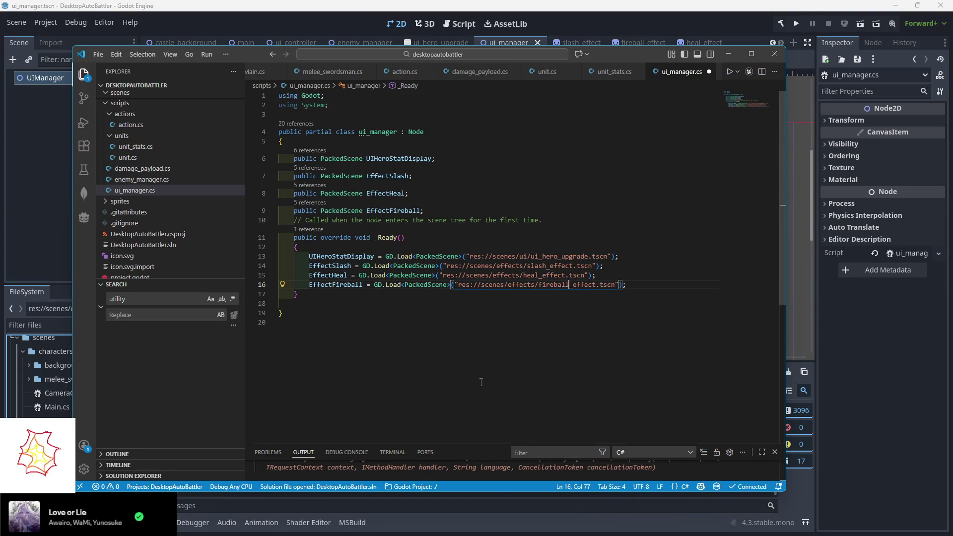
key("ctrl+s")
left_click(470, 211)
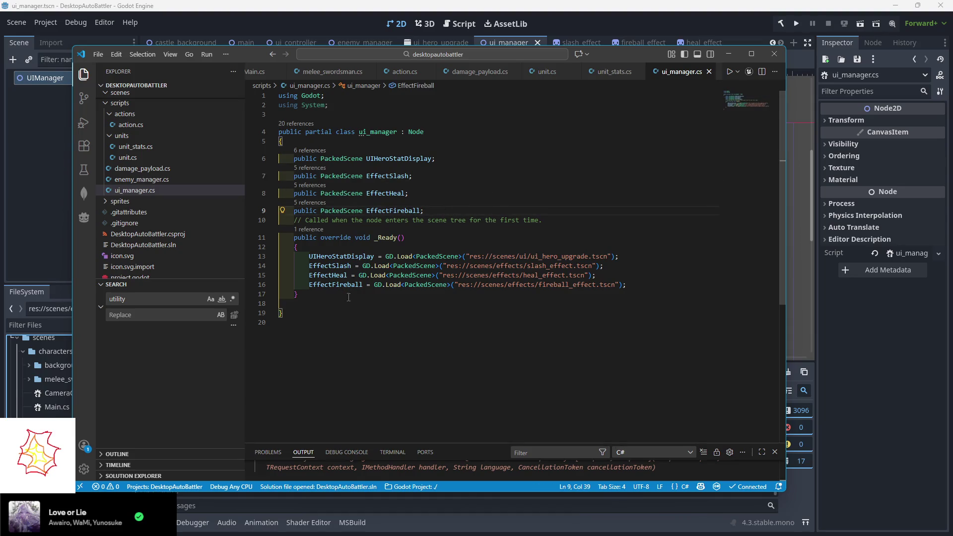
left_click(474, 193)
left_click(469, 158)
scroll(462, 72, "up", 2)
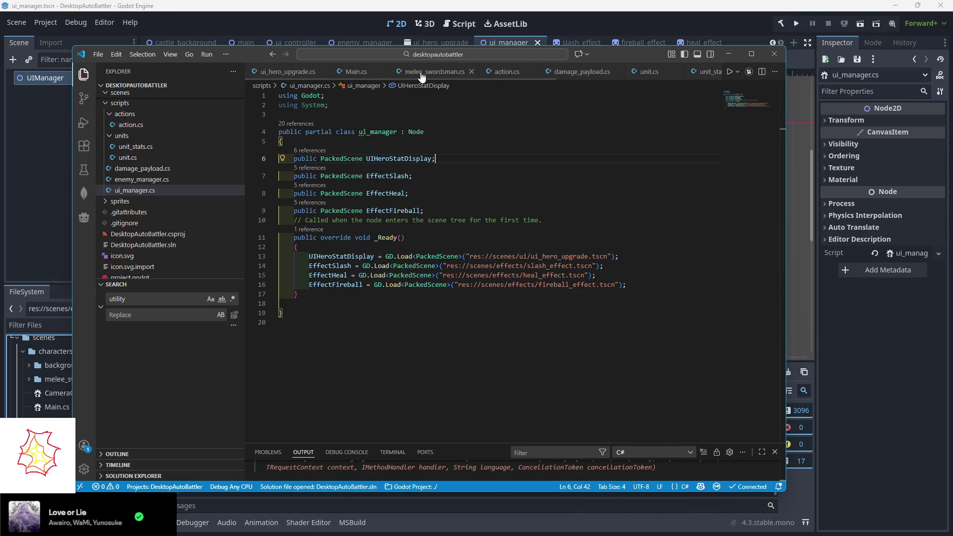
left_click(419, 73)
scroll(402, 228, "down", 5)
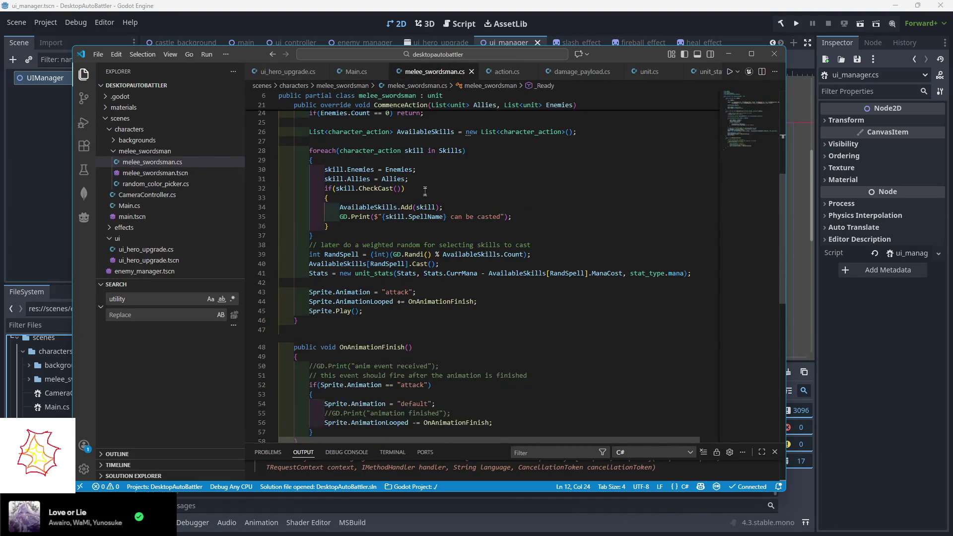
scroll(386, 273, "up", 5)
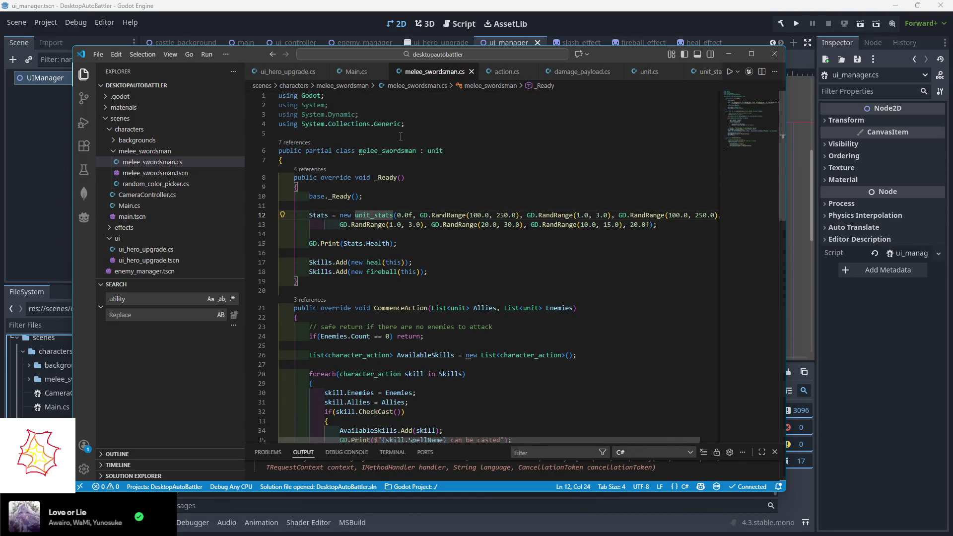
scroll(191, 227, "down", 2)
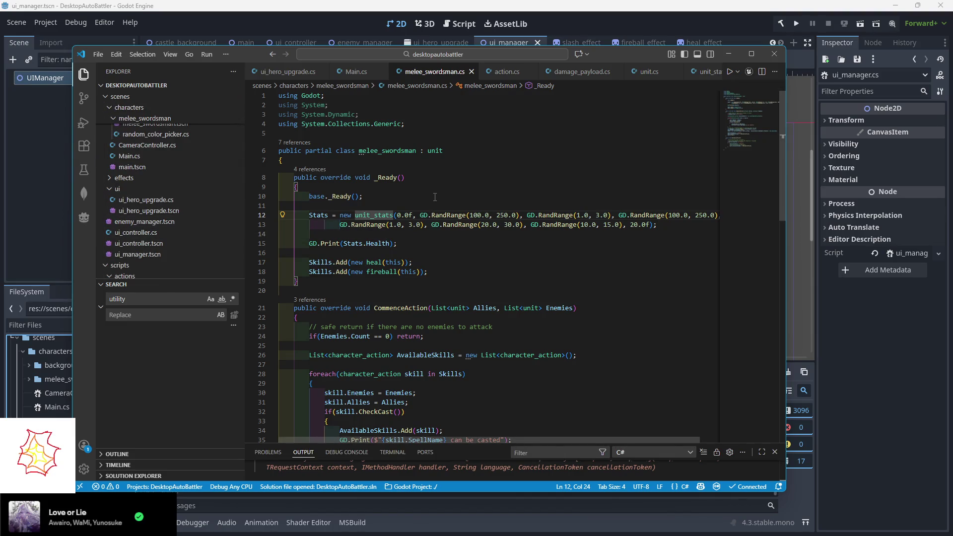
scroll(154, 233, "down", 6)
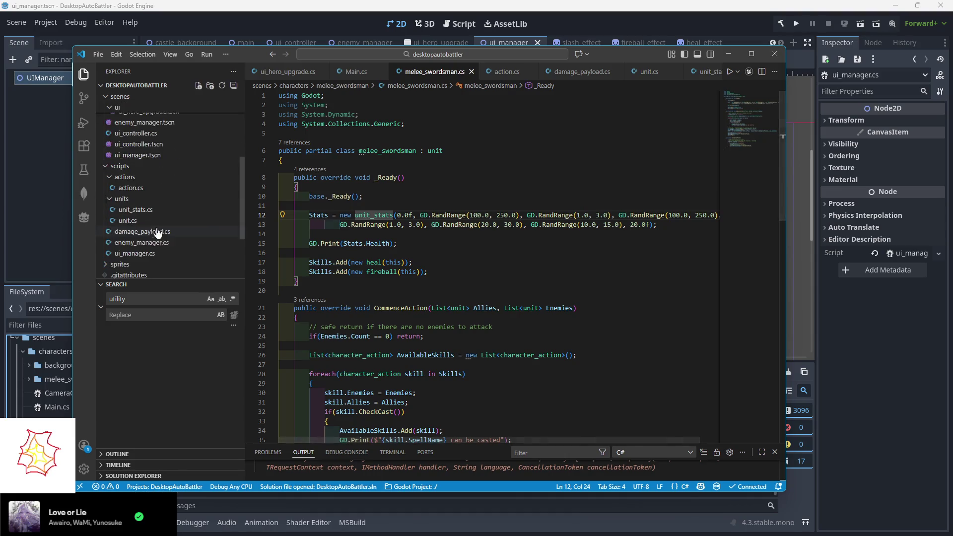
left_click(123, 263)
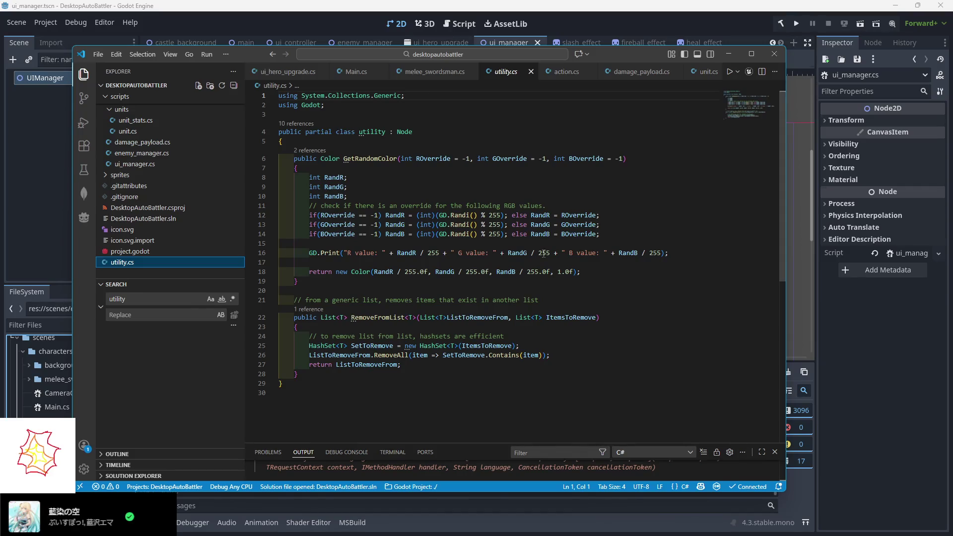
scroll(571, 72, "down", 2)
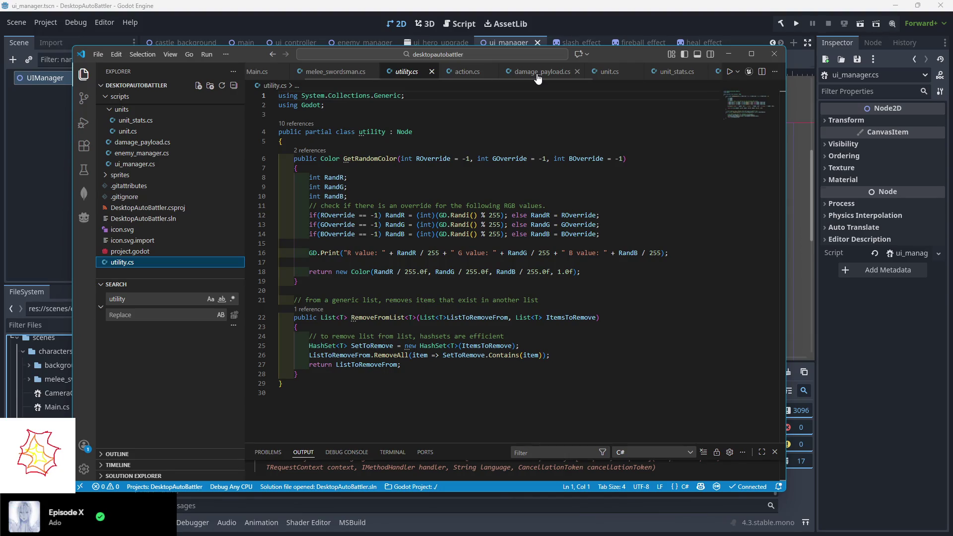
scroll(541, 74, "down", 2)
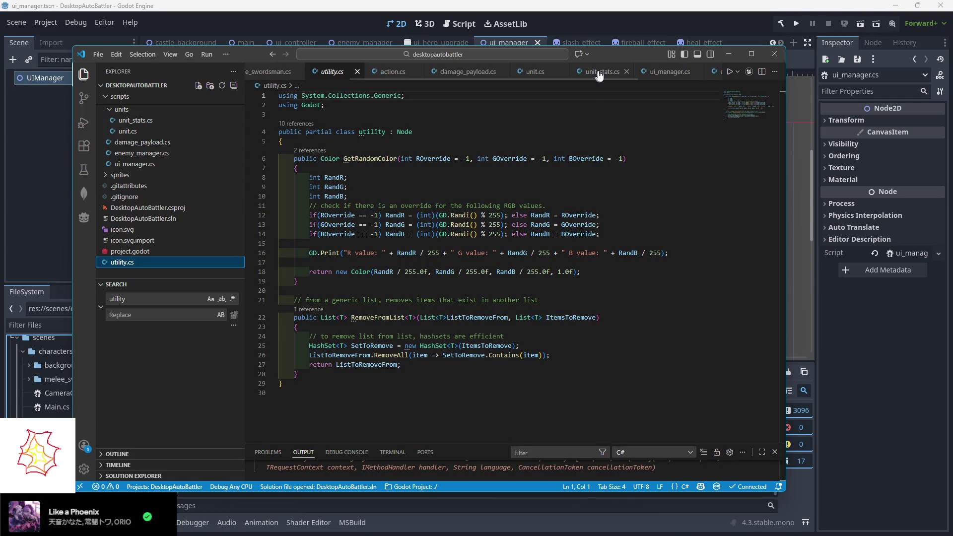
scroll(596, 74, "down", 4)
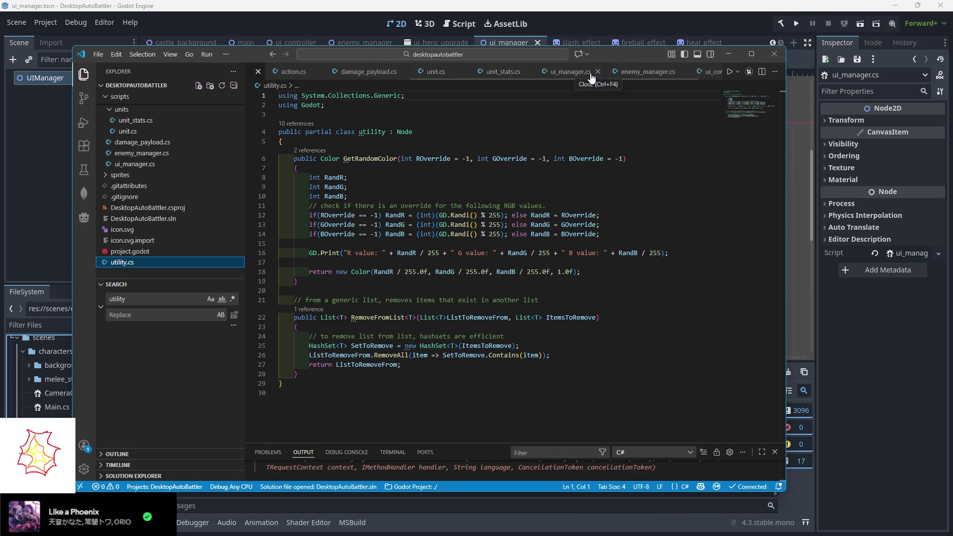
left_click(570, 72)
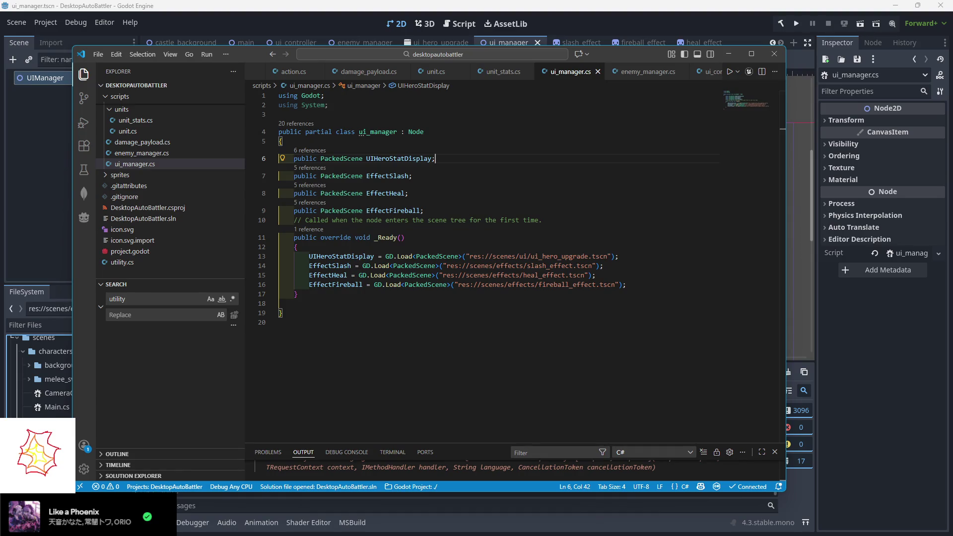
key("alt+Tab")
- Search Google for 'godot sleep'
left_click(124, 102)
key("BackSpace")
key("BackSpace")
key("BackSpace")
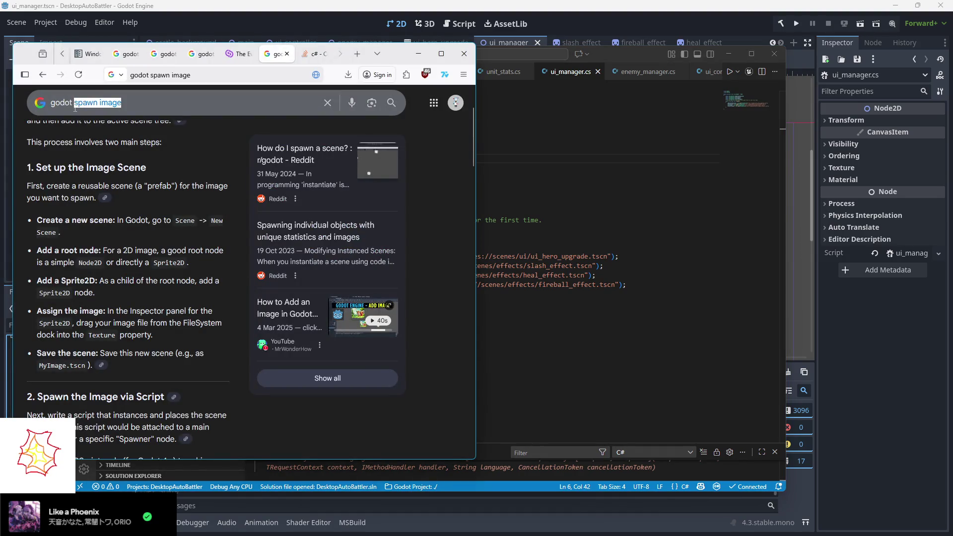
type("leep")
key("Return")
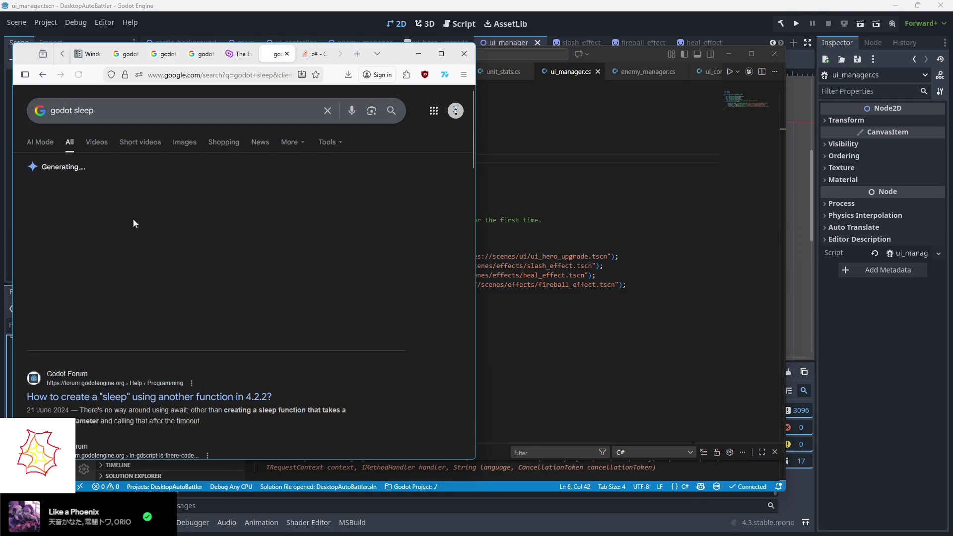
scroll(190, 293, "down", 10)
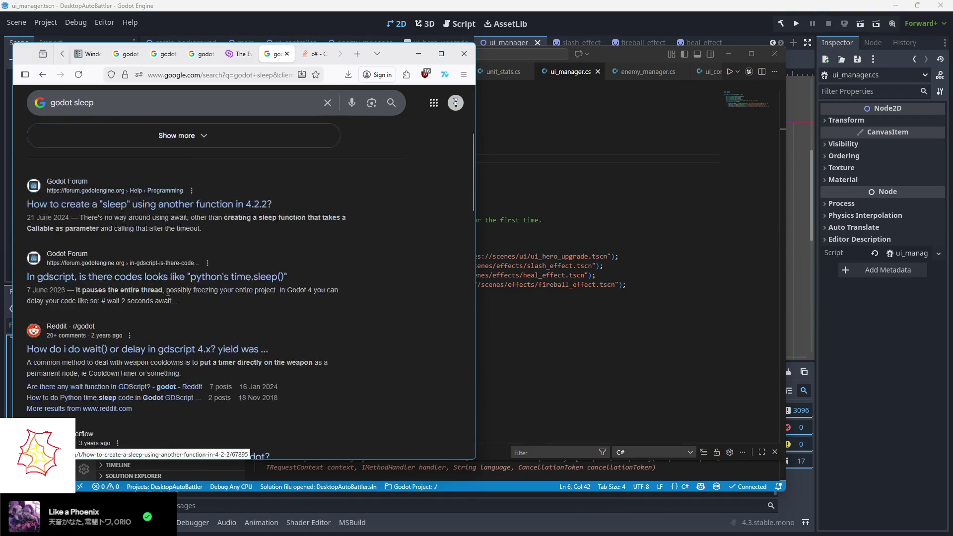
scroll(152, 291, "up", 8)
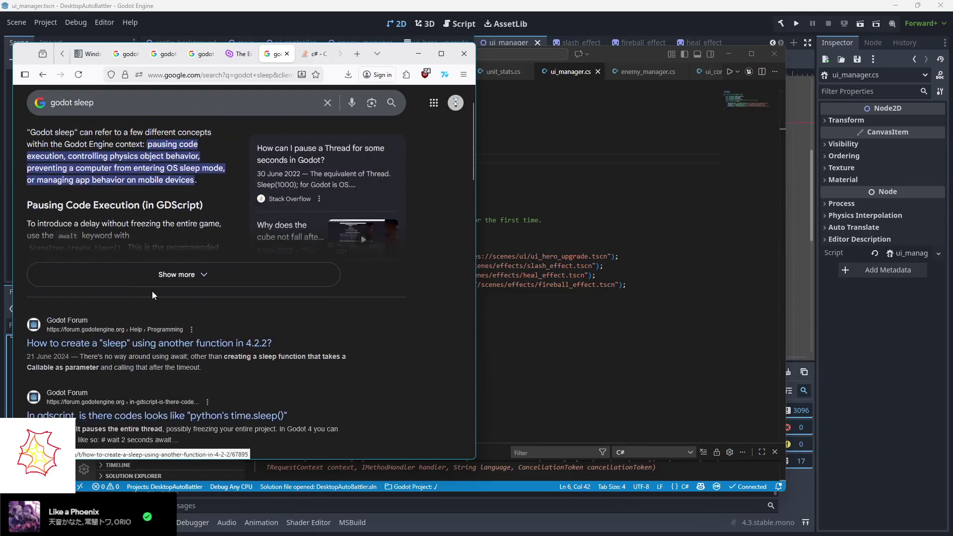
scroll(151, 291, "up", 1)
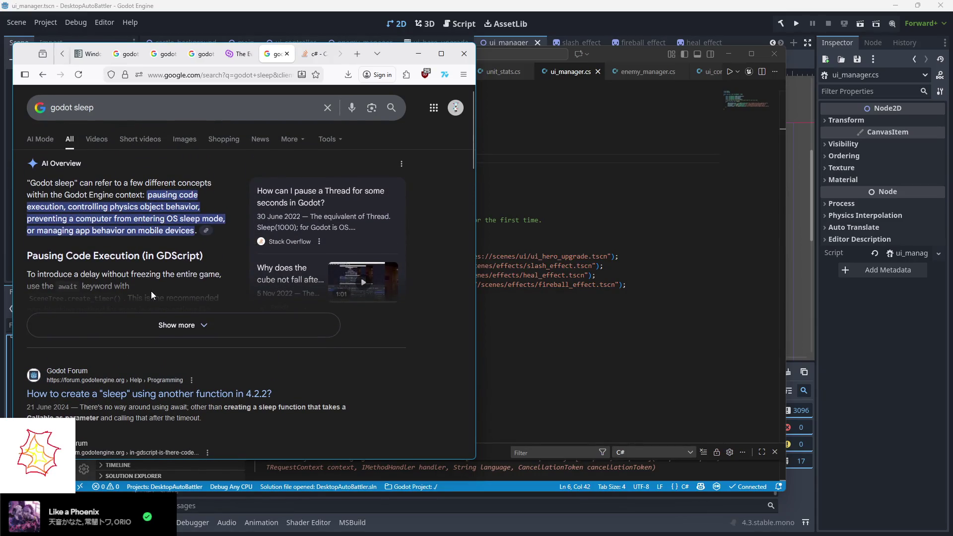
- Expand the AI overview's await-based delay examples and return to VS Code
left_click(184, 324)
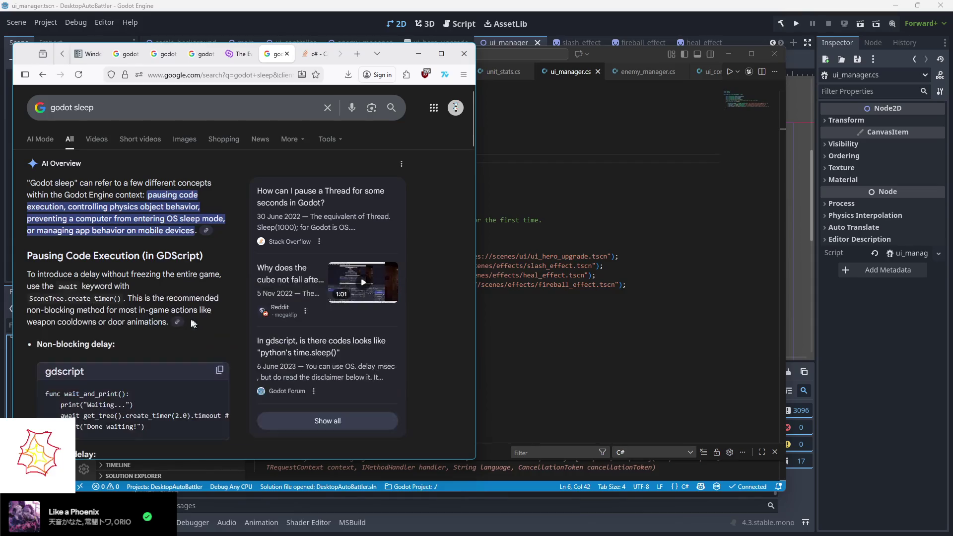
scroll(129, 311, "down", 1)
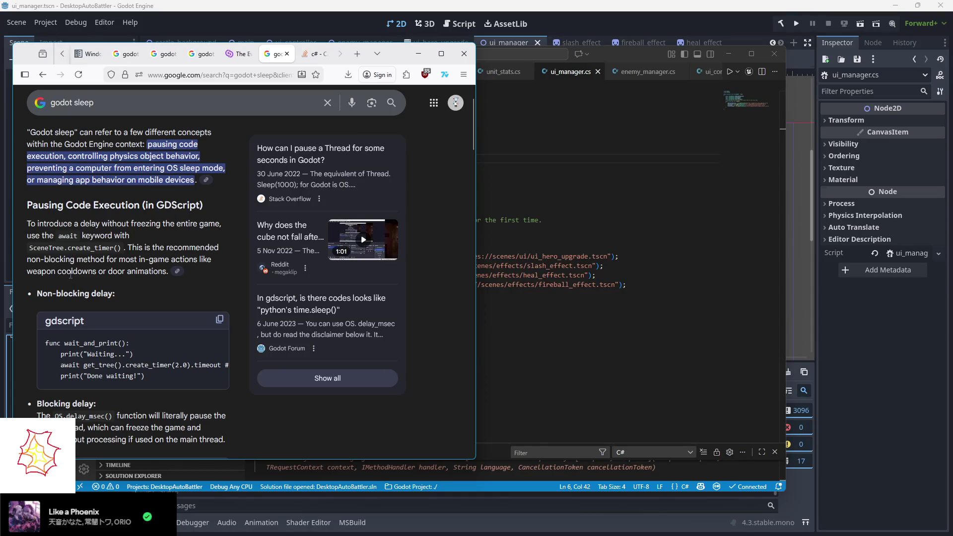
left_click(617, 275)
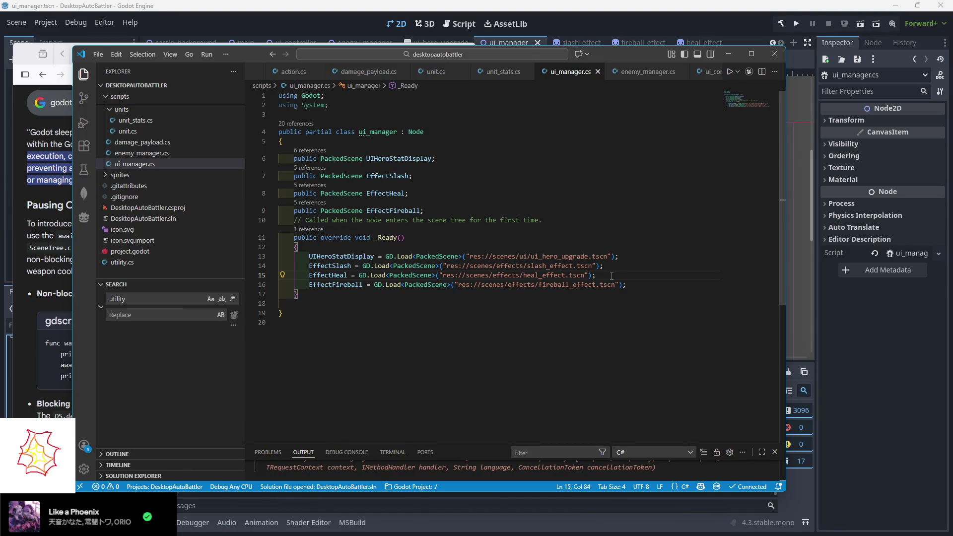
- Open Main.cs in VS Code to view its main_state enum and manager field declarations
scroll(350, 72, "up", 5)
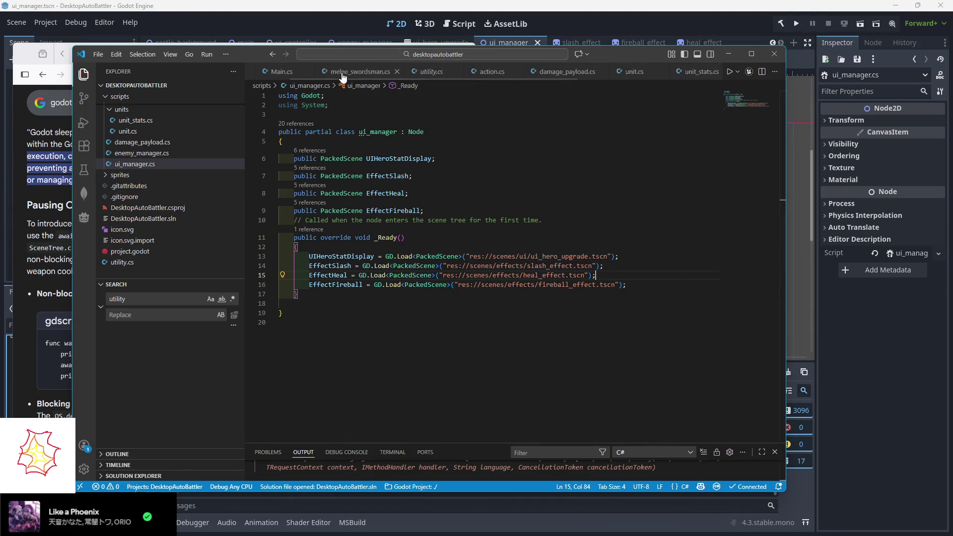
left_click(356, 73)
scroll(409, 175, "up", 15)
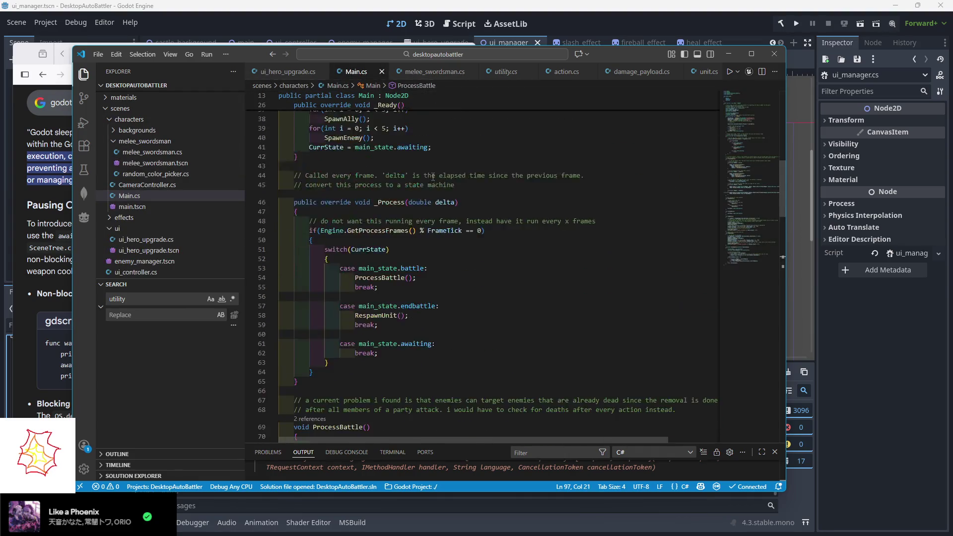
scroll(389, 187, "up", 5)
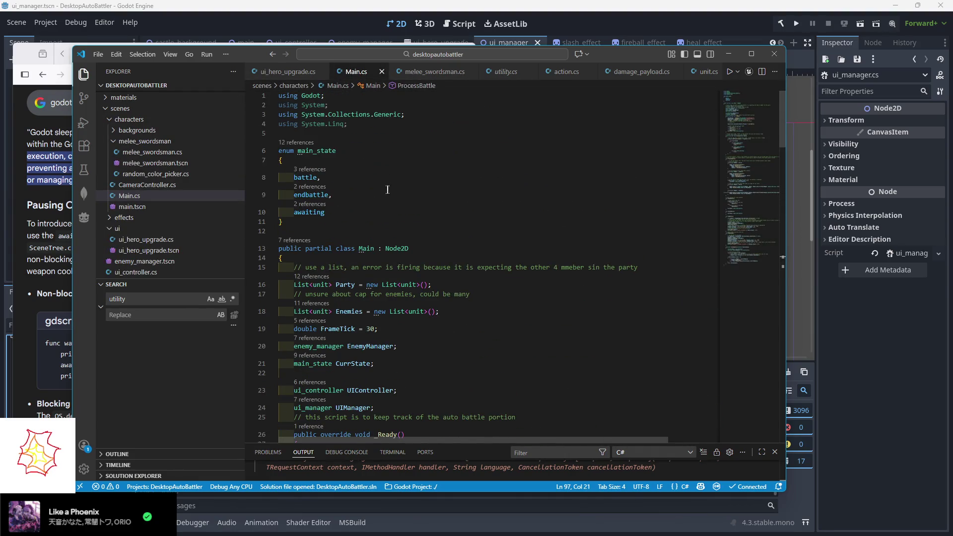
scroll(386, 191, "down", 2)
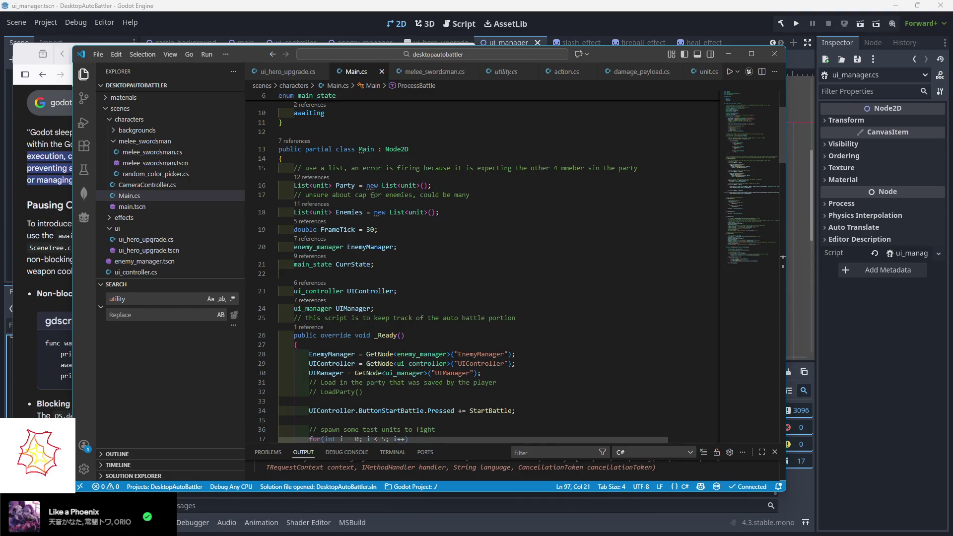
left_click(20, 58)
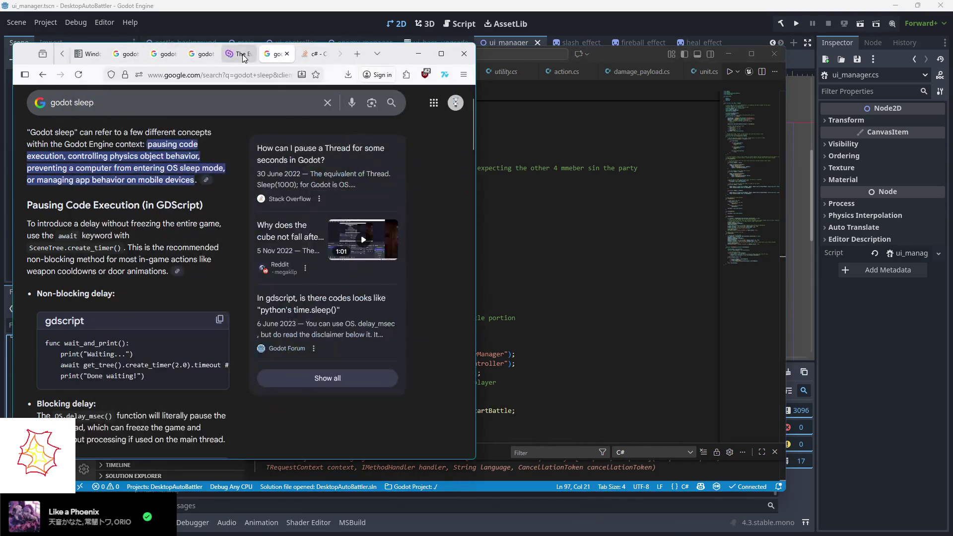
- Read through the scene-tree example in GDQuest's Events Bus tutorial
left_click(243, 56)
scroll(159, 178, "up", 3)
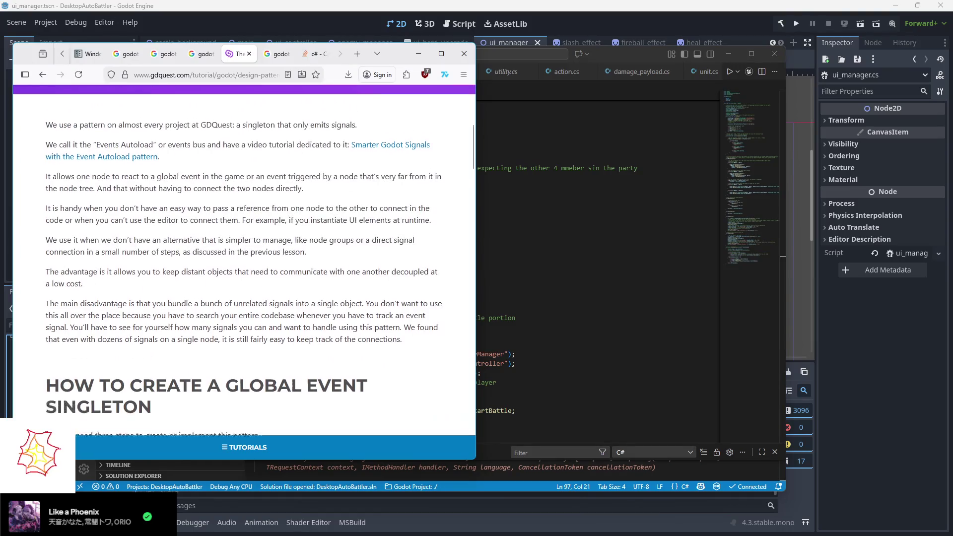
scroll(158, 179, "down", 3)
scroll(158, 181, "down", 3)
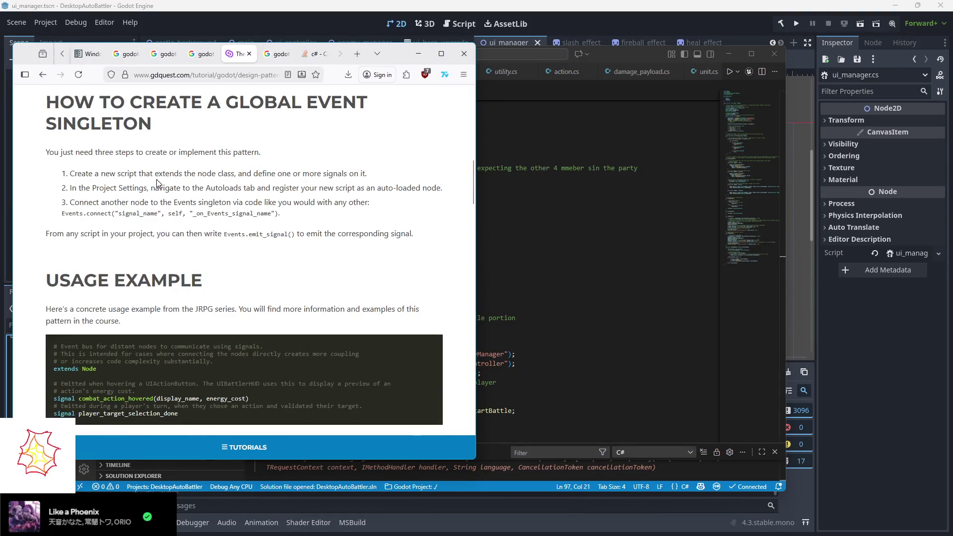
scroll(158, 183, "down", 3)
scroll(158, 183, "up", 2)
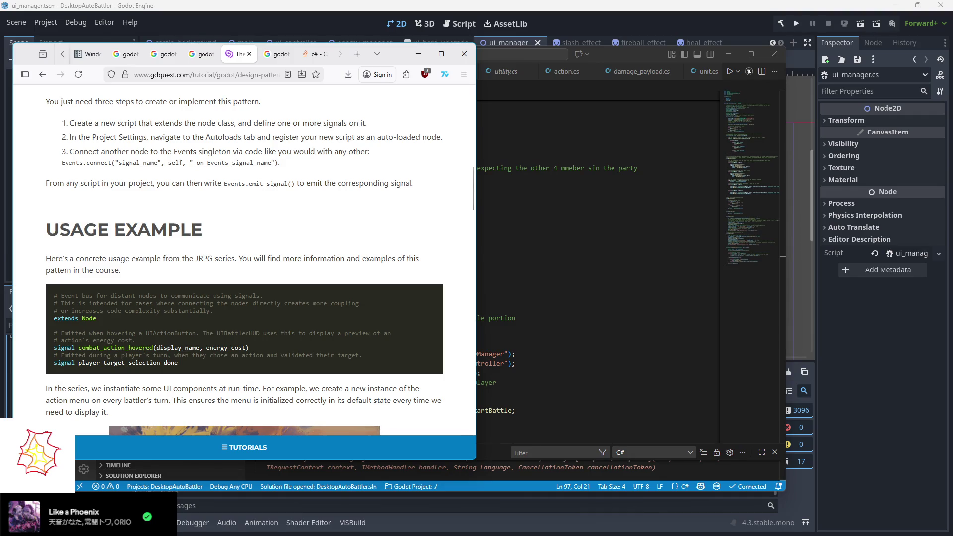
scroll(138, 181, "up", 10)
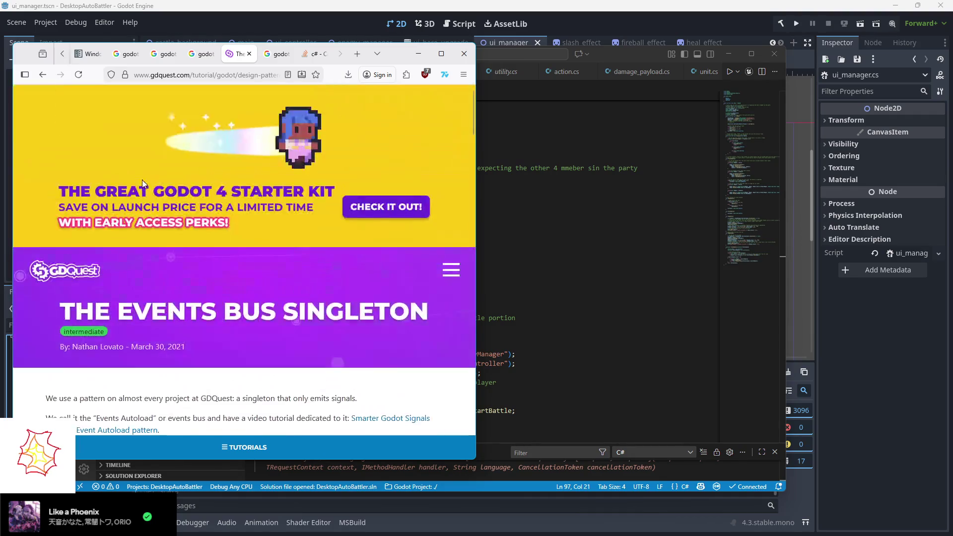
scroll(139, 181, "down", 3)
scroll(139, 183, "down", 2)
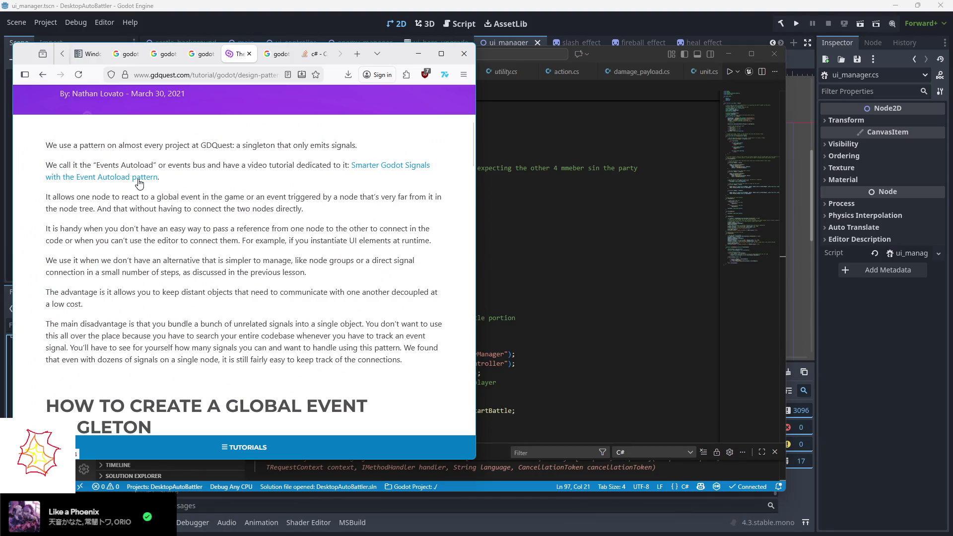
scroll(138, 183, "down", 2)
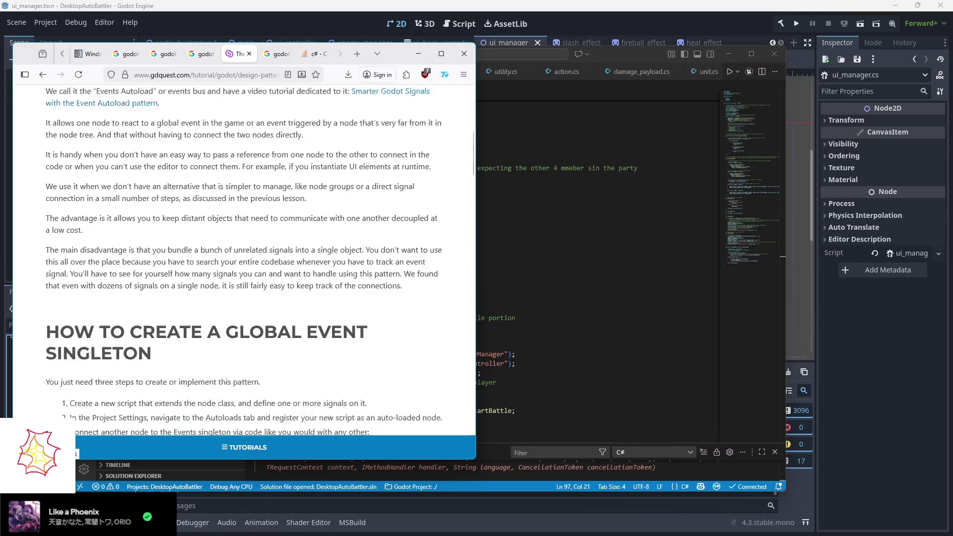
- Compare with Main.cs in VS Code, finish reading the tutorial, and return to Godot
left_click(519, 244)
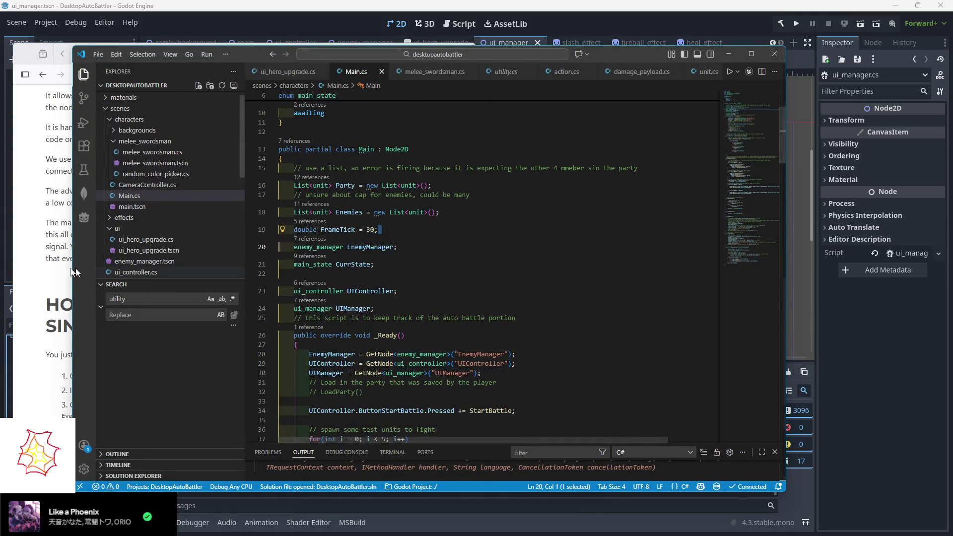
left_click(54, 271)
scroll(96, 271, "down", 4)
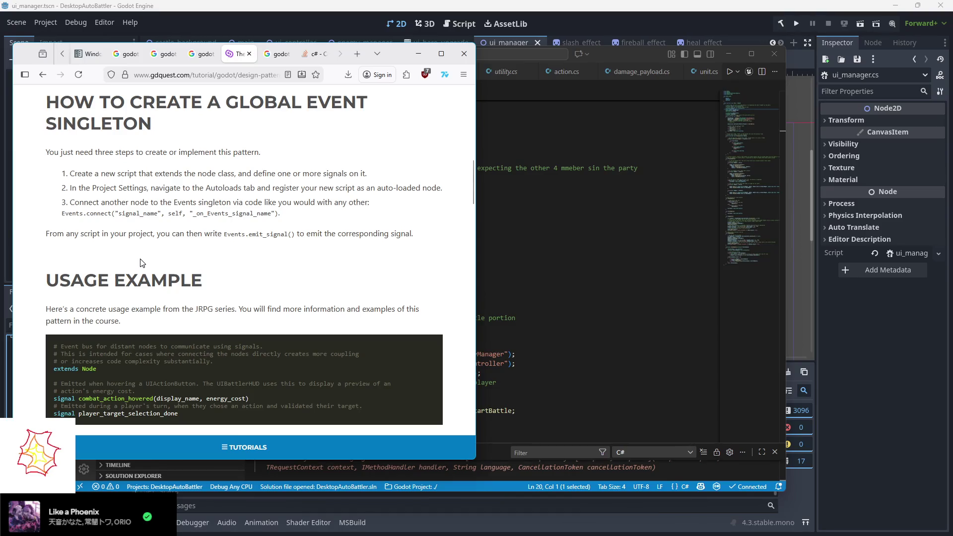
scroll(139, 257, "down", 5)
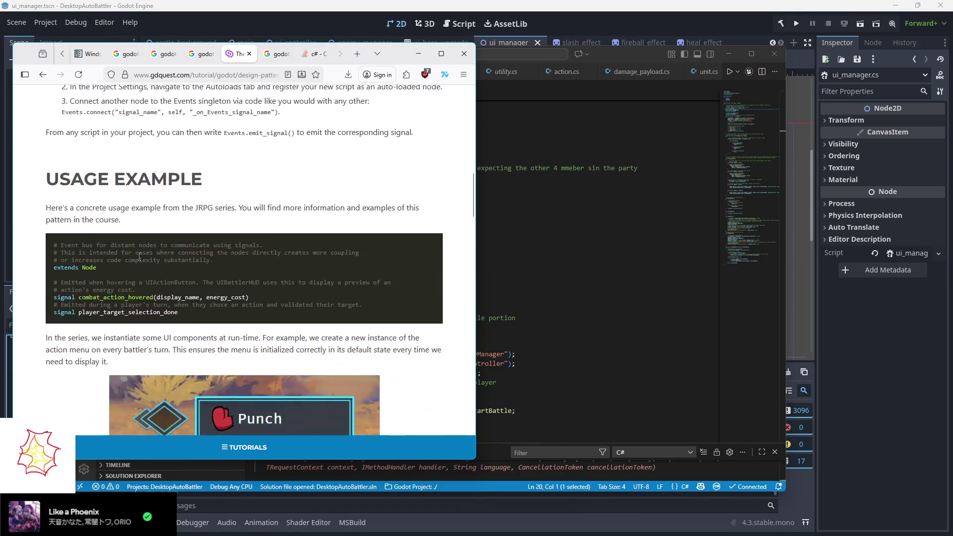
scroll(138, 256, "down", 5)
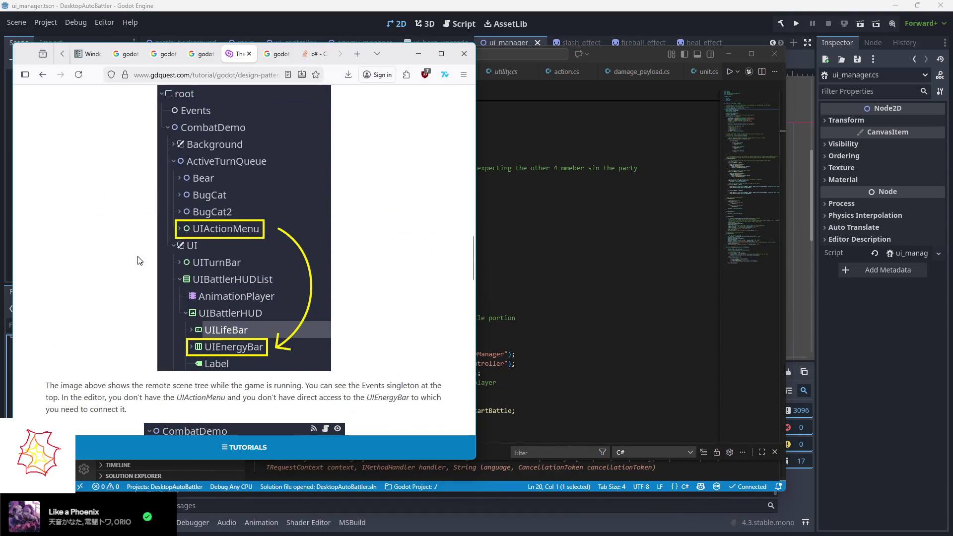
scroll(139, 260, "down", 3)
scroll(139, 260, "down", 4)
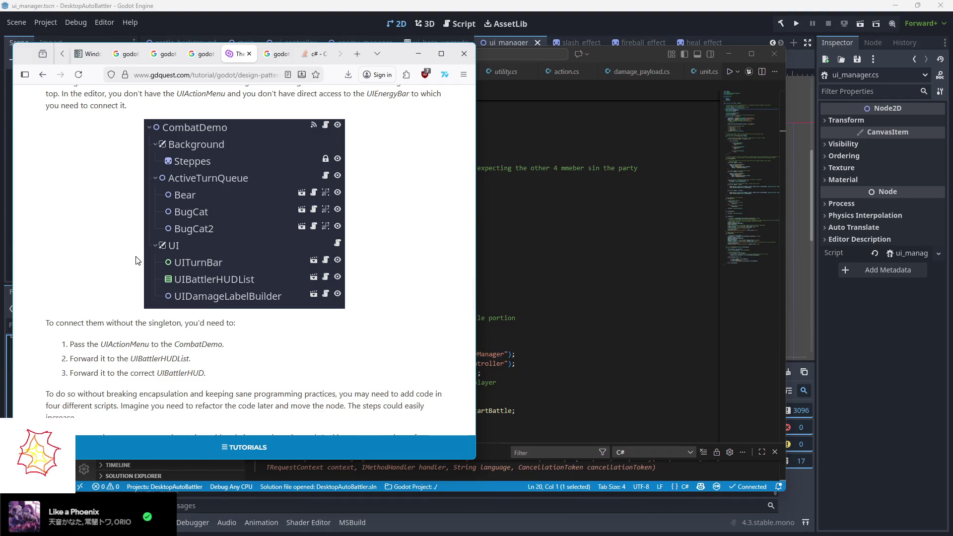
scroll(137, 260, "up", 10)
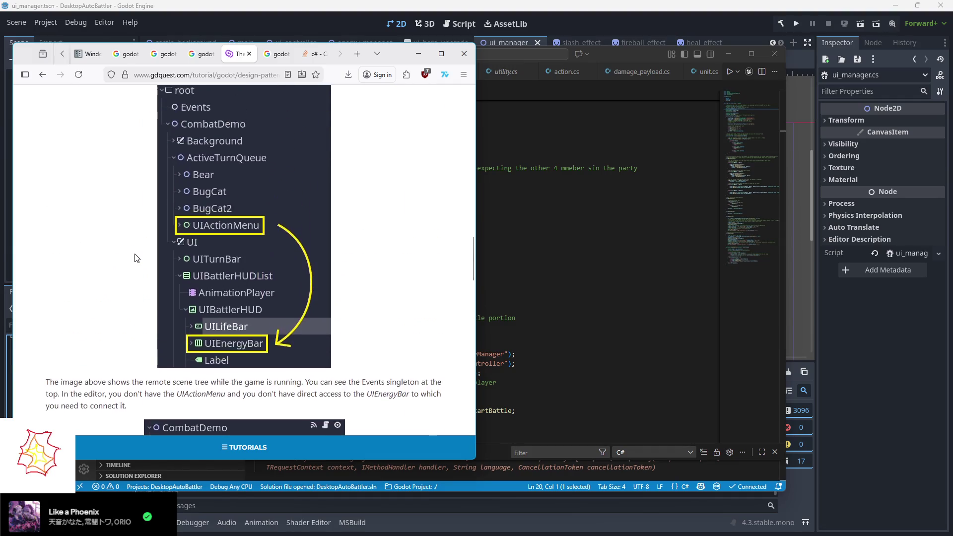
scroll(134, 258, "up", 3)
scroll(134, 254, "up", 5)
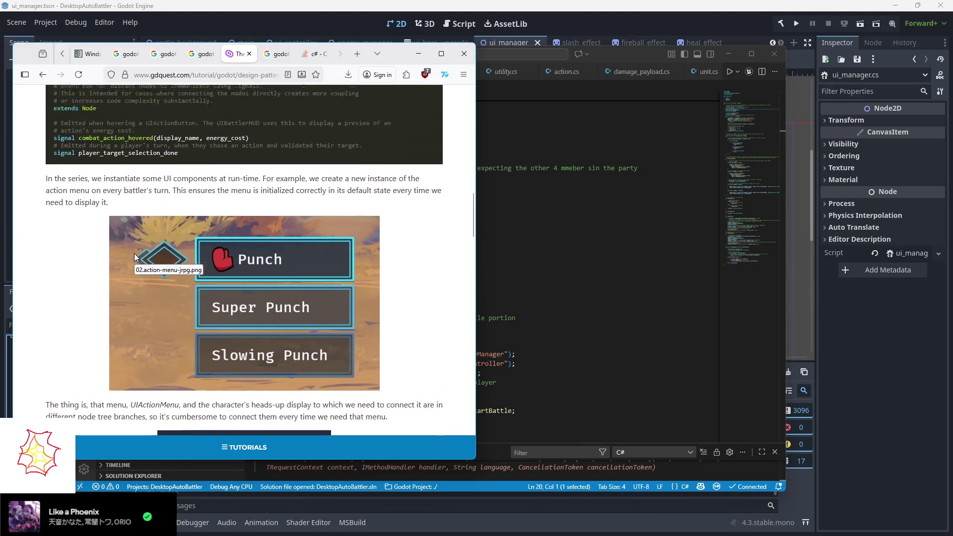
left_click(819, 363)
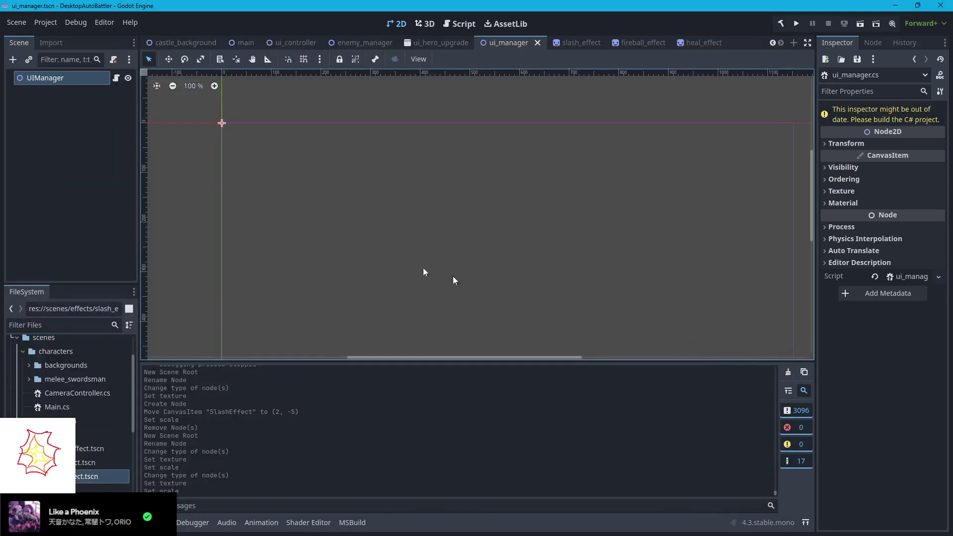
- Select the res://scripts folder in the FileSystem dock
scroll(70, 387, "down", 10)
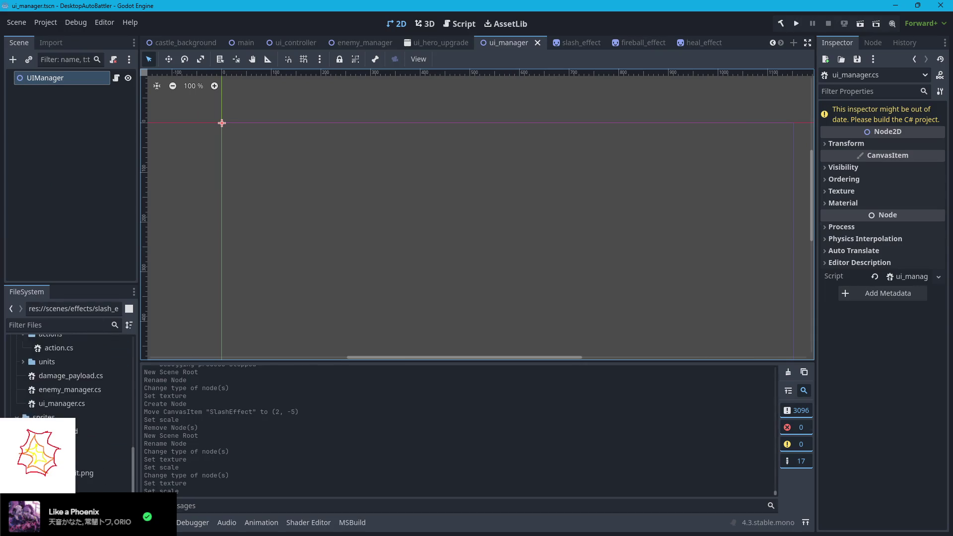
scroll(59, 377, "up", 5)
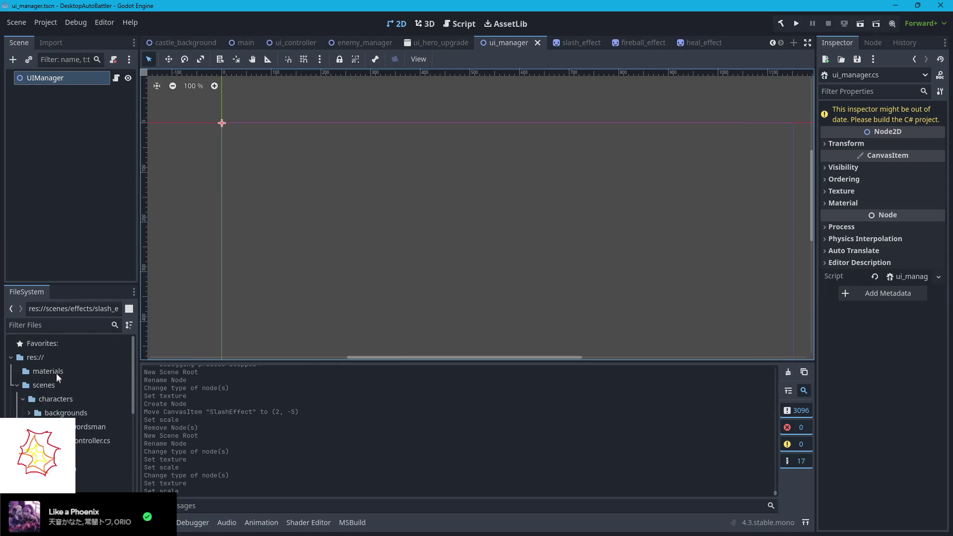
scroll(58, 378, "down", 5)
scroll(21, 408, "up", 5)
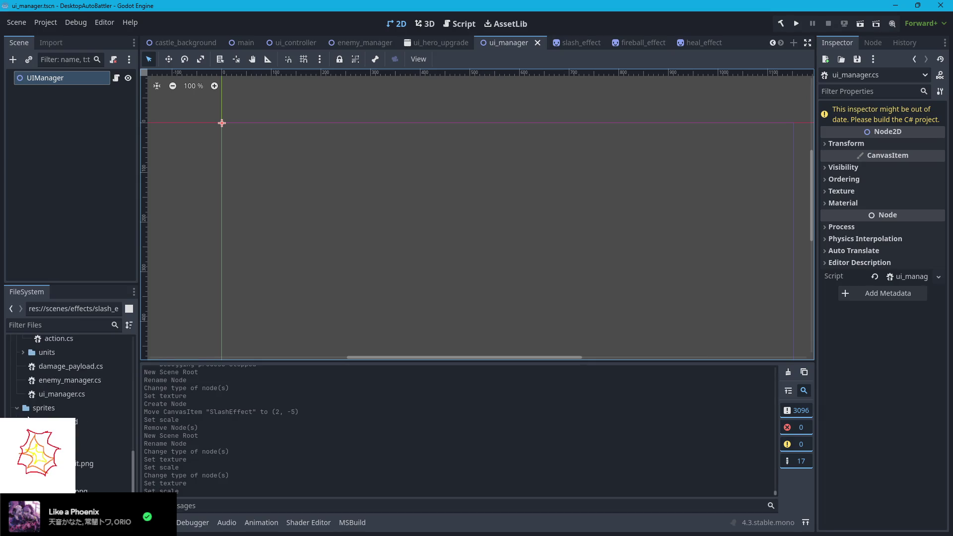
scroll(22, 405, "up", 3)
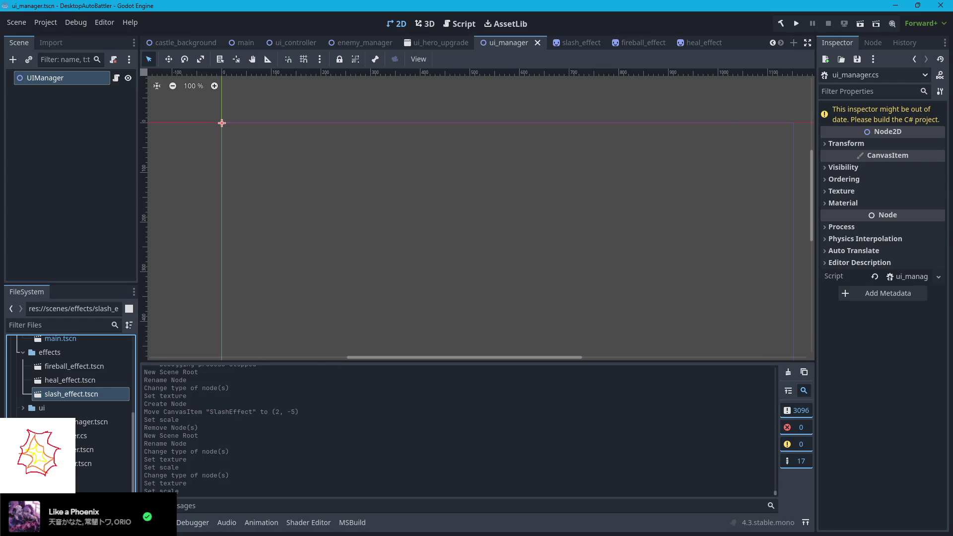
left_click(49, 478)
scroll(50, 477, "up", 1)
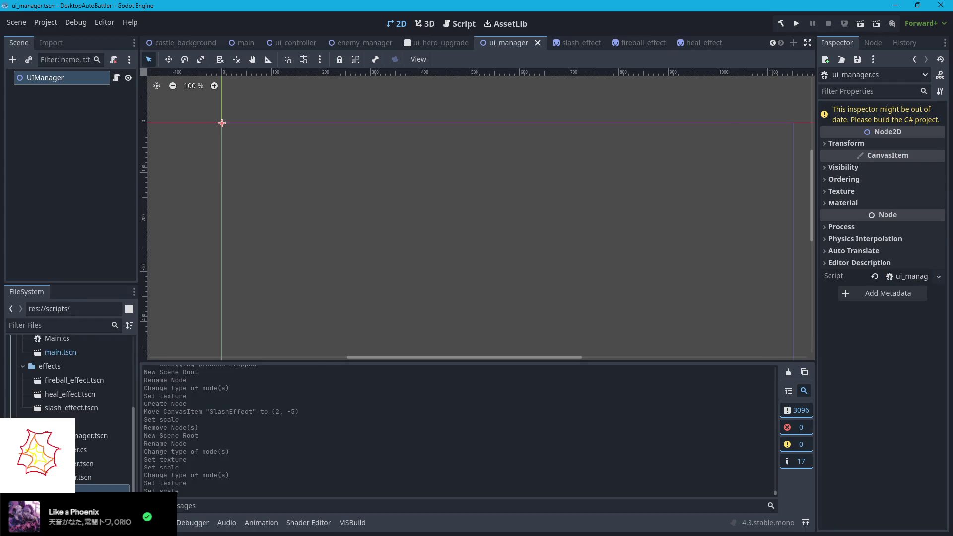
scroll(81, 334, "down", 3)
- Open Project Settings to the Globals Autoload list and inspect the utility entry
left_click(39, 22)
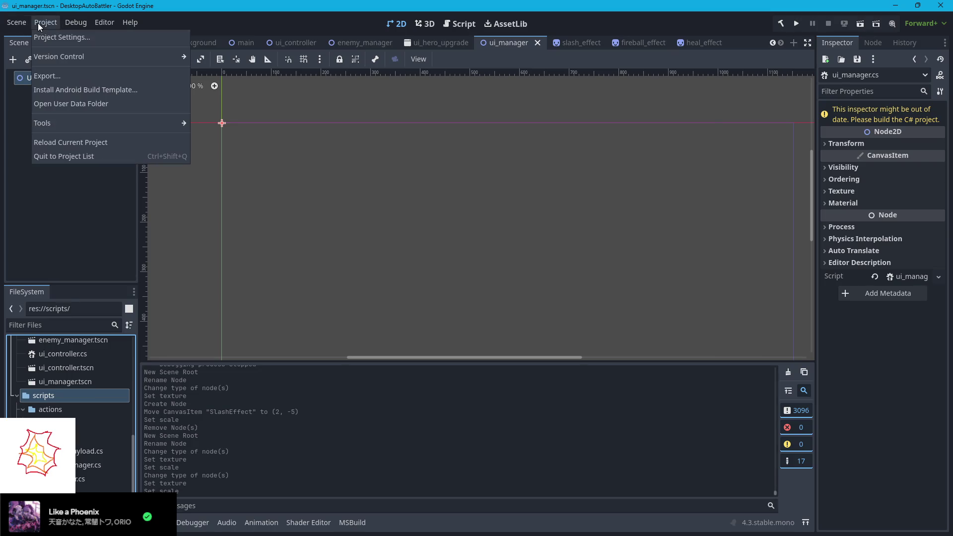
left_click(61, 37)
left_click(205, 103)
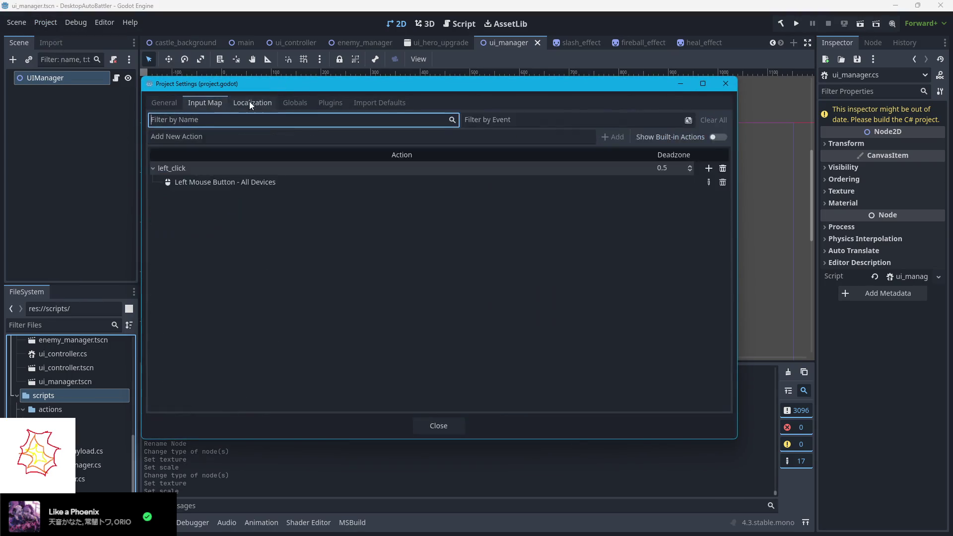
left_click(252, 103)
left_click(205, 103)
left_click(330, 103)
left_click(295, 102)
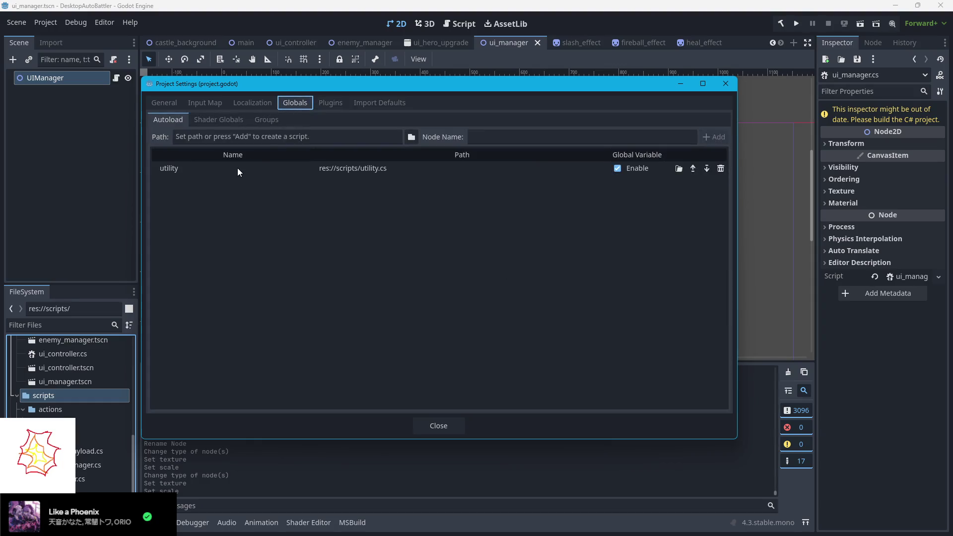
left_click(243, 169)
key("Right")
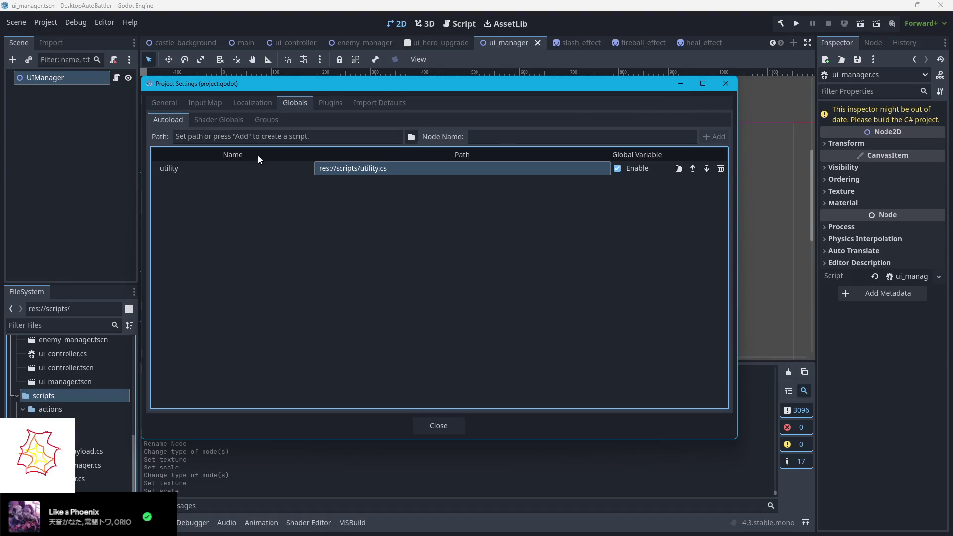
left_click(66, 264)
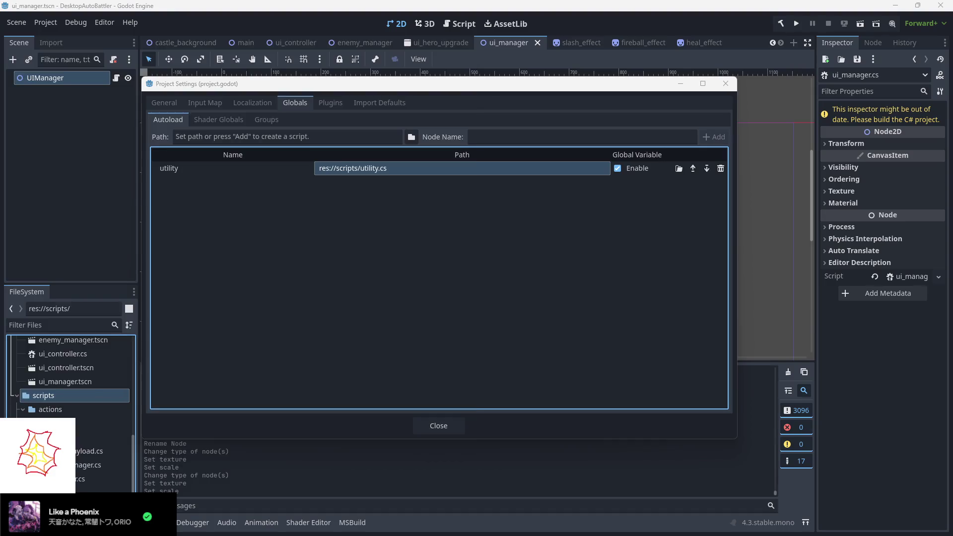
key("alt+Tab")
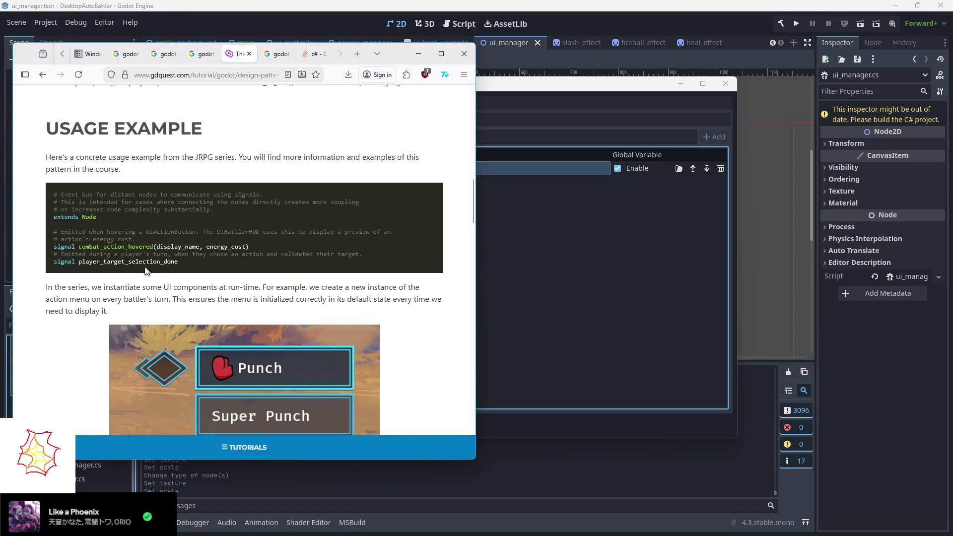
- Finish the tutorial and go back to the 'godot event bus' Google results
scroll(144, 268, "up", 6)
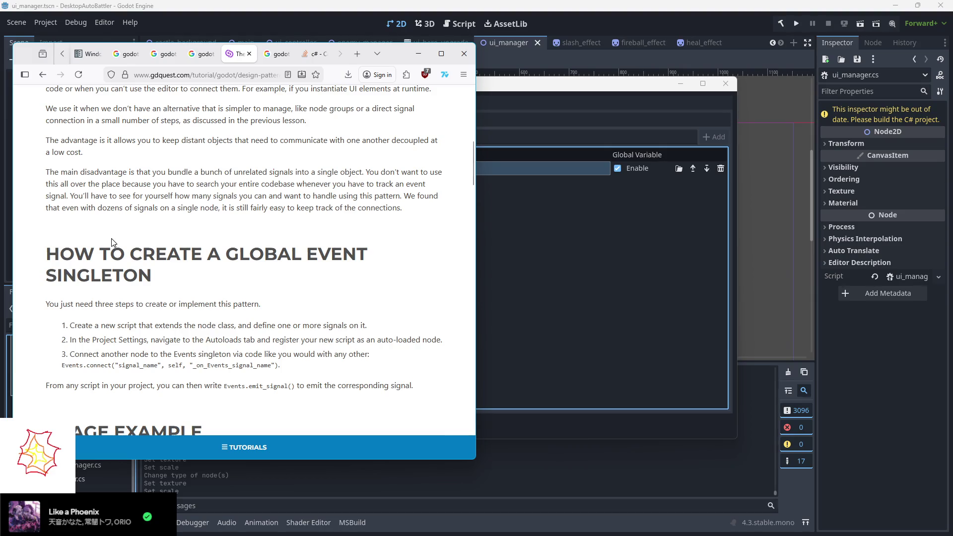
scroll(107, 232, "up", 4)
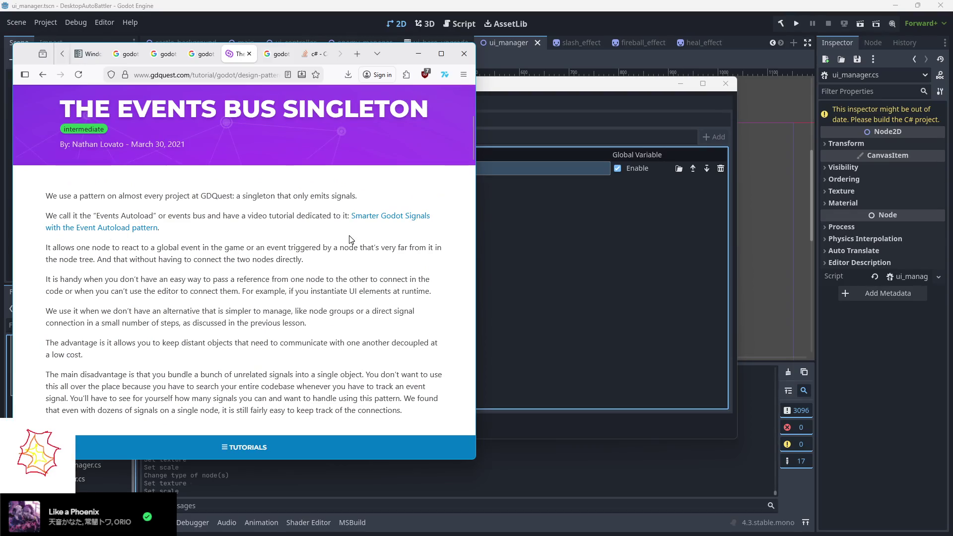
scroll(279, 234, "down", 3)
scroll(243, 259, "down", 15)
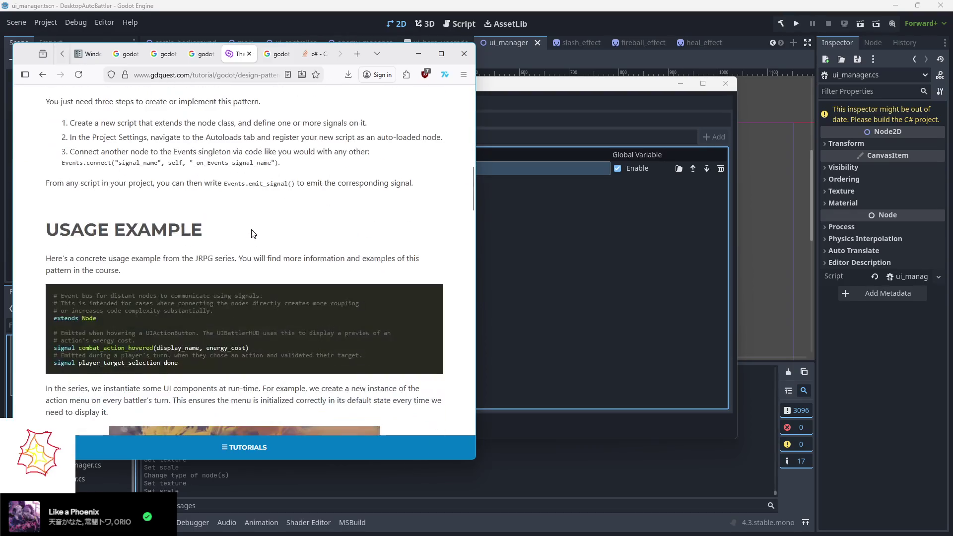
scroll(22, 117, "down", 20)
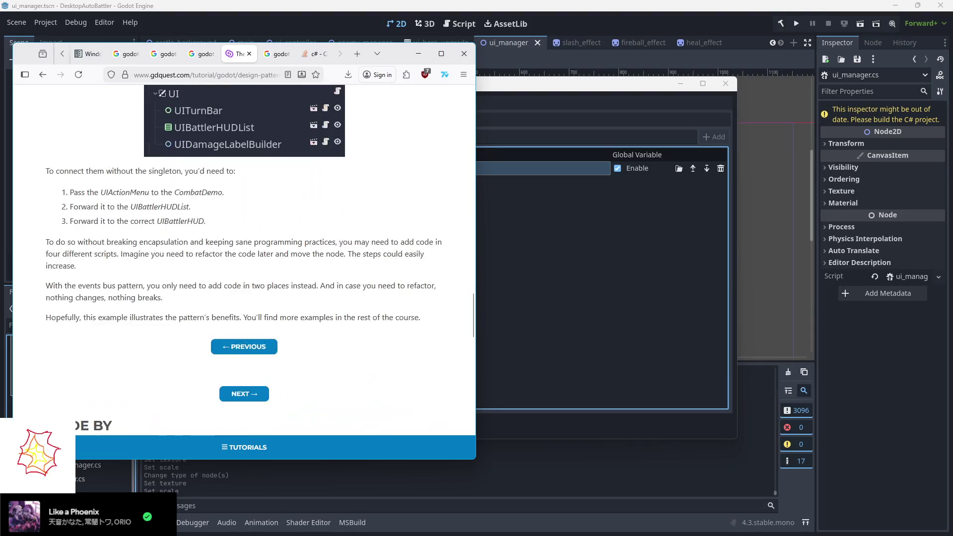
scroll(22, 117, "down", 5)
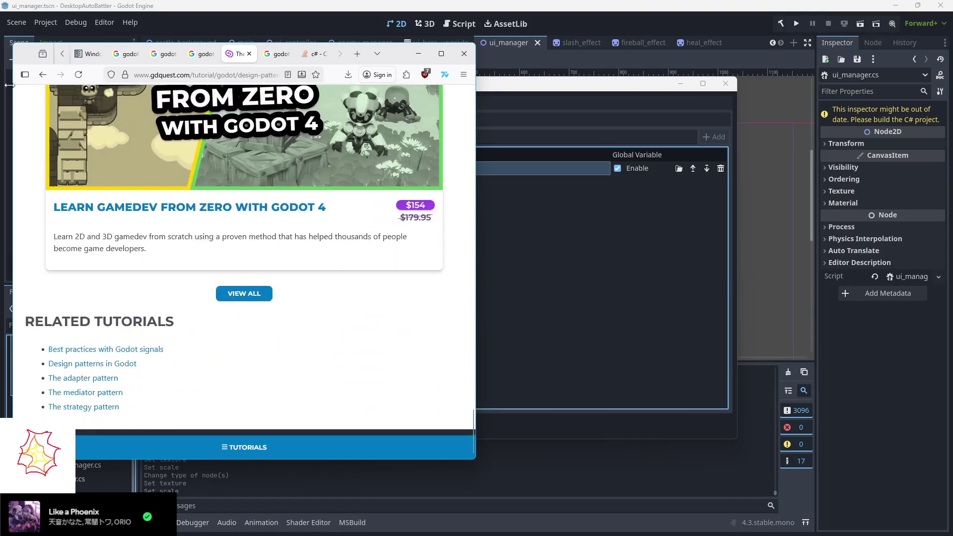
left_click(42, 75)
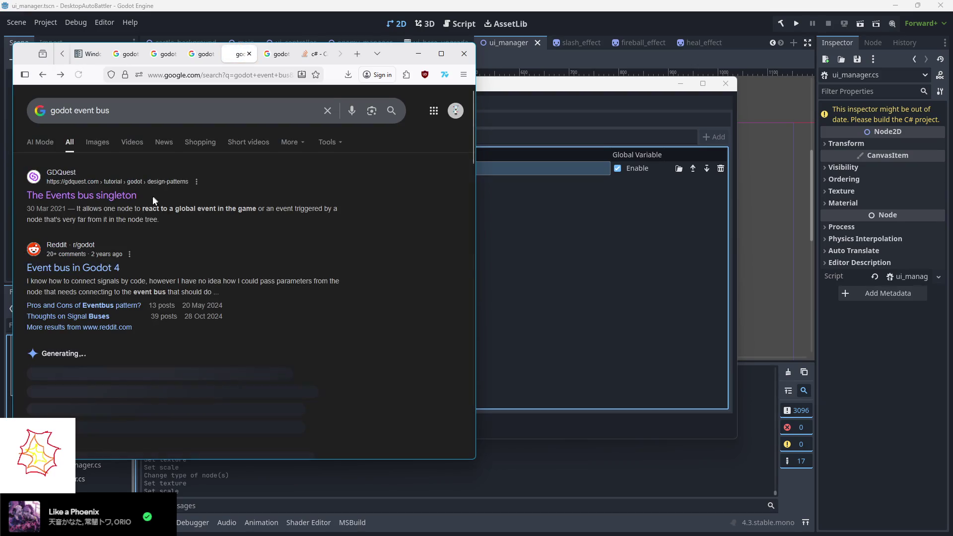
- Expand the AI overview on autoload singletons and return to Godot's autoload settings
scroll(112, 263, "down", 2)
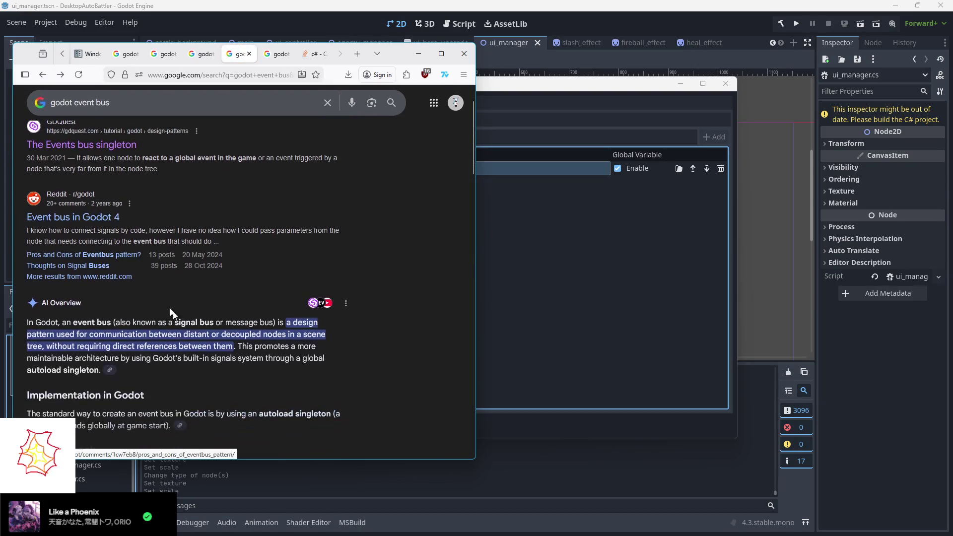
scroll(175, 341, "down", 1)
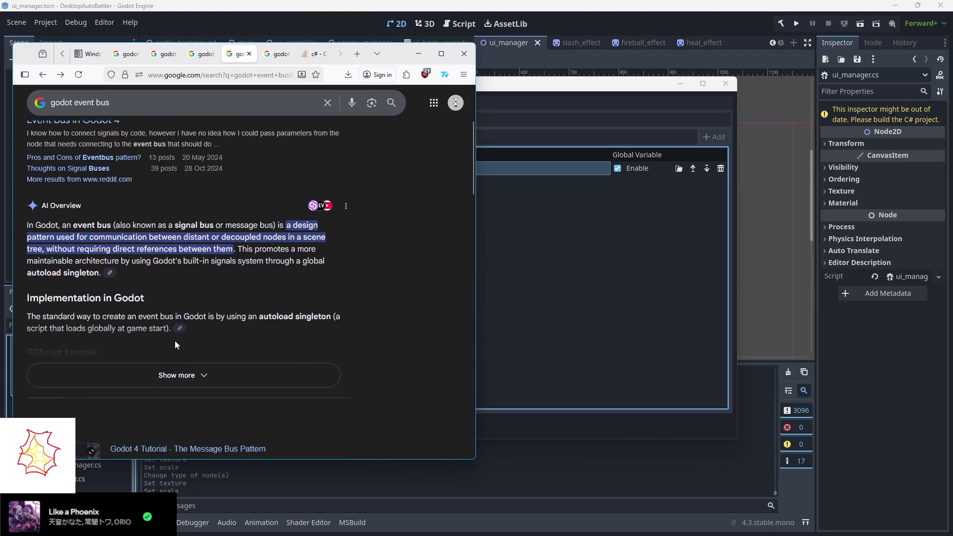
left_click(179, 364)
scroll(199, 304, "down", 1)
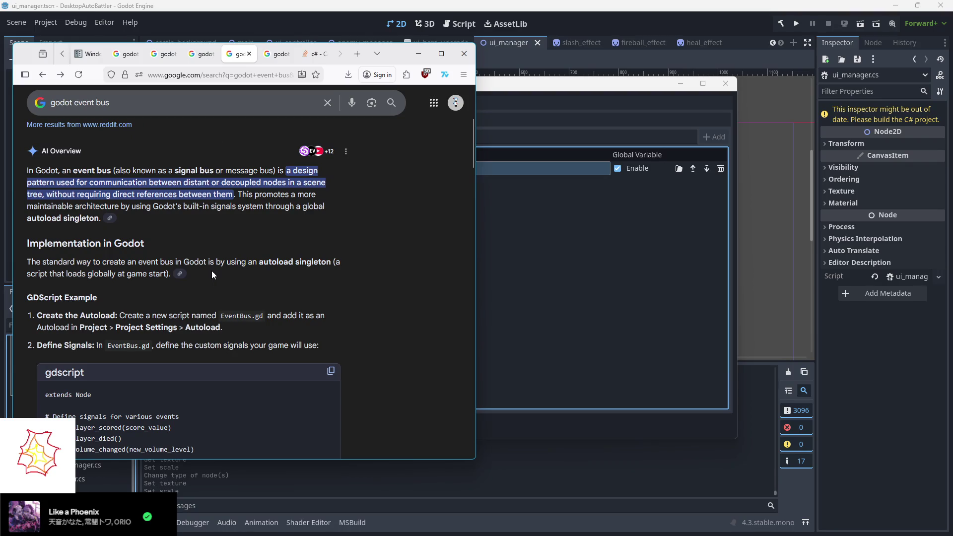
scroll(211, 275, "down", 4)
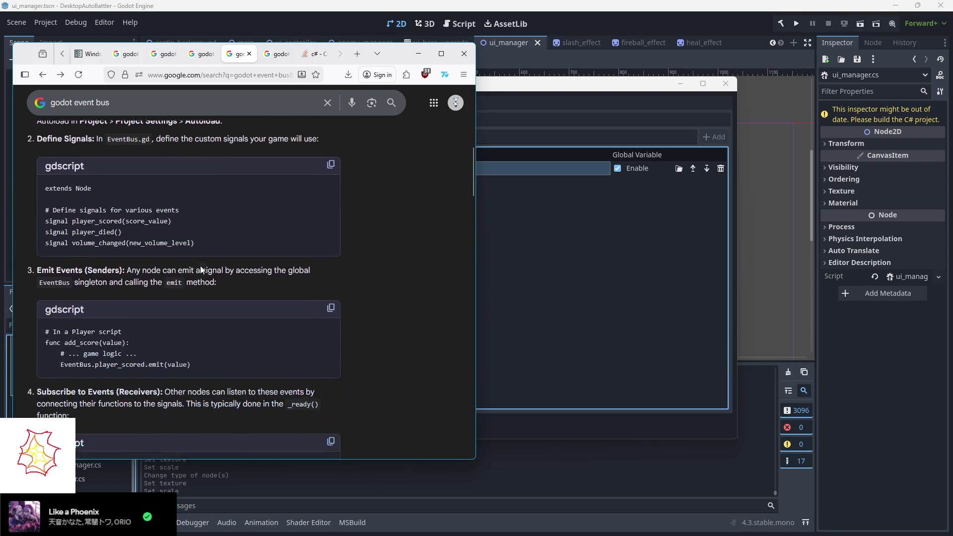
scroll(201, 266, "down", 1)
scroll(200, 266, "up", 2)
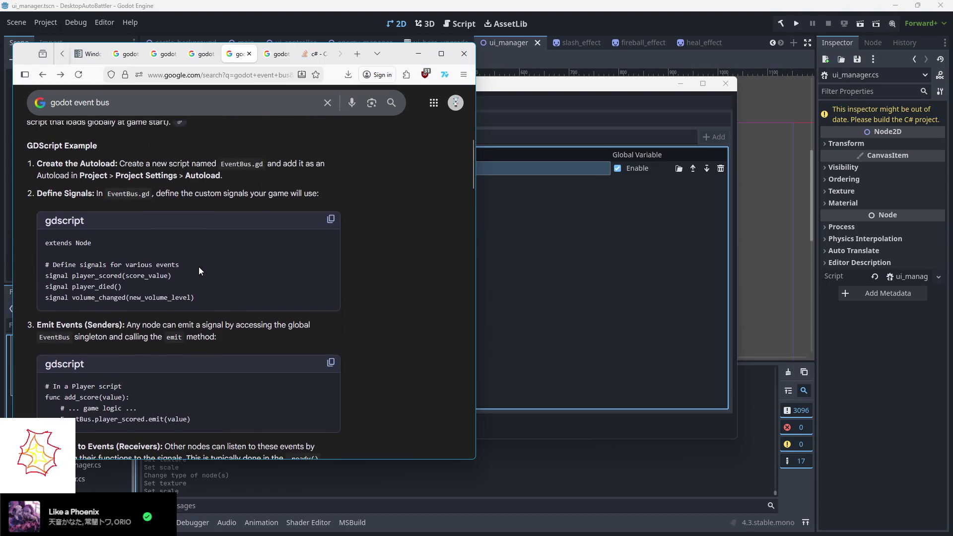
left_click(541, 87)
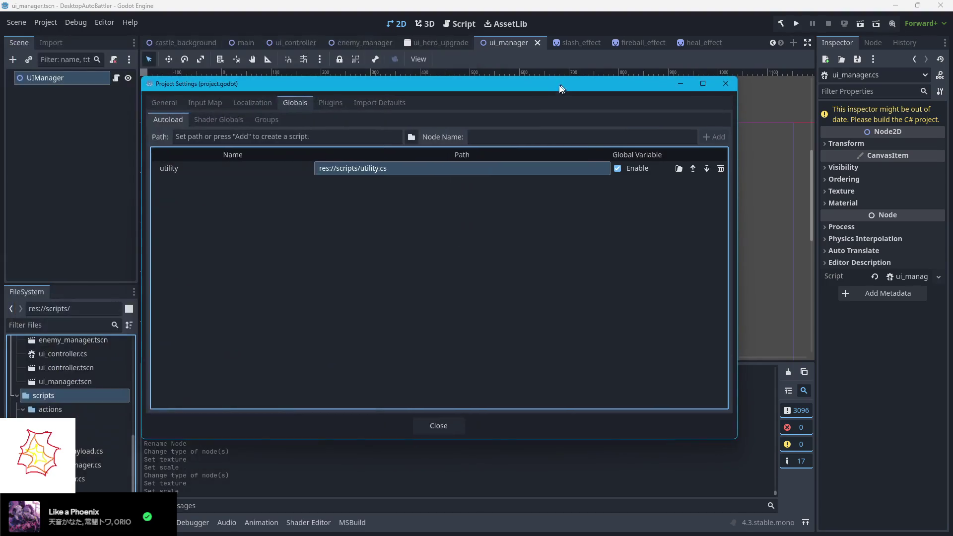
- Create a new C# script named hit_effect_singleton in the res://scripts folder
left_click(725, 84)
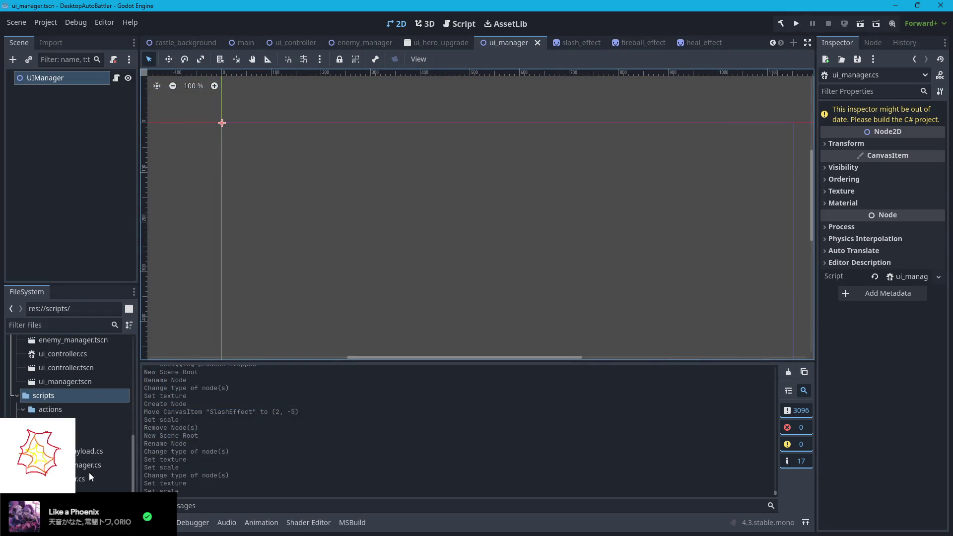
scroll(75, 480, "up", 1)
right_click(52, 419)
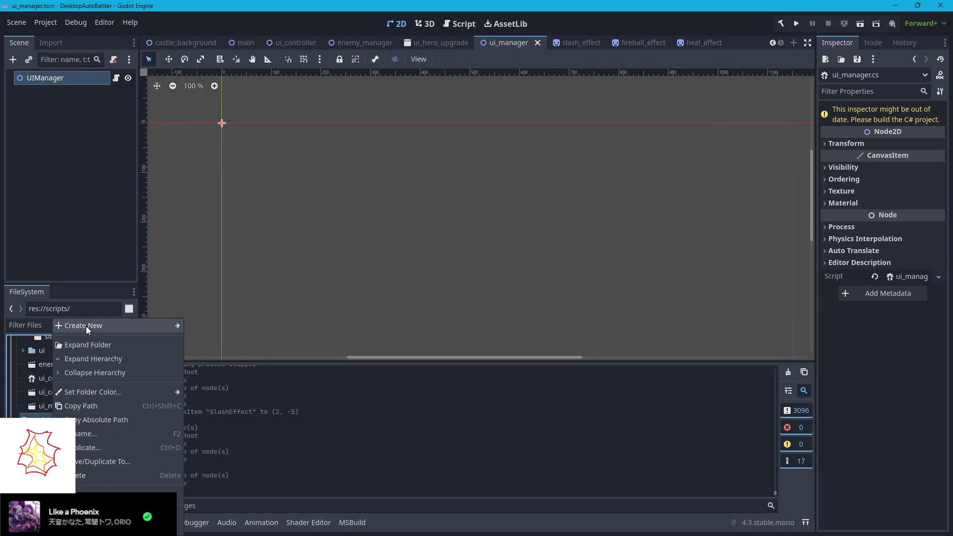
mouse_move(85, 326)
left_click(213, 353)
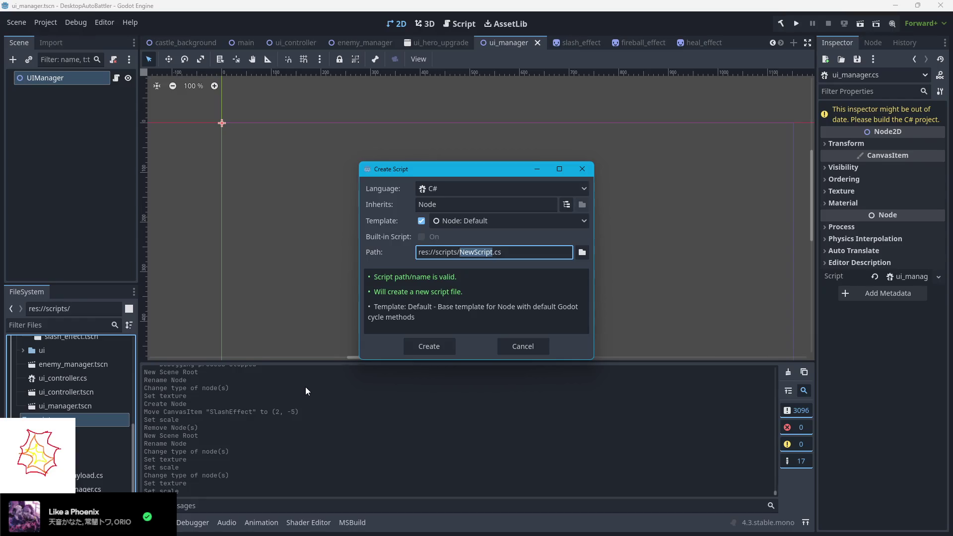
type("hit_effect")
type("_singleton")
left_click(429, 350)
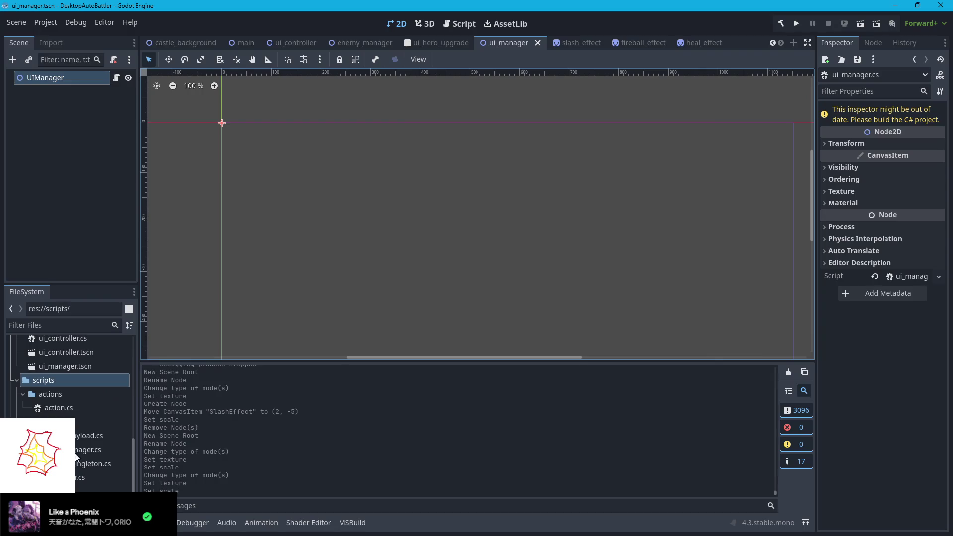
- Open hit_effect_singleton.cs in VS Code and move its window aside
double_click(94, 463)
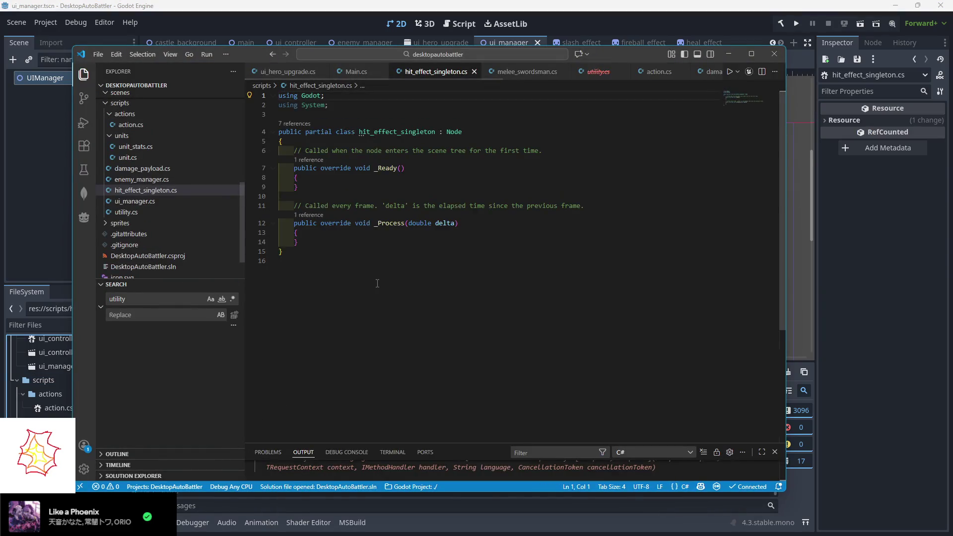
left_click_drag(239, 55, 294, 79)
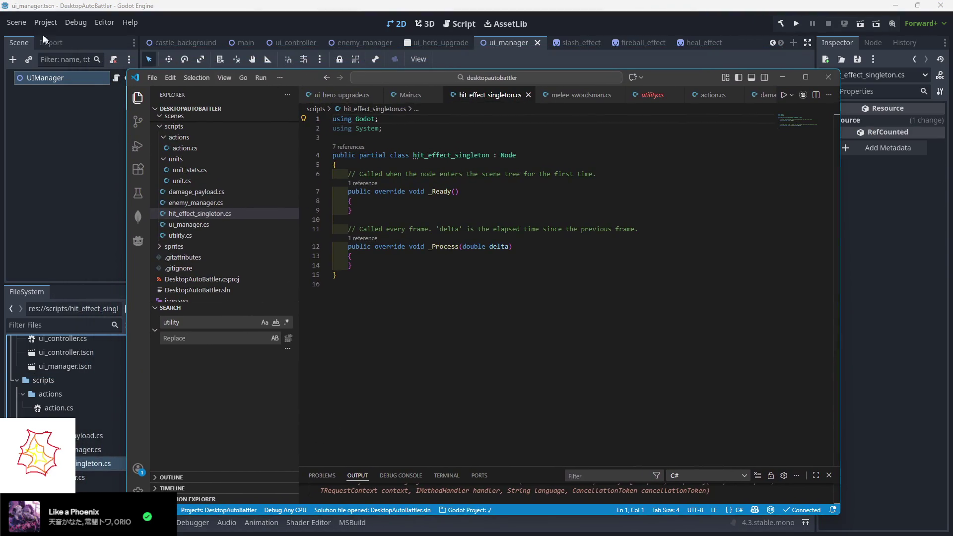
left_click(45, 23)
left_click(100, 58)
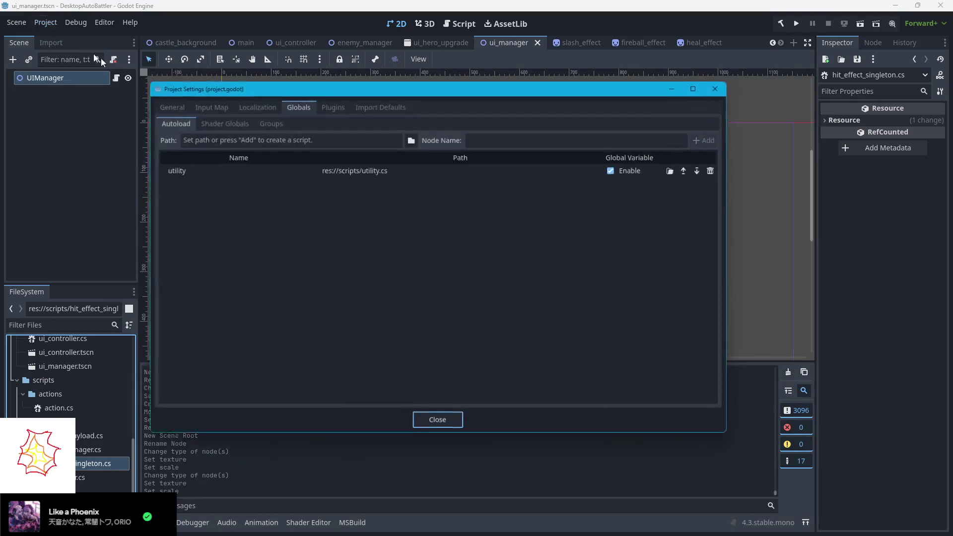
- Add scripts/hit_effect_singleton.cs as the autoload hitEffectSingleton and close Project Settings
left_click(245, 183)
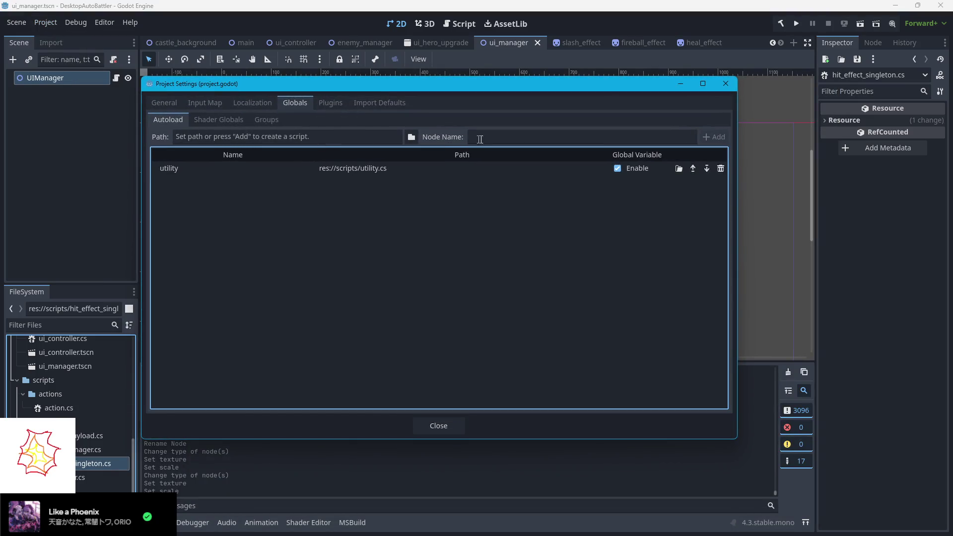
left_click(255, 138)
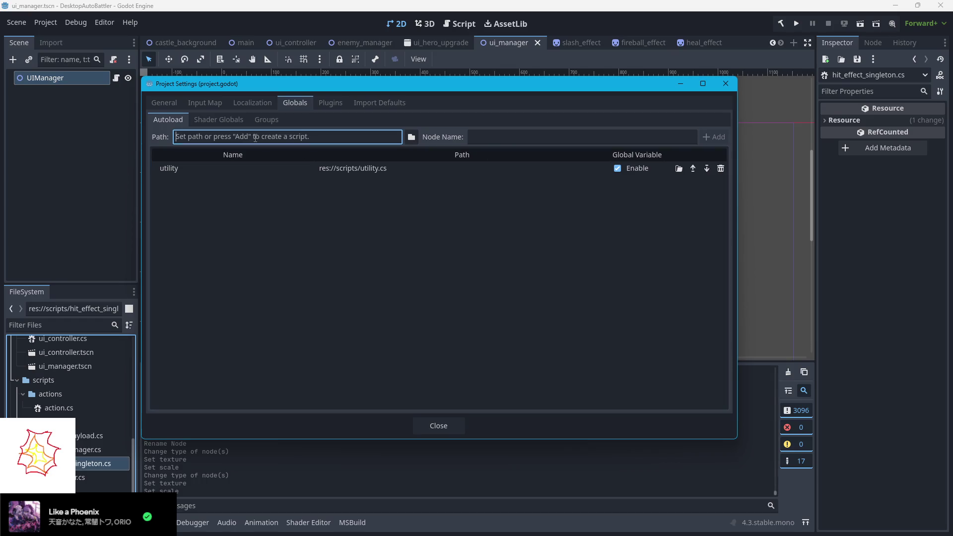
left_click(411, 137)
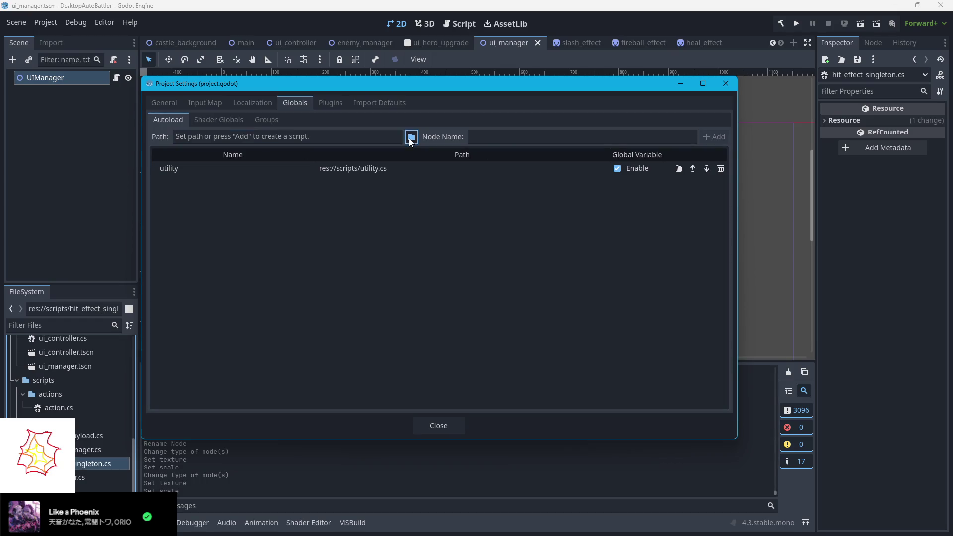
double_click(431, 177)
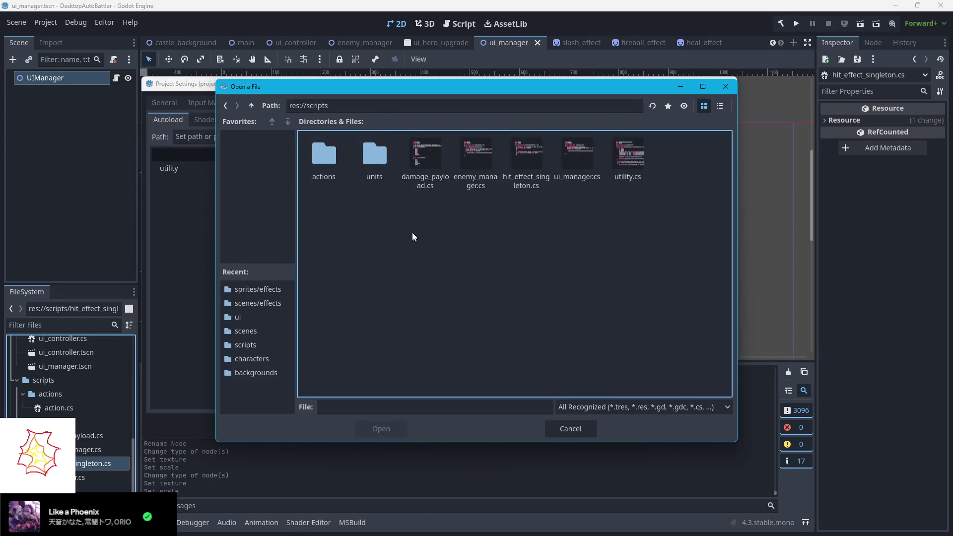
left_click(526, 164)
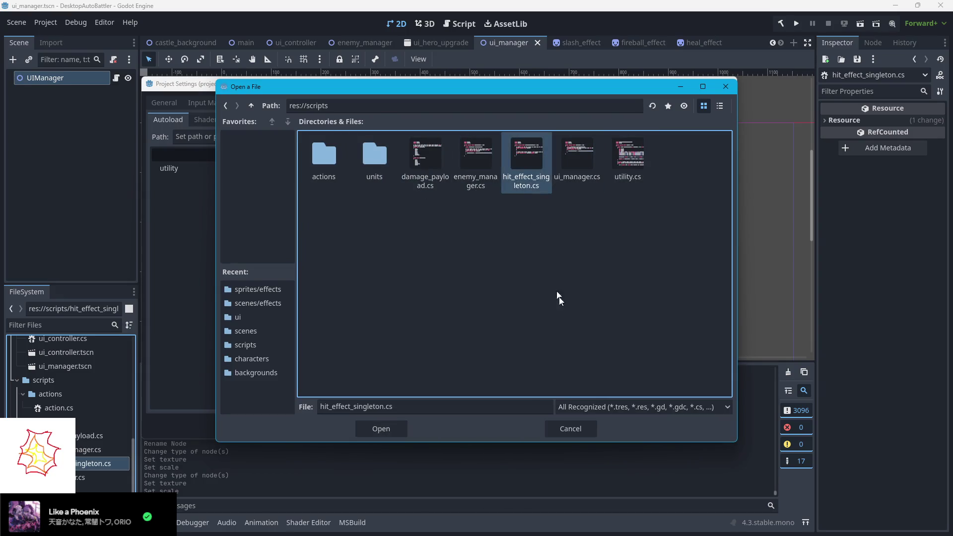
left_click(407, 429)
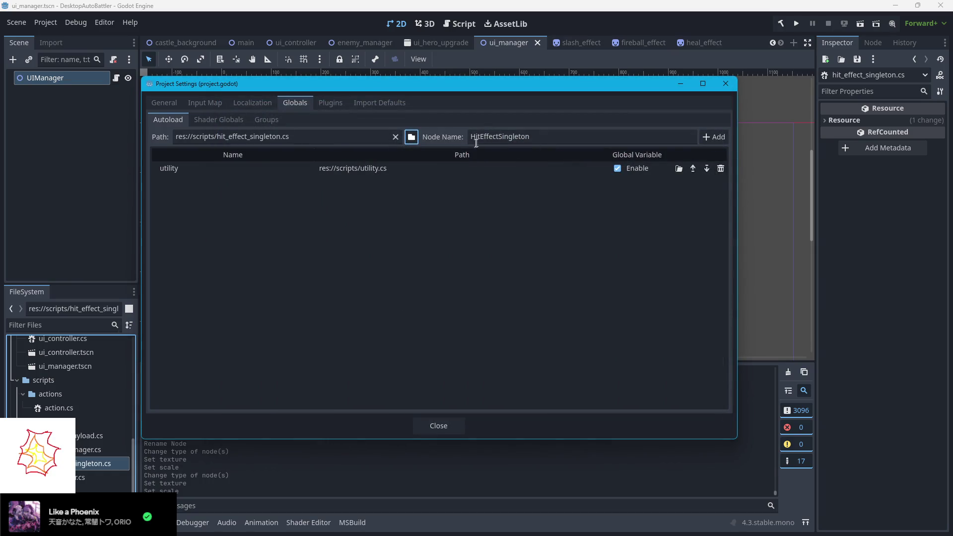
key("Tab")
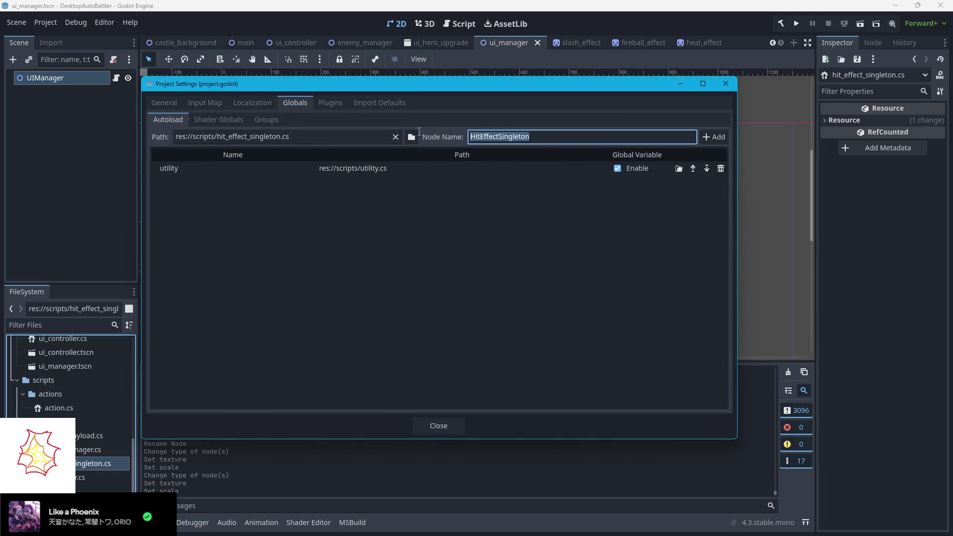
type("hite")
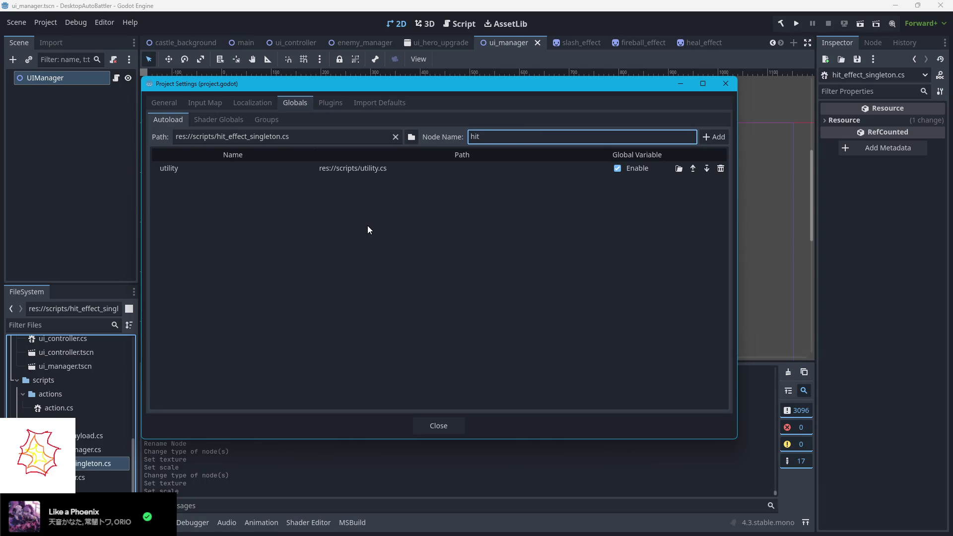
key("BackSpace")
type("EffectSingleton")
key("Return")
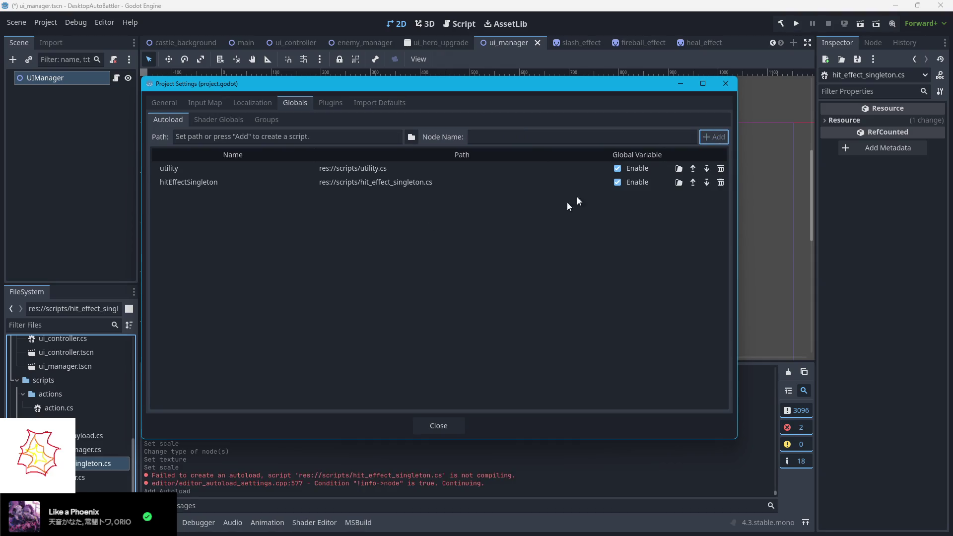
left_click(425, 407)
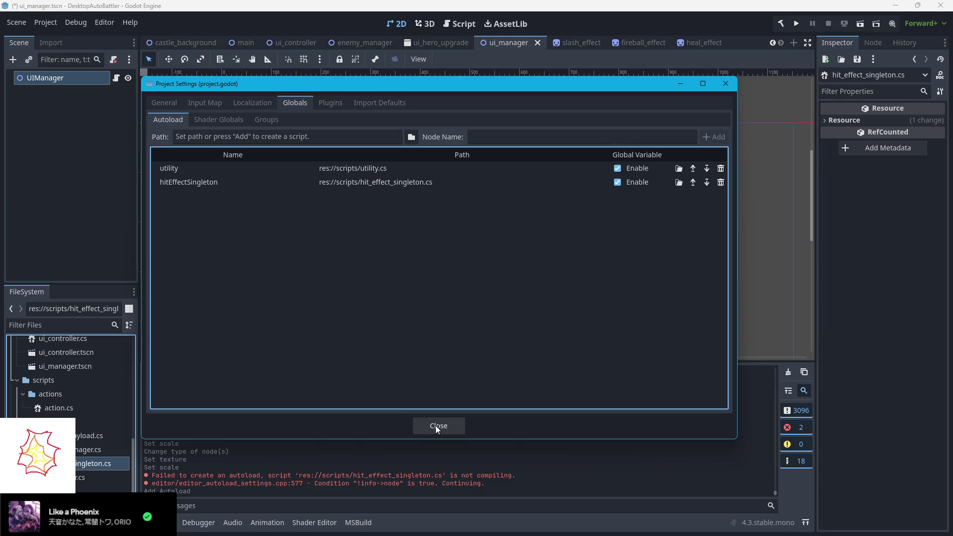
left_click(437, 425)
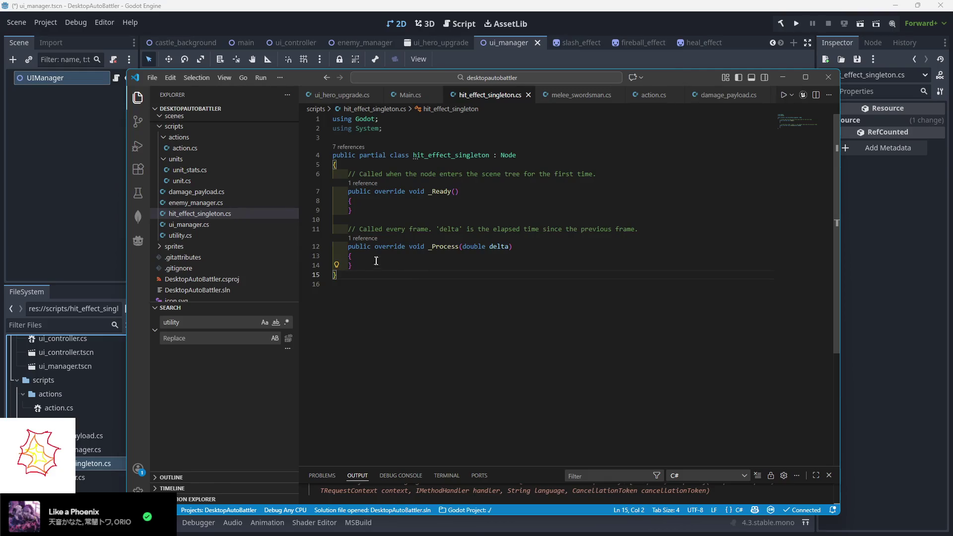
- Delete the _Ready and _Process stubs from hit_effect_singleton.cs, leaving an empty class
left_click_drag(369, 263, 348, 175)
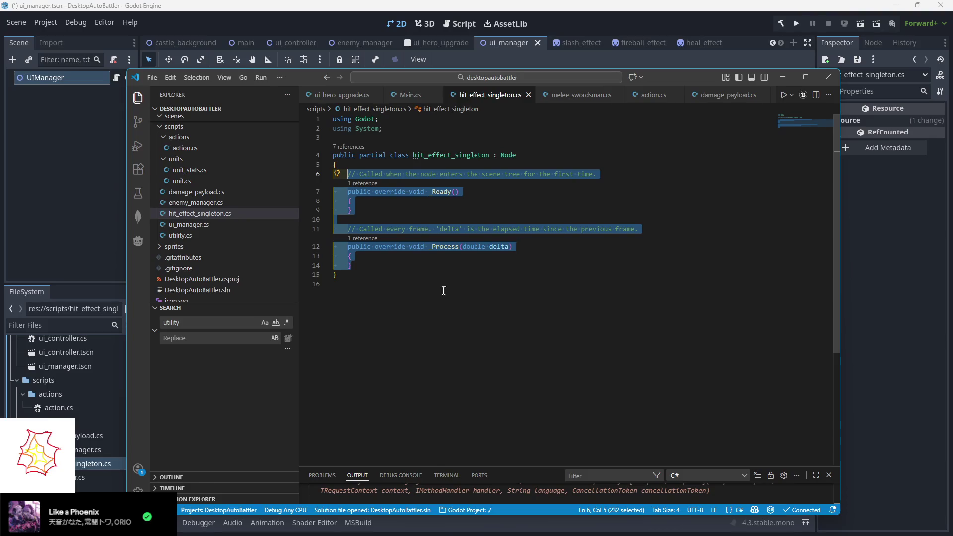
key("Delete")
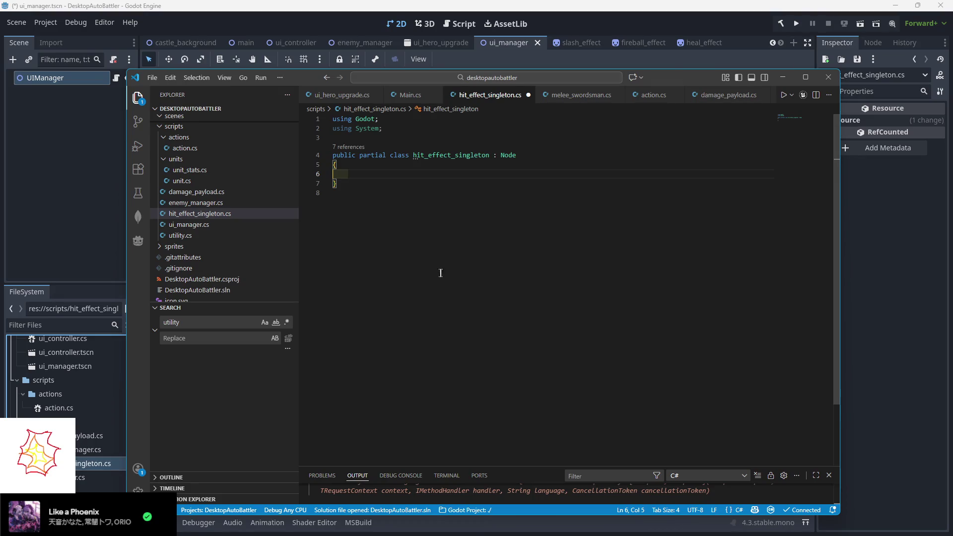
key("alt+Tab")
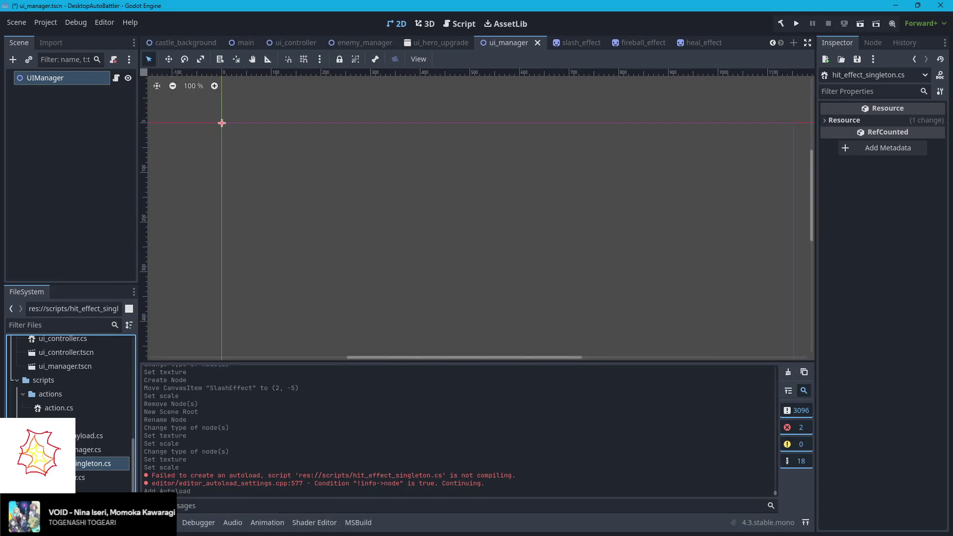
key("alt+Tab")
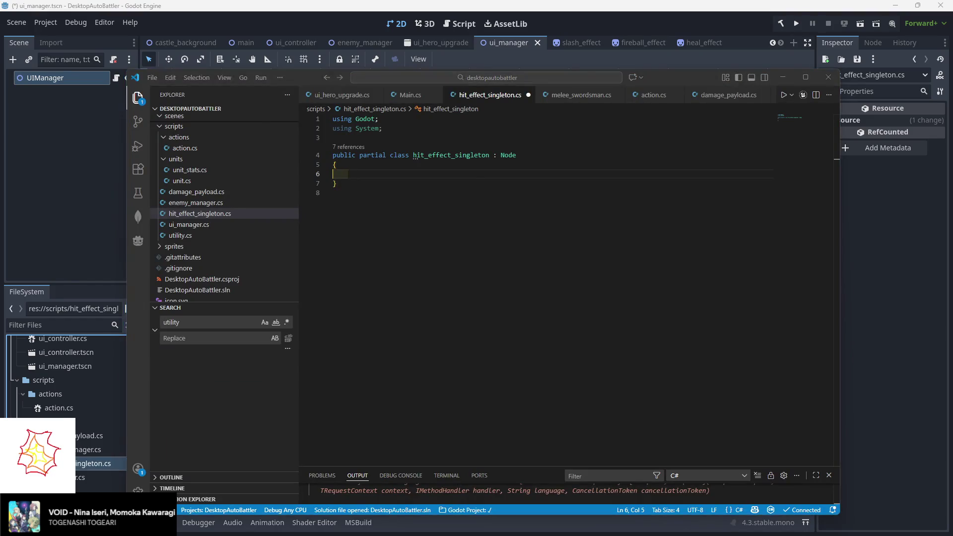
key("alt+Tab")
left_click(585, 67)
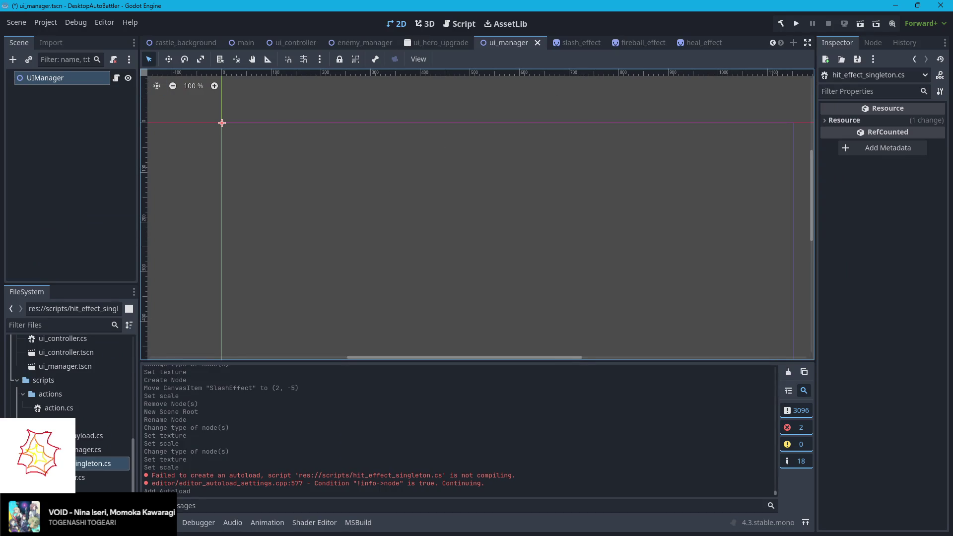
key("alt+Tab")
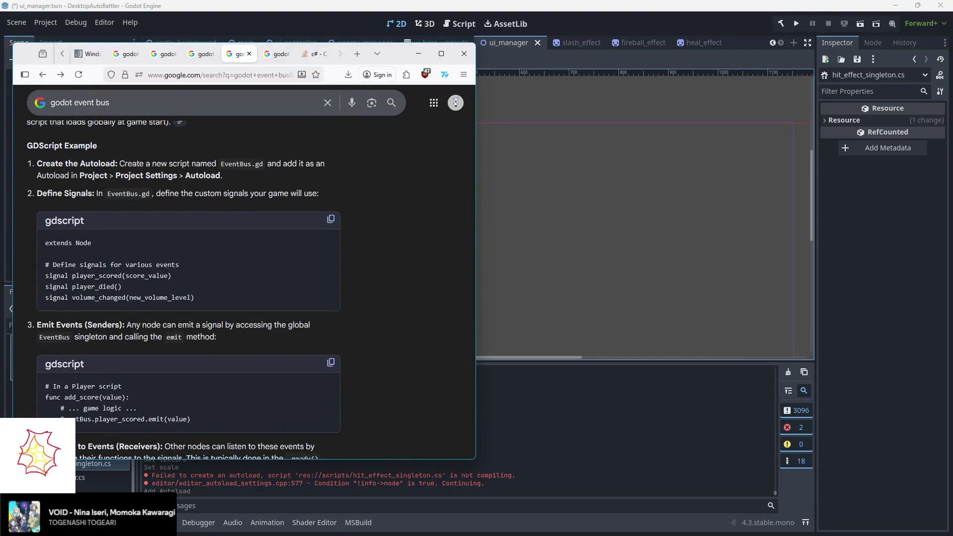
- Narrow the VS Code window and place it beside the Firefox event bus search results
key("alt+Tab")
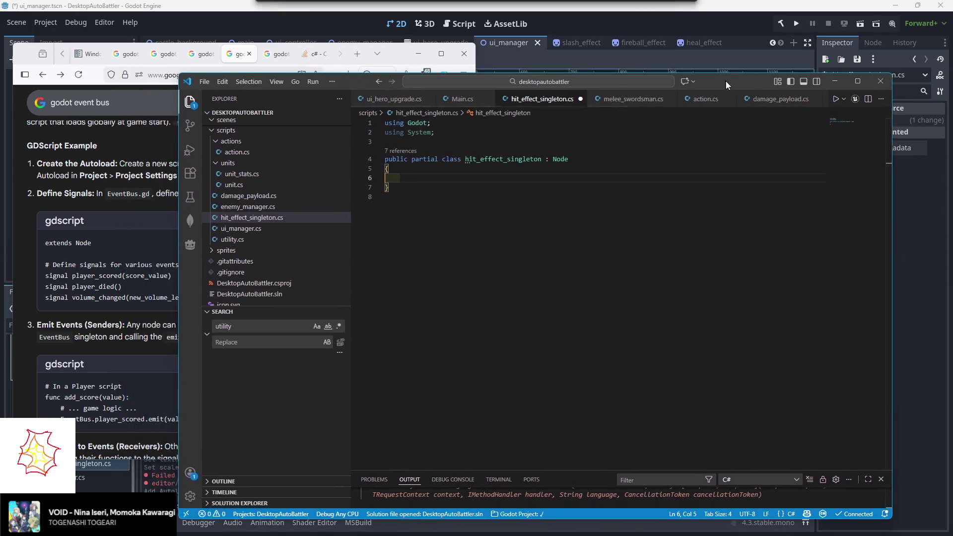
left_click_drag(725, 84, 734, 85)
left_click_drag(398, 59, 396, 37)
left_click(736, 81)
left_click_drag(736, 82, 764, 88)
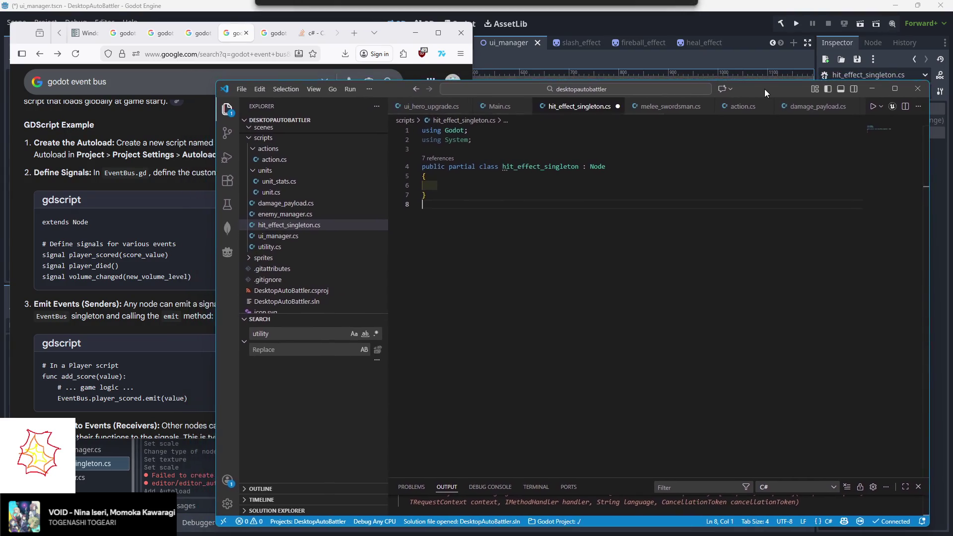
left_click_drag(930, 200, 827, 214)
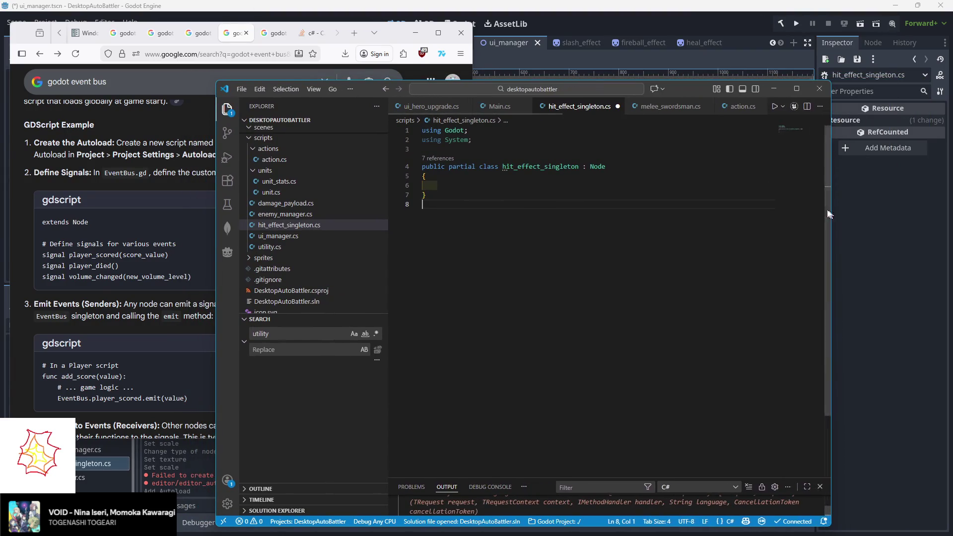
left_click_drag(686, 85, 778, 93)
left_click(403, 198)
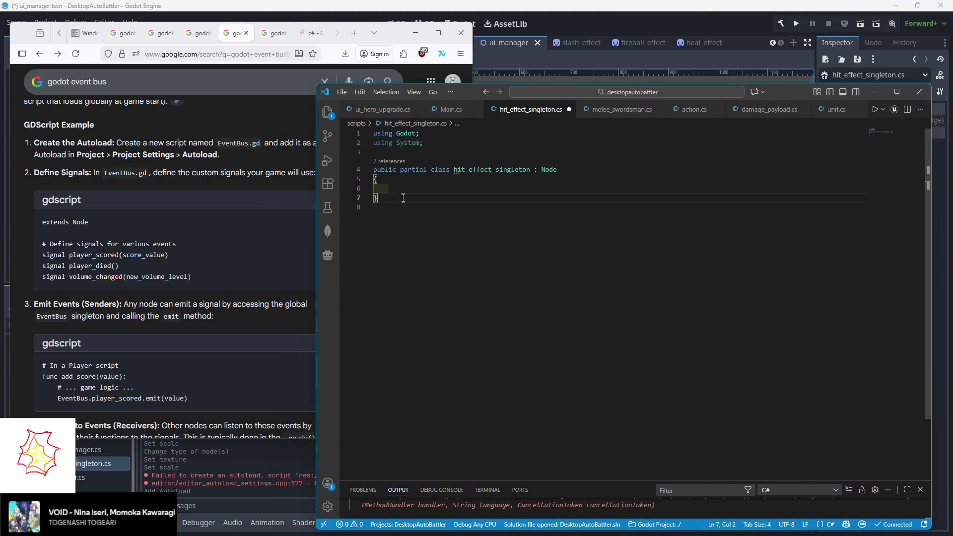
- Type 'Signal' on line 6 inside the empty hit_effect_singleton class
left_click(407, 184)
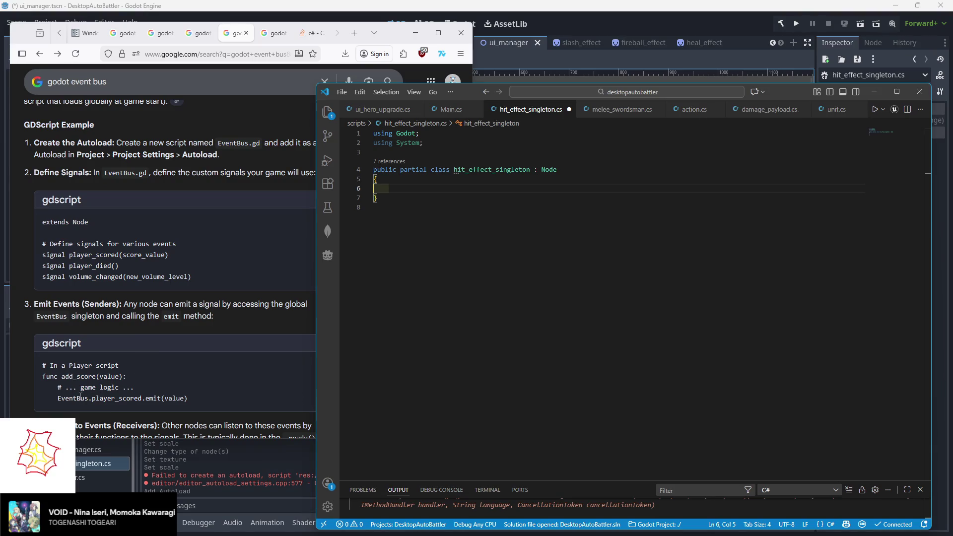
scroll(147, 359, "down", 1)
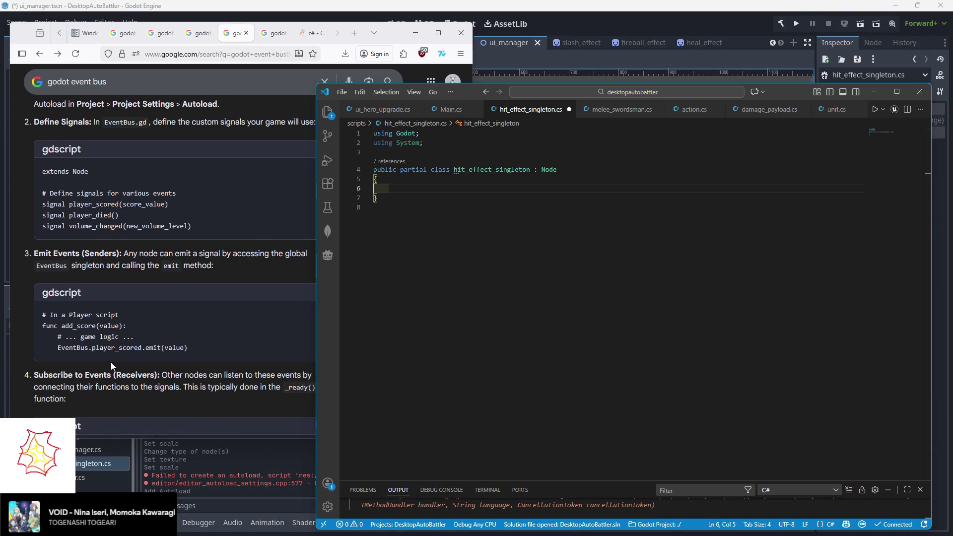
scroll(111, 362, "up", 1)
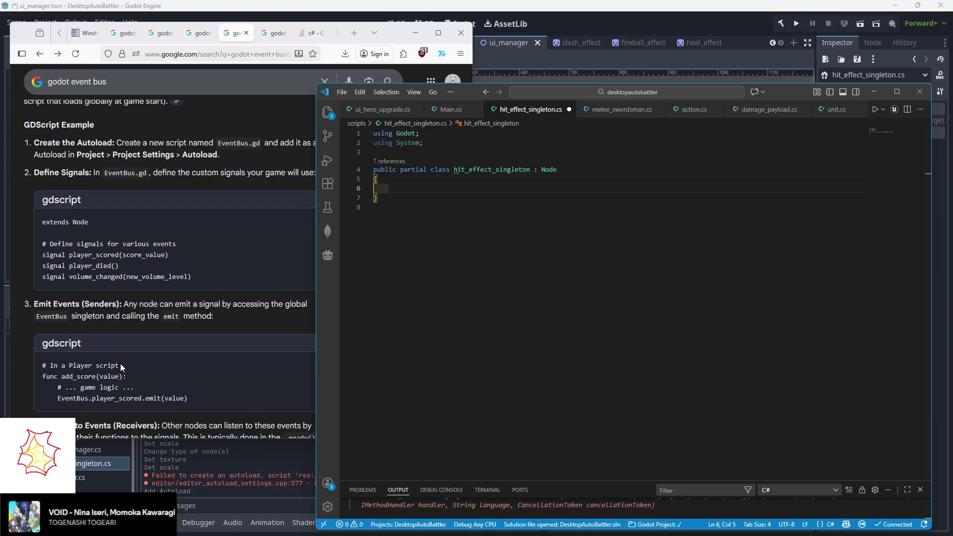
scroll(120, 363, "up", 2)
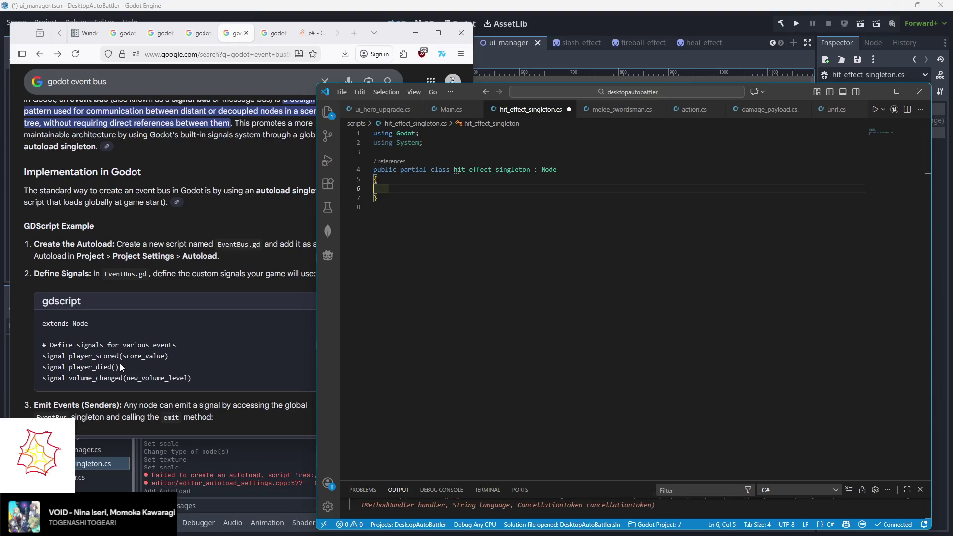
scroll(121, 364, "down", 4)
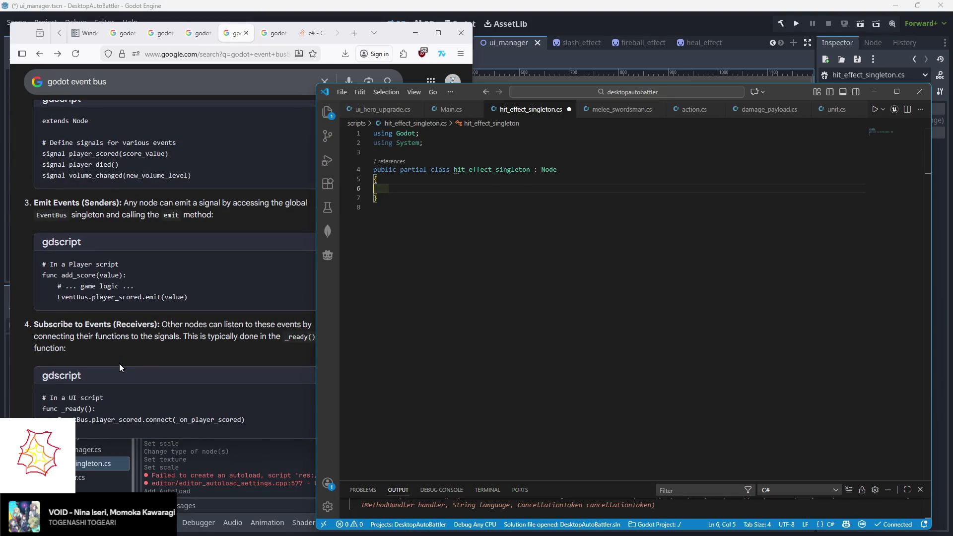
type("Signal CreateEffect;")
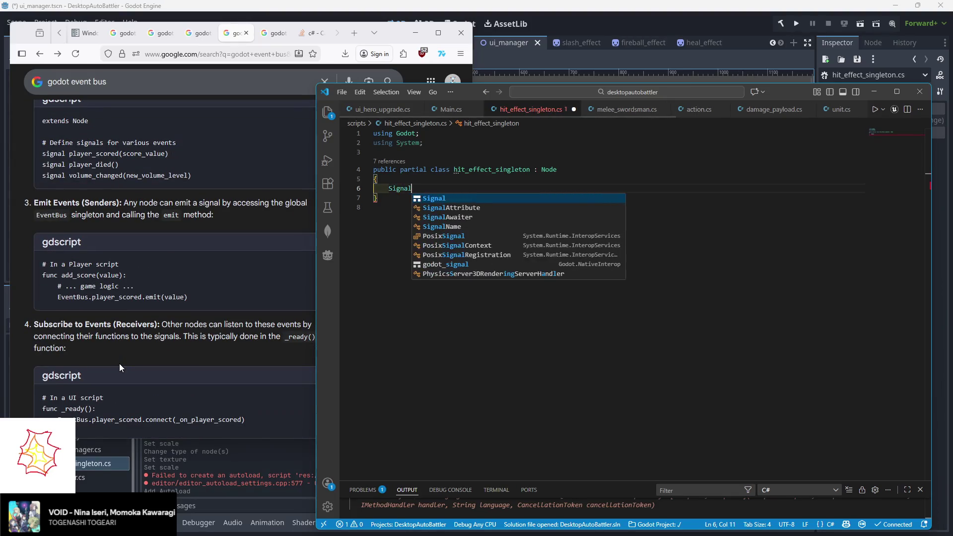
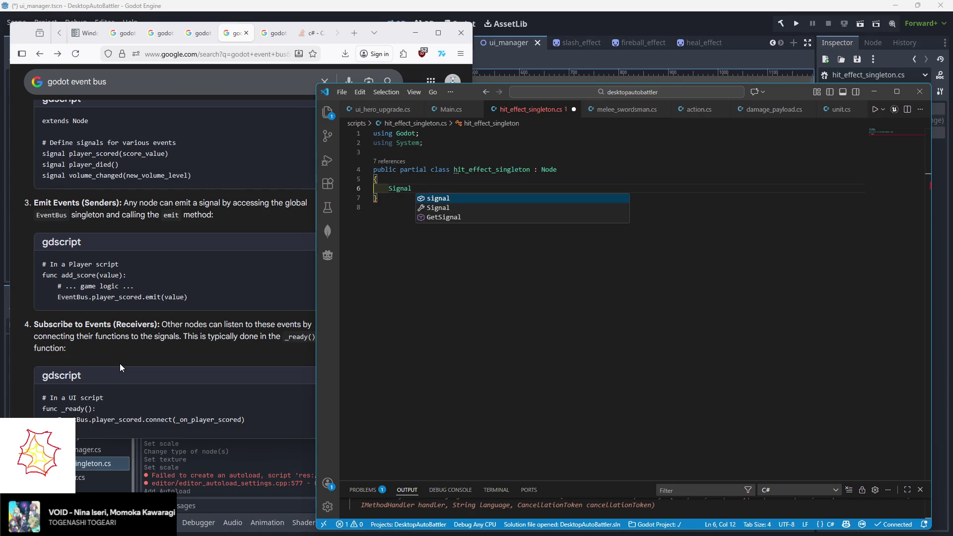
- Complete line 6 of hit_effect_singleton.cs as Signal CreateEffect(); with parentheses before the semicolon
type("(")
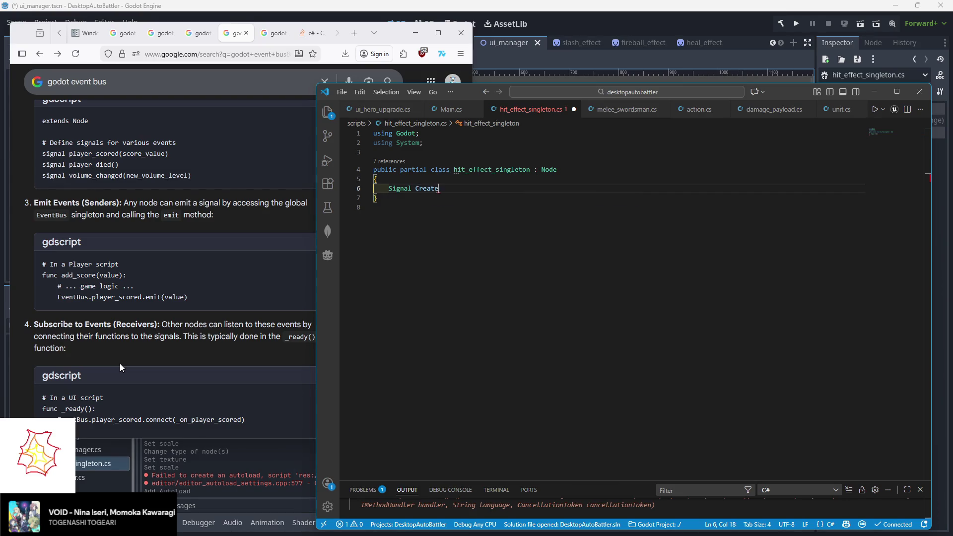
type(";")
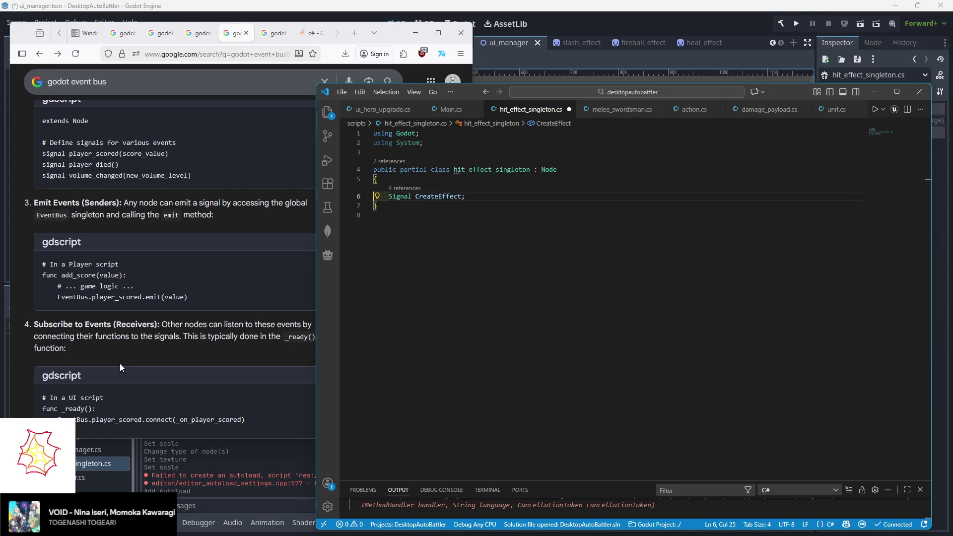
key("Left")
type("()")
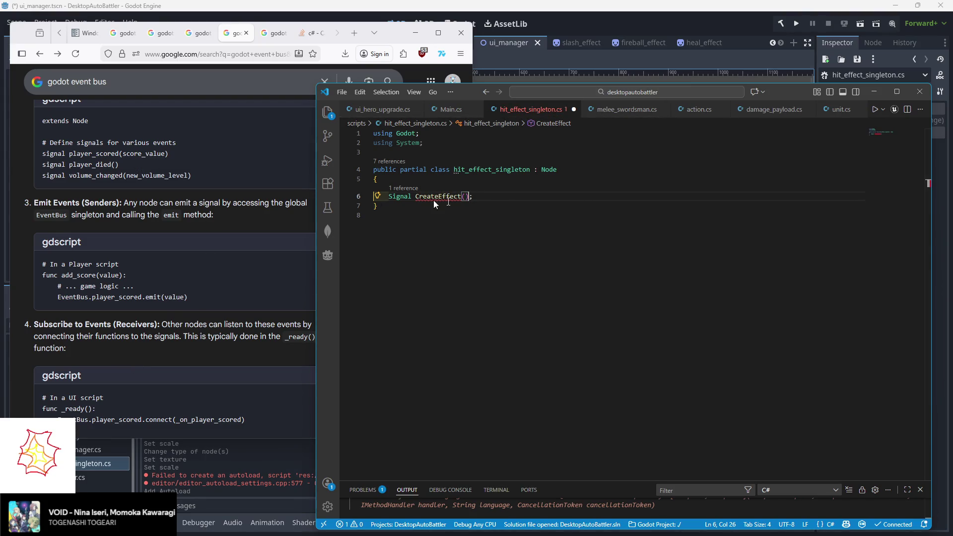
mouse_move(449, 196)
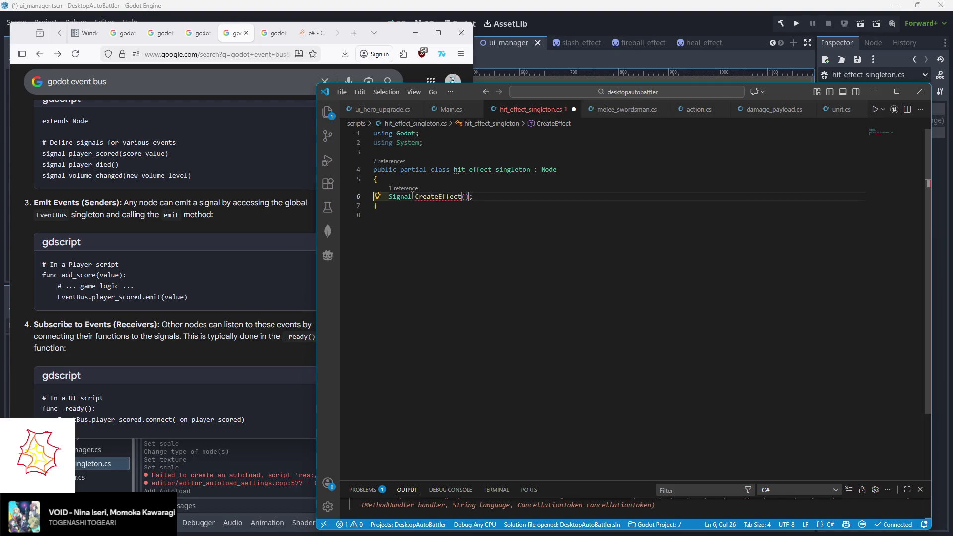
- Look through the 'godot event bus' search results and check the Event Bus asset library page
scroll(156, 237, "down", 8)
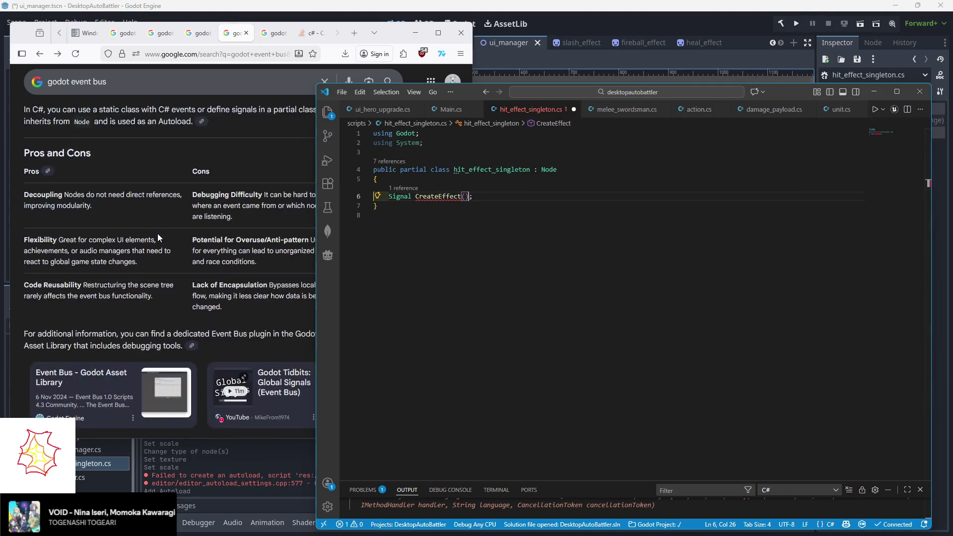
scroll(157, 234, "down", 7)
scroll(155, 233, "up", 7)
scroll(153, 233, "down", 7)
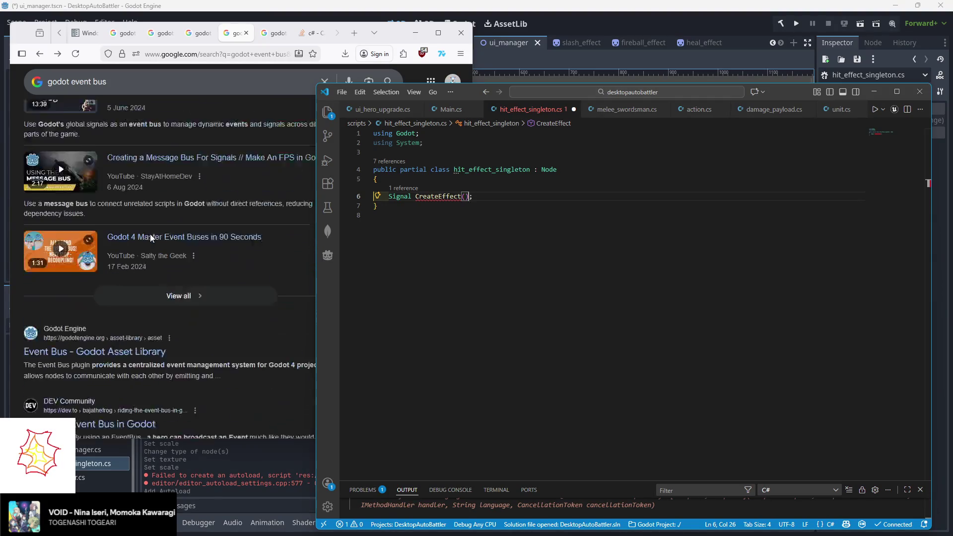
left_click(115, 347)
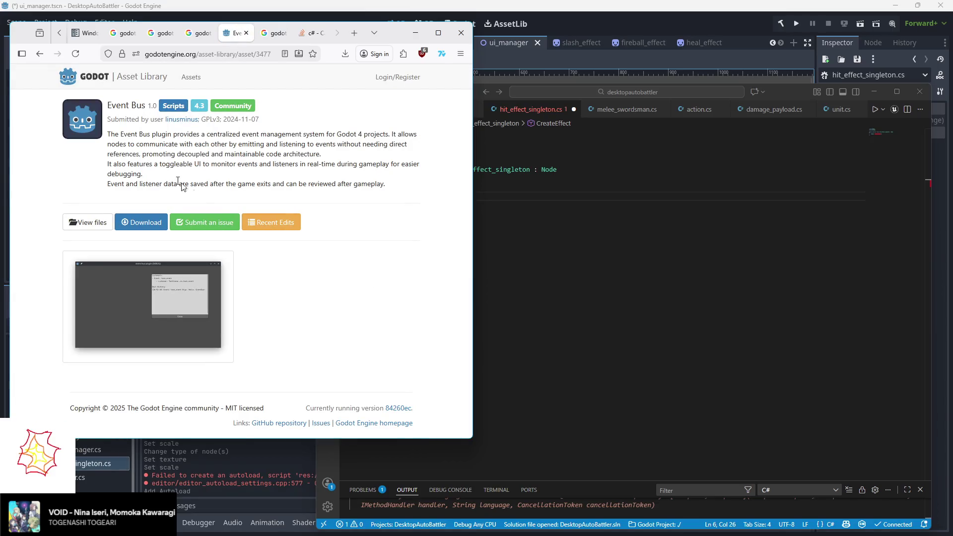
left_click(39, 53)
scroll(196, 209, "down", 4)
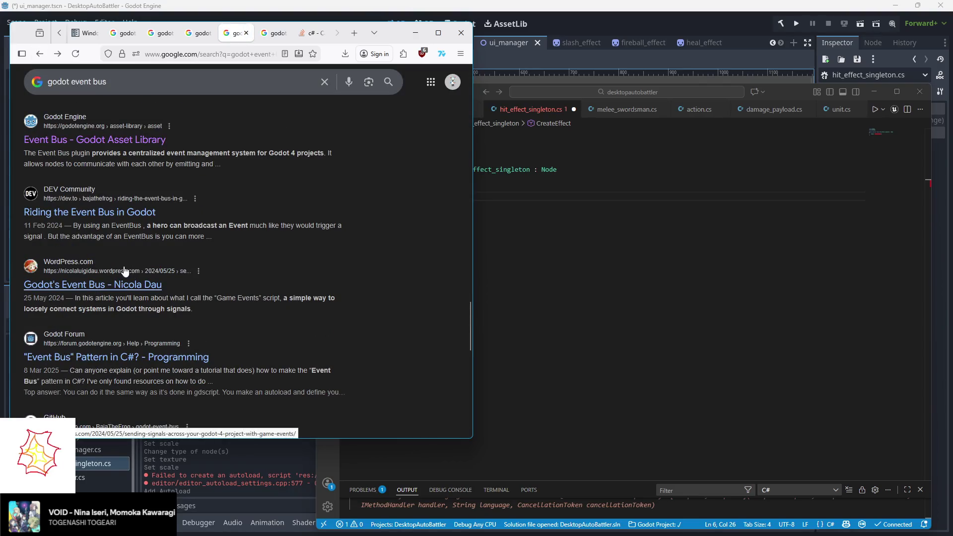
- Open the '"Event Bus" Pattern in C#' forum thread and read down to its static event solution
left_click(128, 366)
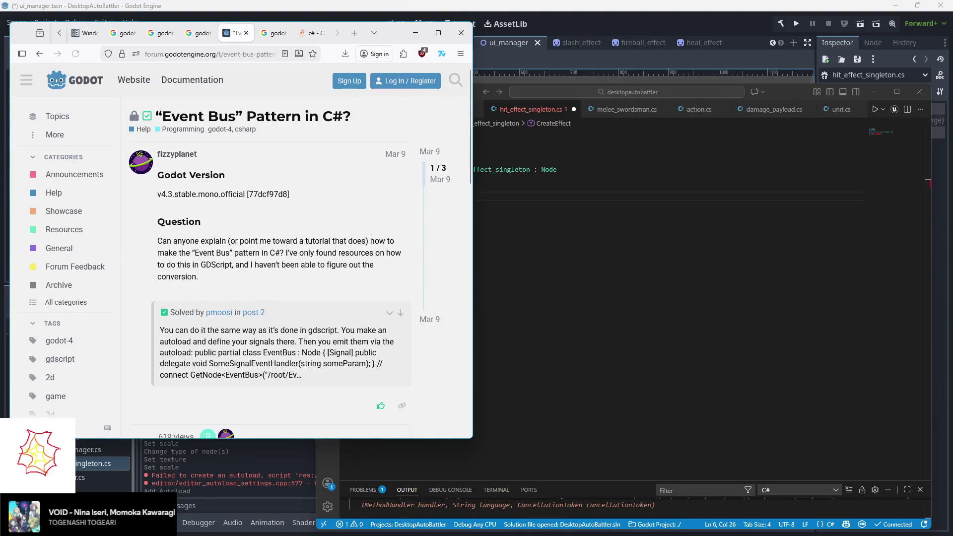
scroll(224, 261, "down", 3)
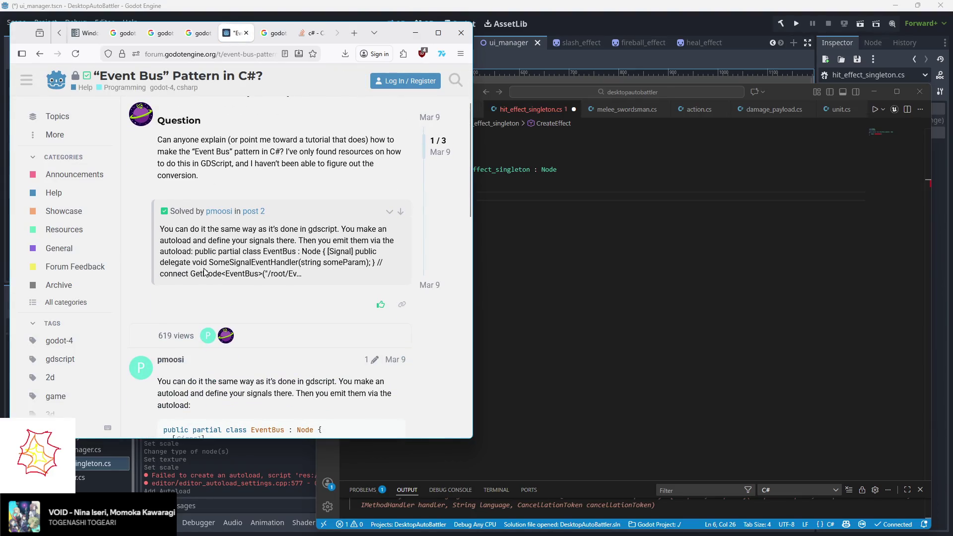
scroll(200, 269, "down", 4)
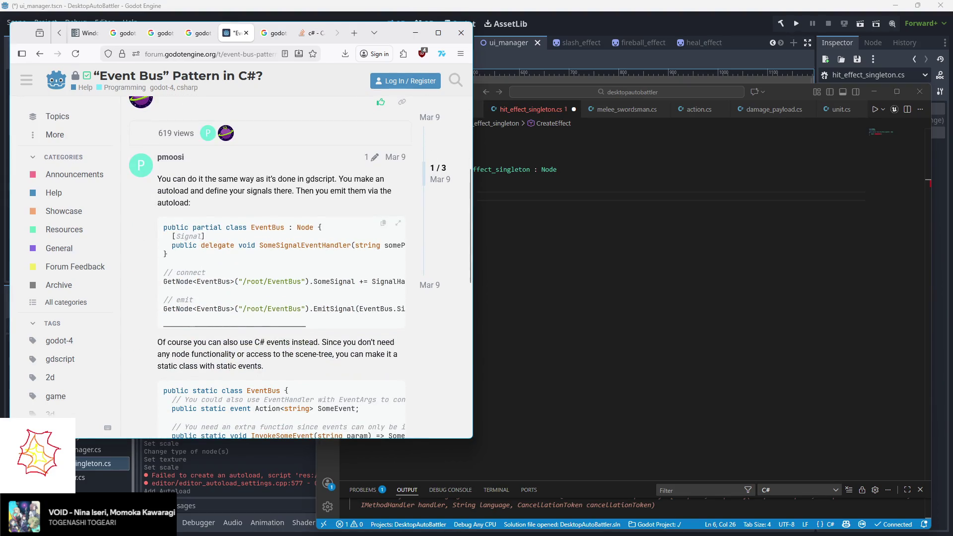
scroll(238, 325, "right", 3)
scroll(236, 330, "left", 3)
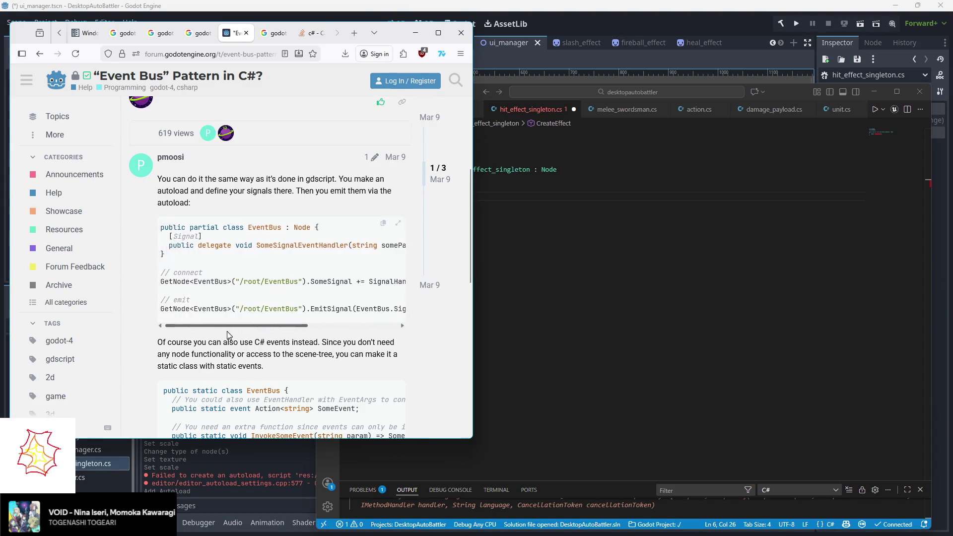
scroll(233, 344, "down", 3)
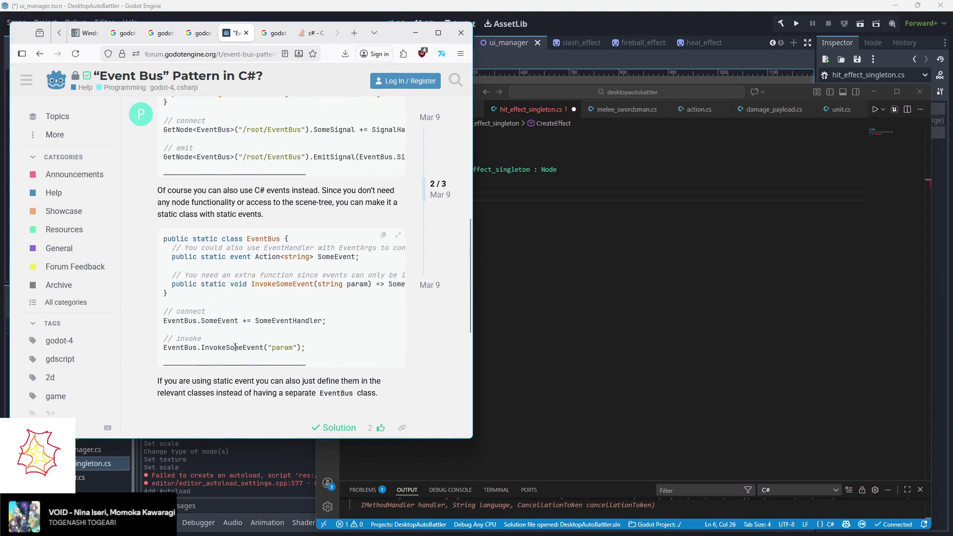
left_click(431, 181)
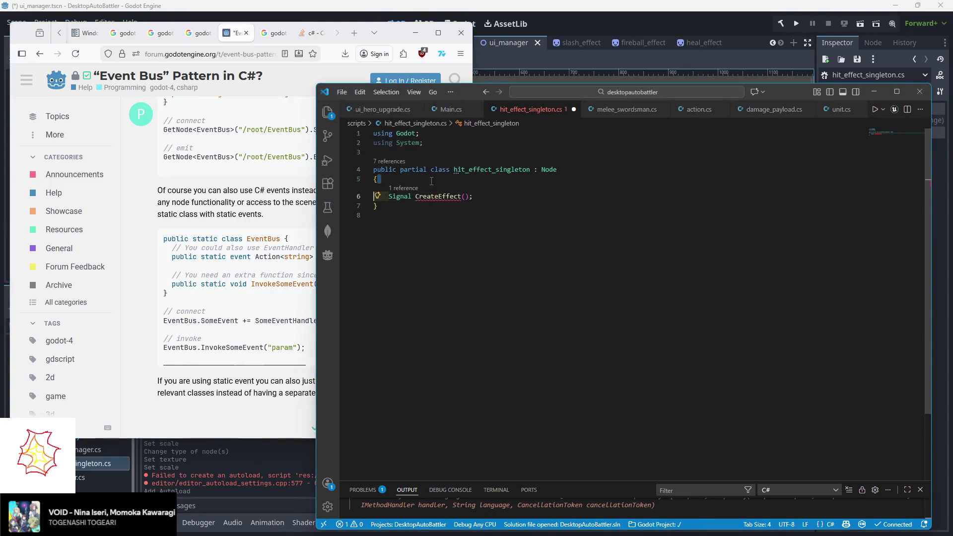
- Replace Signal with event on line 6 and delete the () after CreateEffect
double_click(405, 197)
type("event")
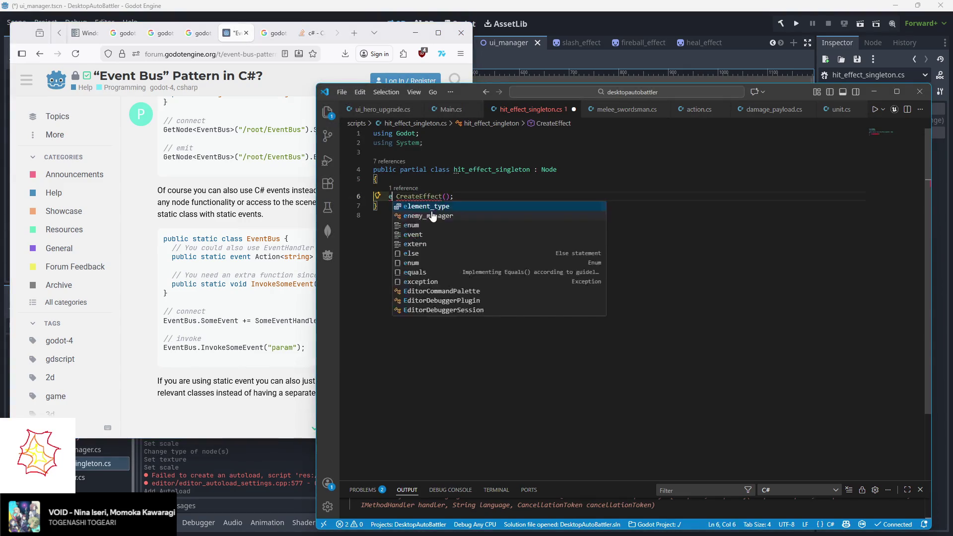
key("Escape")
key("Up")
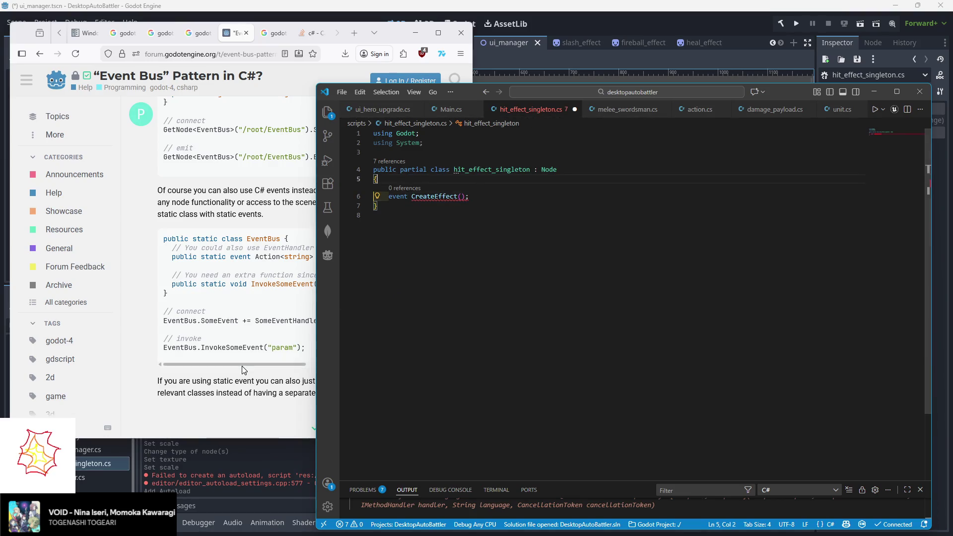
left_click(466, 197)
key("BackSpace")
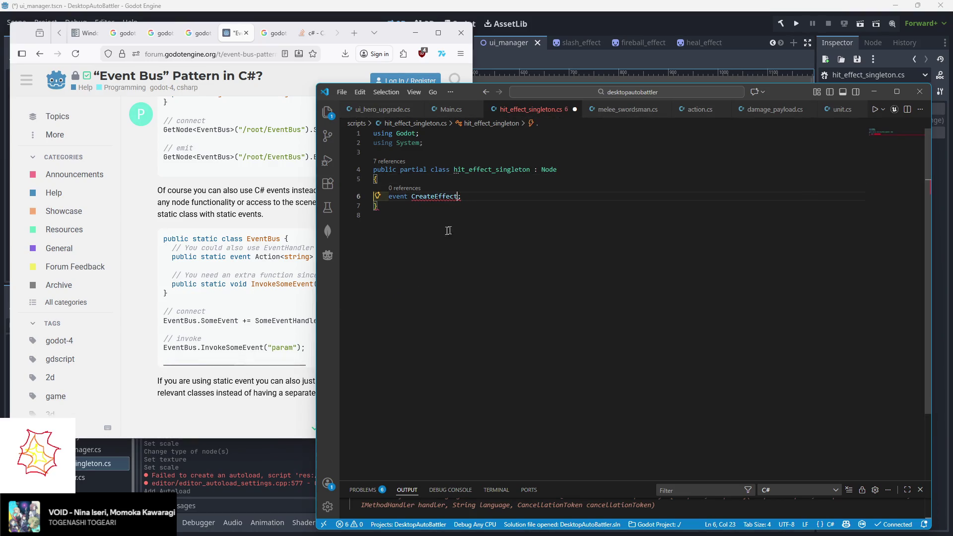
- Compare against the forum's C# event code, then select CreateEffect on line 6
key("alt+Tab")
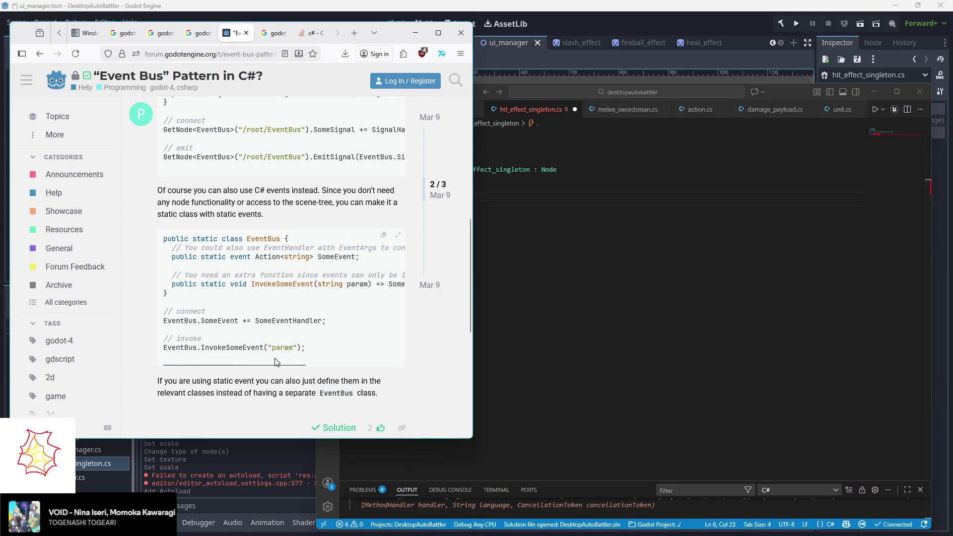
mouse_move(272, 362)
left_mouse_down()
mouse_move(352, 368)
mouse_move(255, 366)
mouse_move(345, 366)
mouse_move(267, 369)
left_mouse_up()
mouse_move(270, 369)
left_mouse_down()
mouse_move(283, 367)
mouse_move(258, 369)
left_mouse_up()
left_click(432, 205)
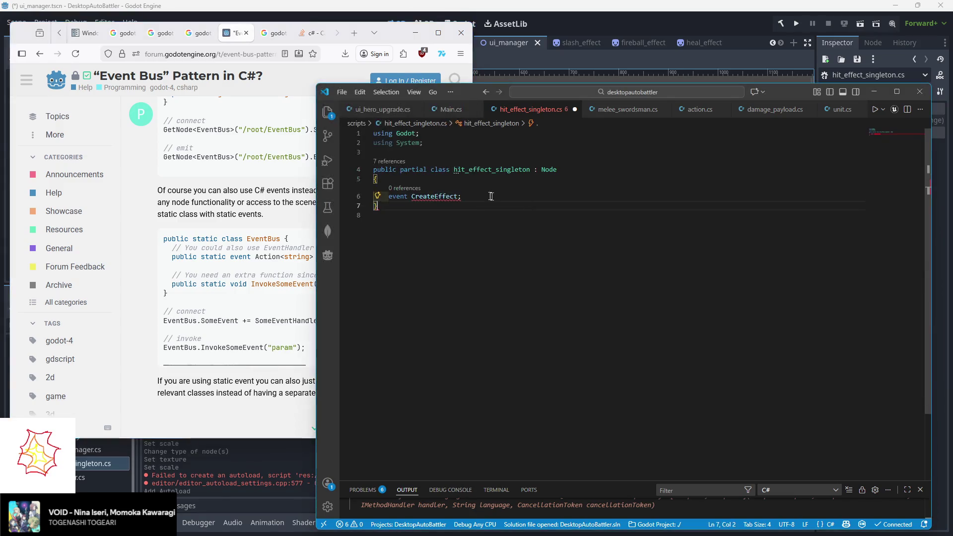
double_click(436, 198)
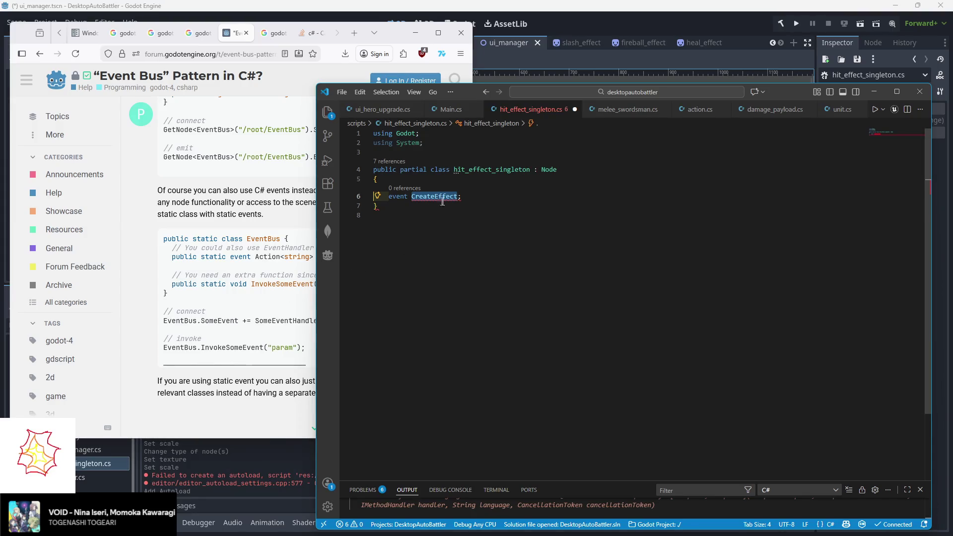
- Clear line 6 and type public static event Action<string>, fixing a wrong autocomplete
key("End")
key("shift+Home")
type("public")
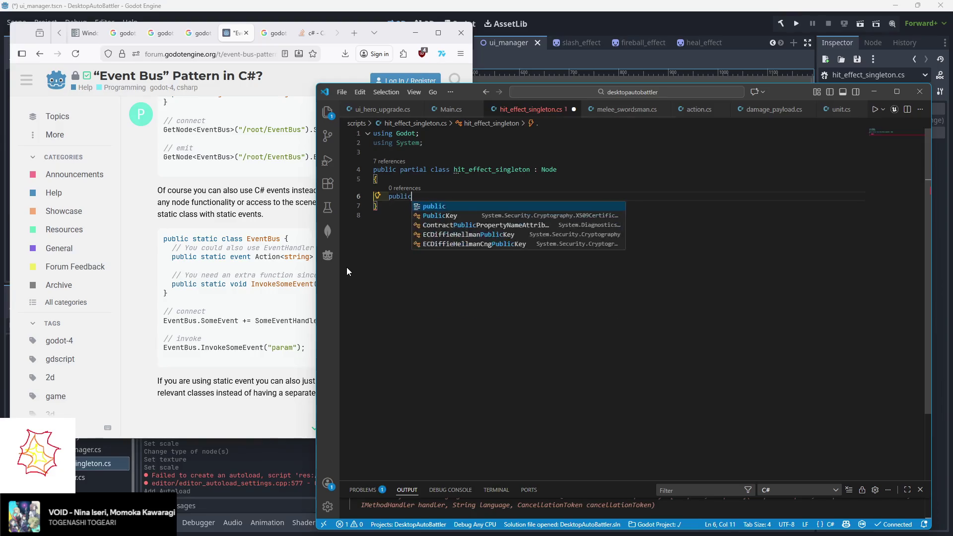
key("Tab")
type("event")
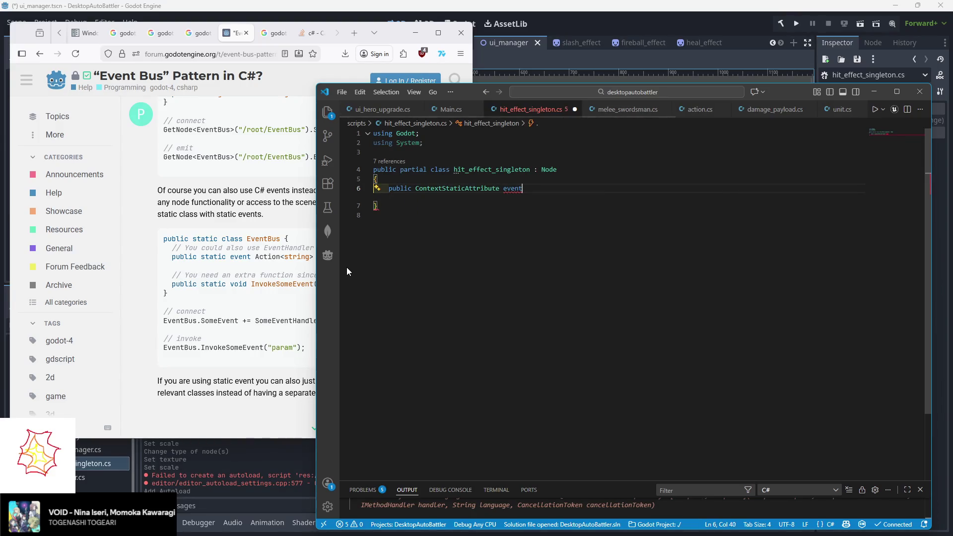
key("BackSpace")
key("BackSpace")
key("BackSpace")
type("stat")
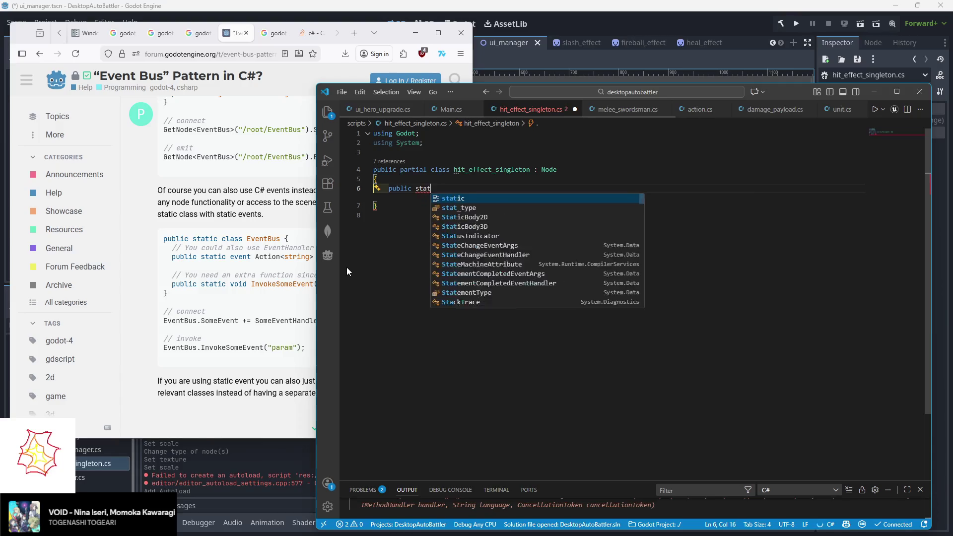
type("ic event ")
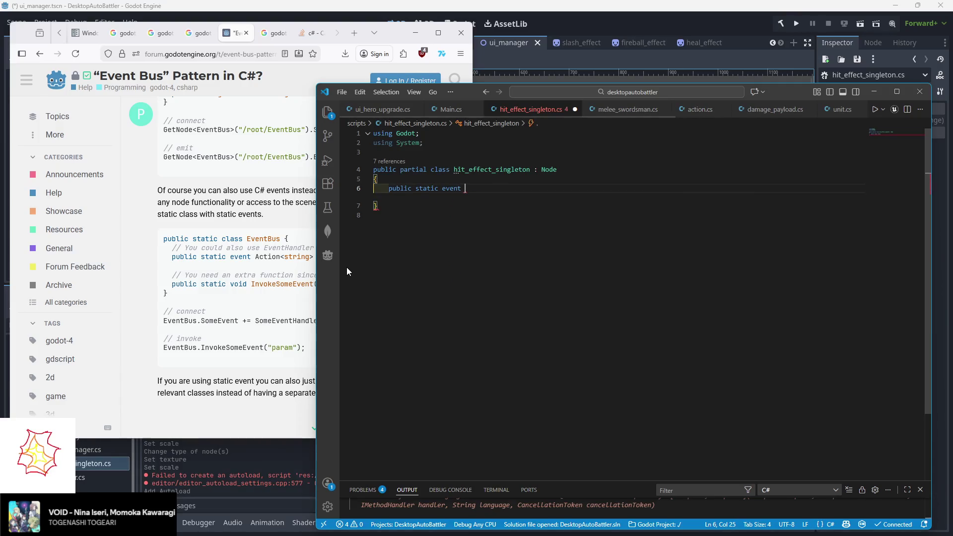
type("Action ")
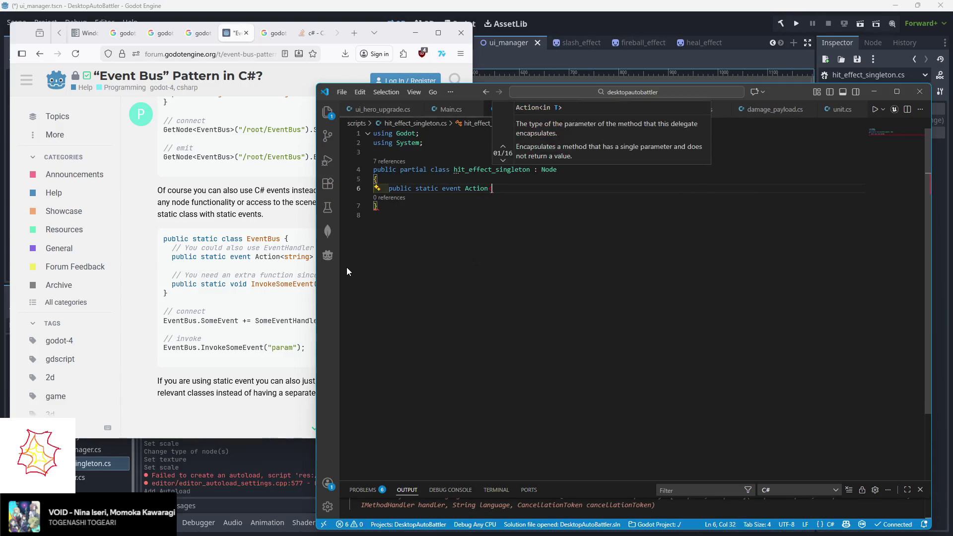
type("string>")
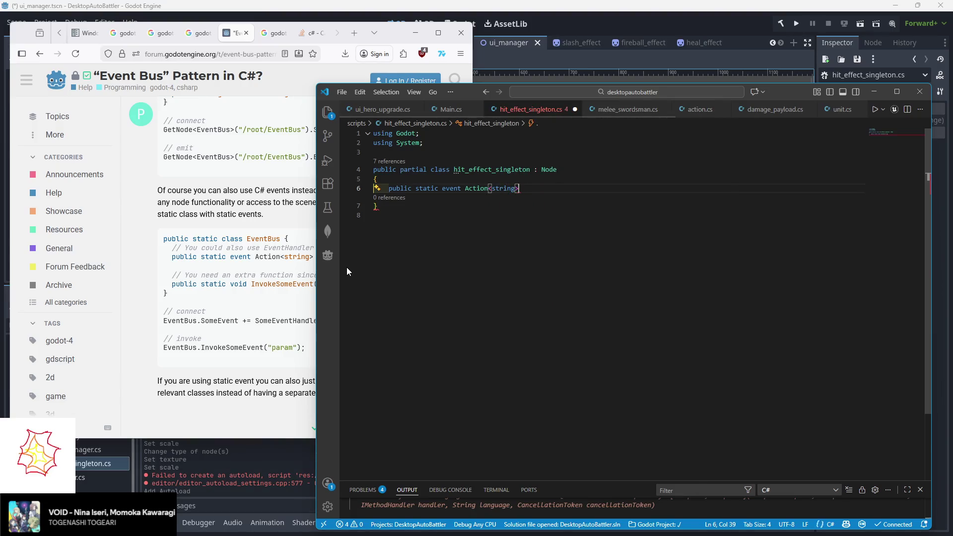
- After checking the forum example, remove the stray character and finish with HitEffectEvent;
left_click(311, 275)
left_click(529, 192)
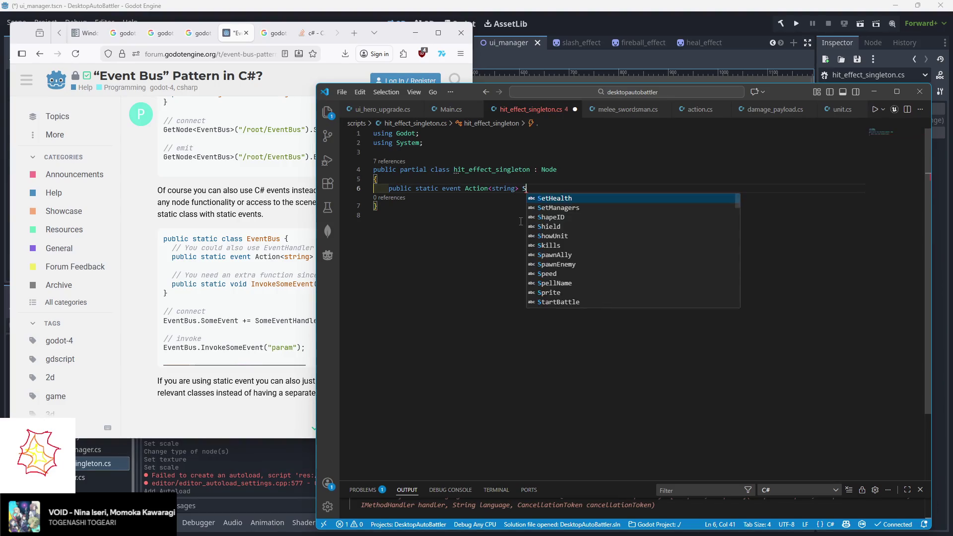
key("BackSpace")
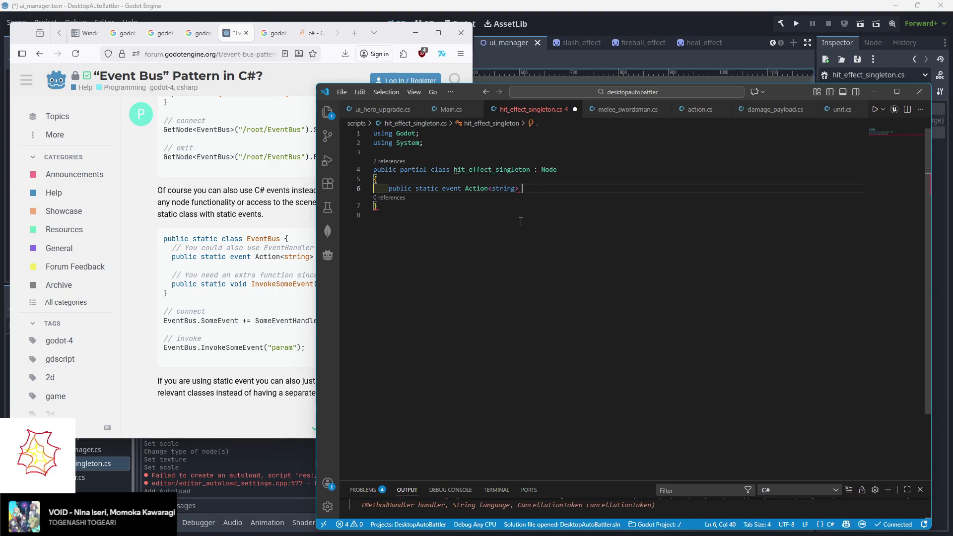
type("HitEffectEv")
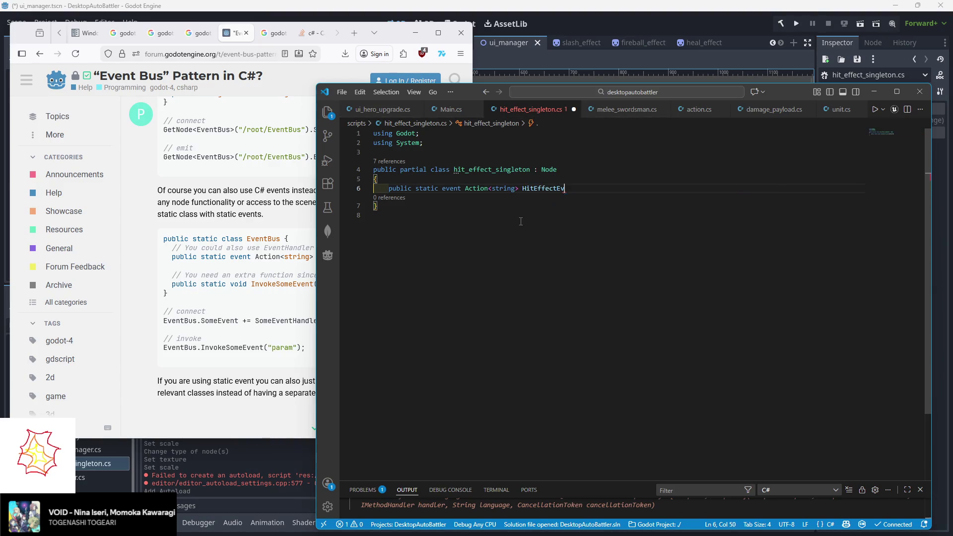
type("ent;")
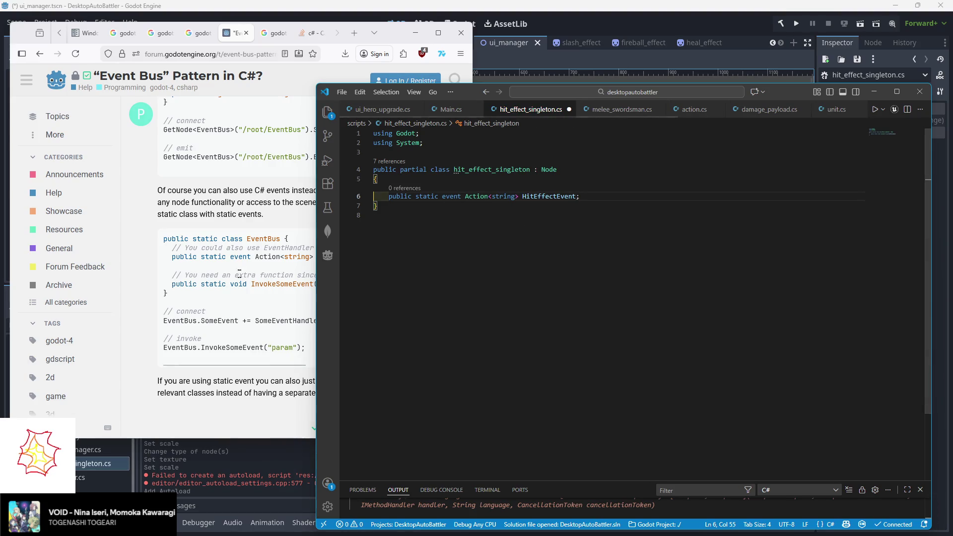
left_click(268, 267)
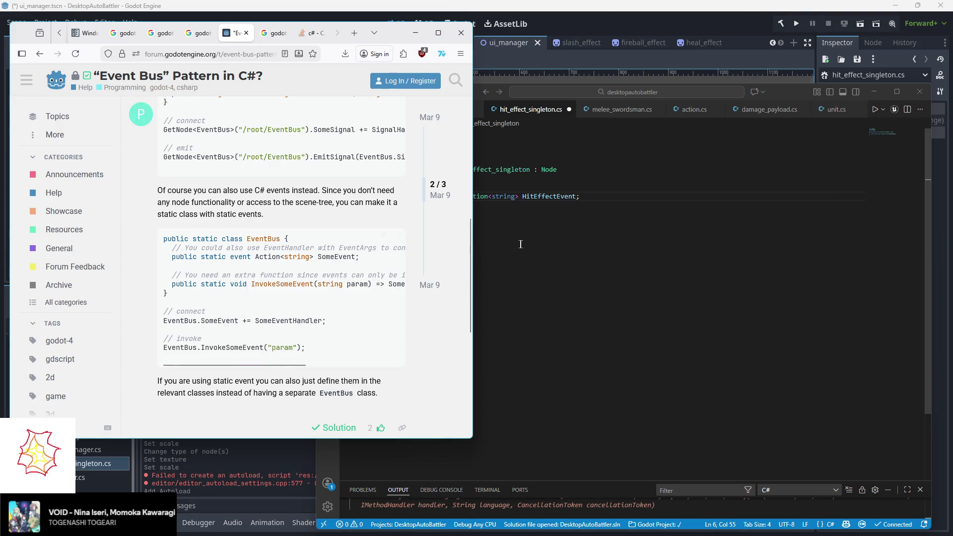
- Replace string with unit, hit_effect so the event reads Action<unit, hit_effect> HitEffectEvent
scroll(285, 365, "right", 1)
scroll(278, 368, "left", 1)
double_click(507, 198)
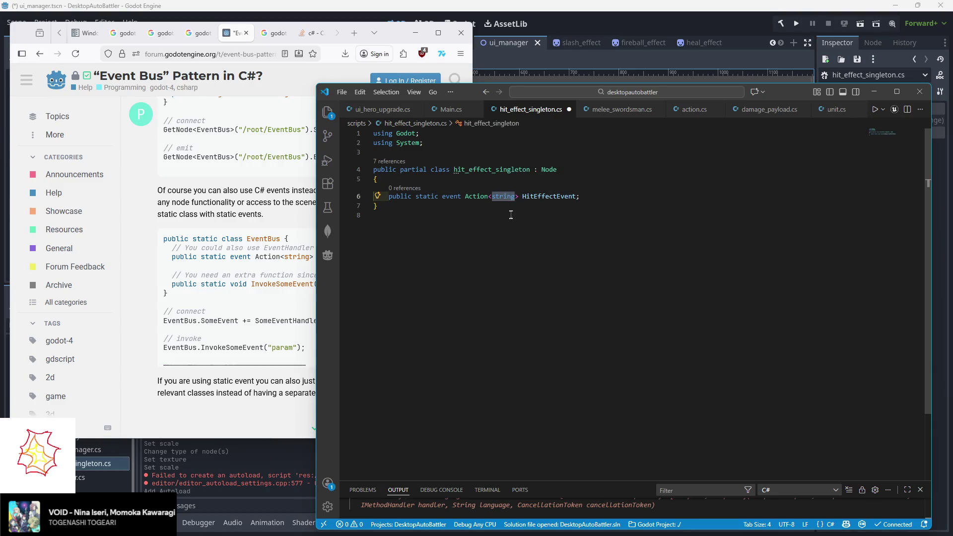
type("unit,")
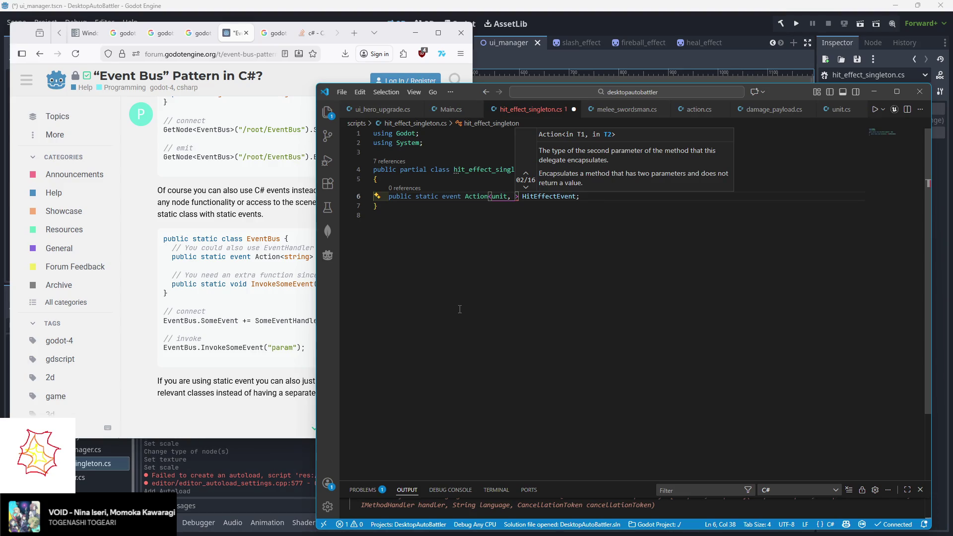
type("e")
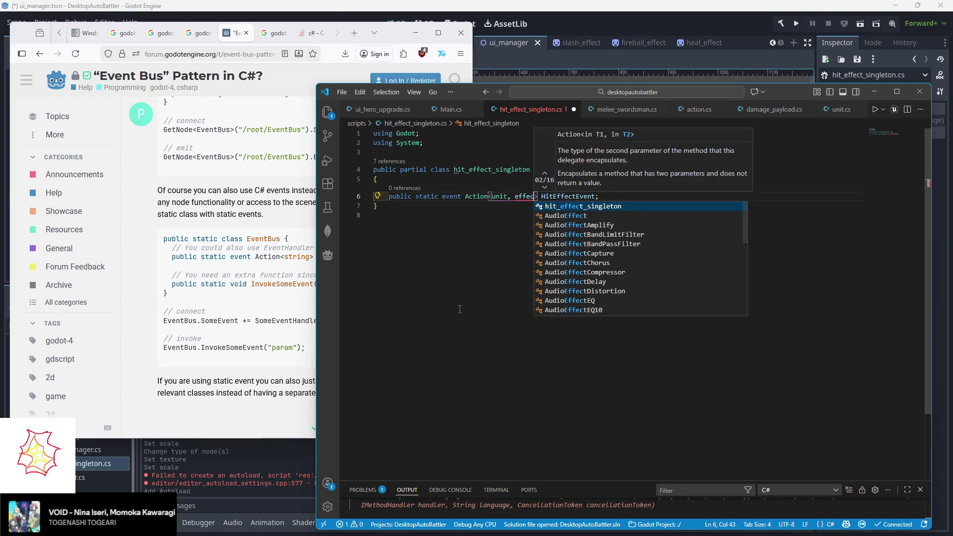
key("BackSpace")
type("hit_effect")
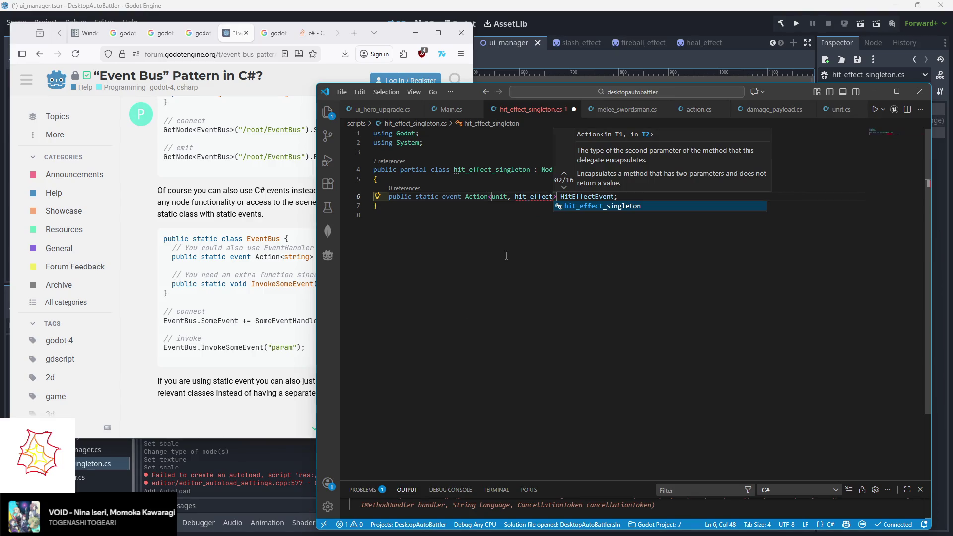
left_click(459, 309)
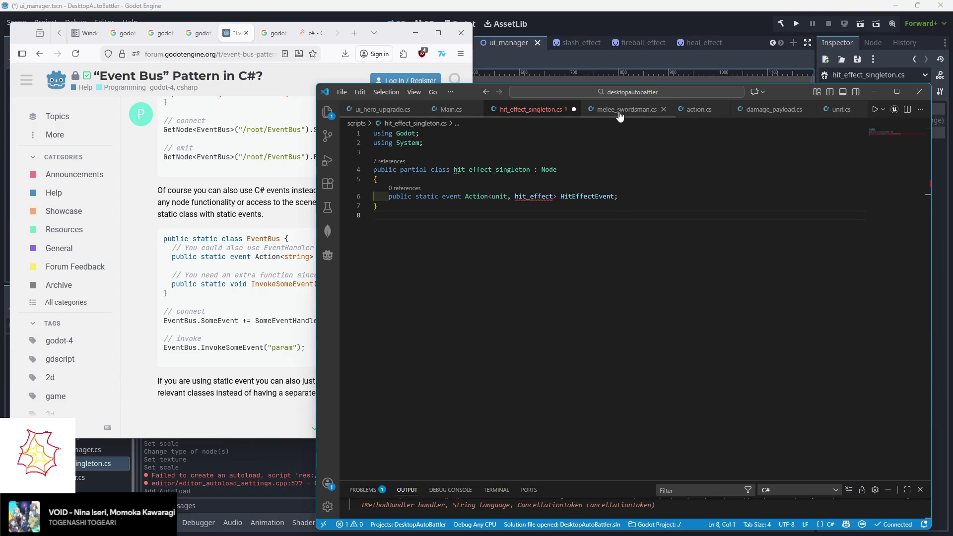
scroll(487, 113, "down", 1)
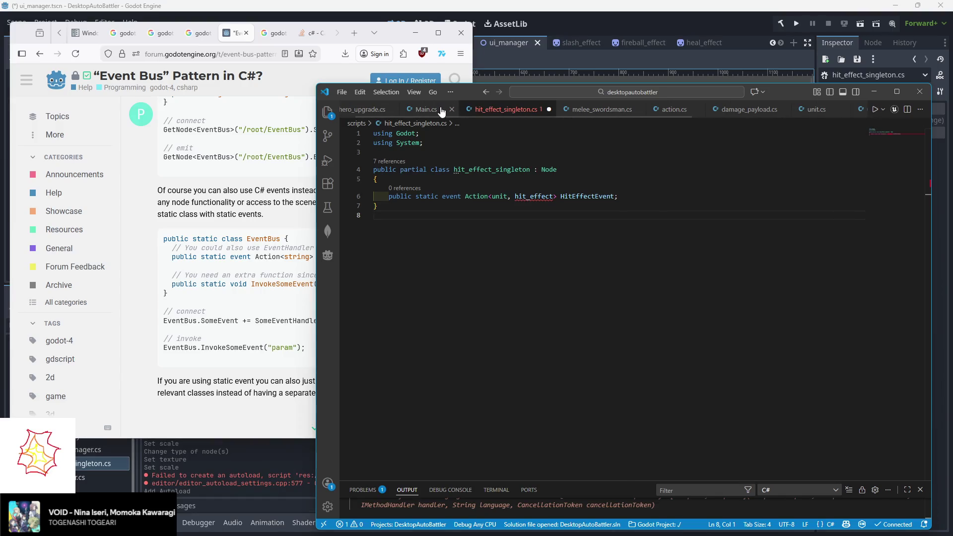
- Above the class, start a public enum hit_effect with an opening brace
left_click(441, 152)
key("Return")
key("Return")
type("hit_effect")
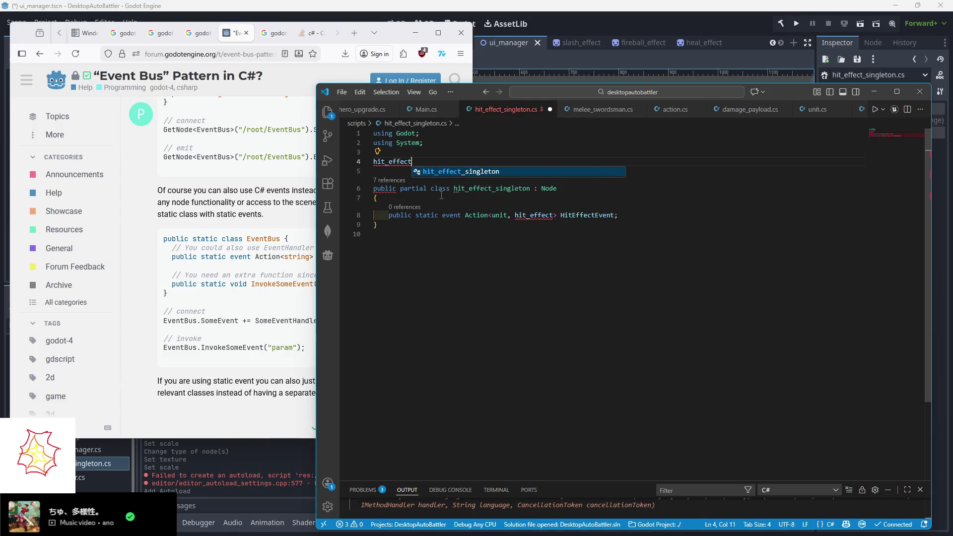
key("Home")
type("public enum")
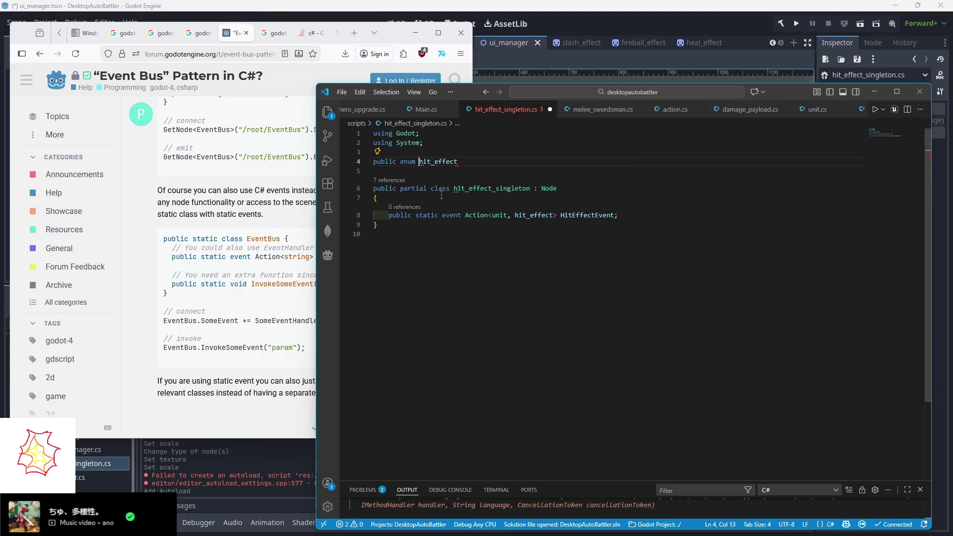
key("End")
key("Return")
type("{")
- Add the enum values slash, heal and explosion, replacing an initial fireball entry
key("Return")
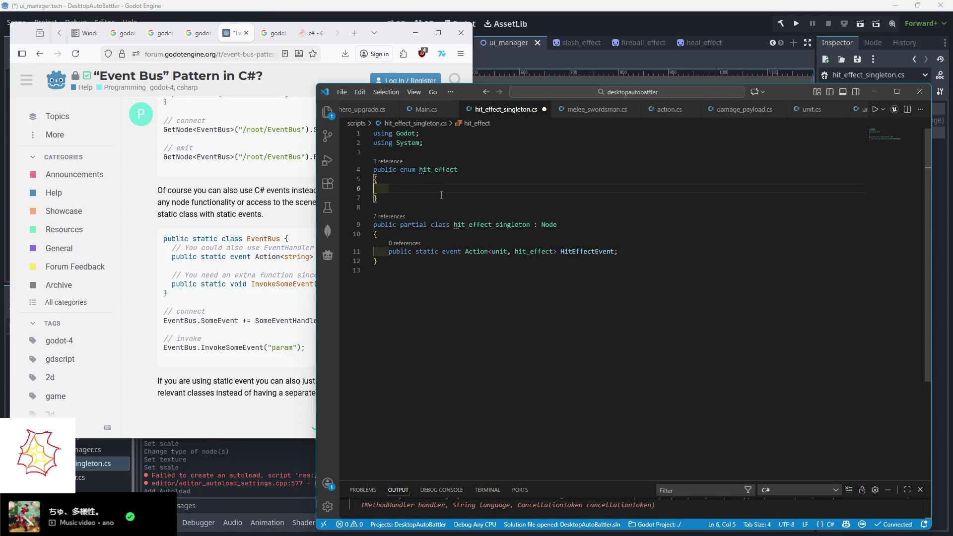
type("slash")
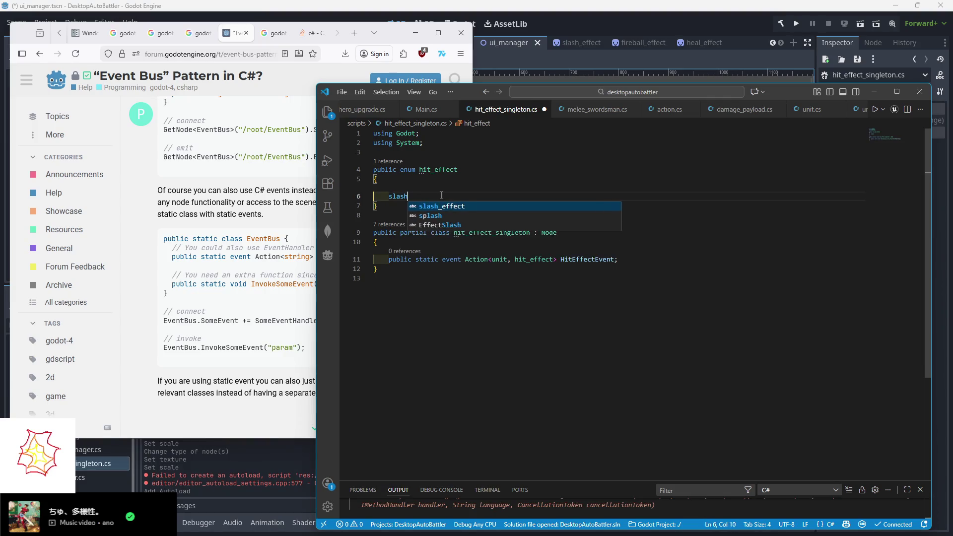
type(",")
key("Return")
type("heal,")
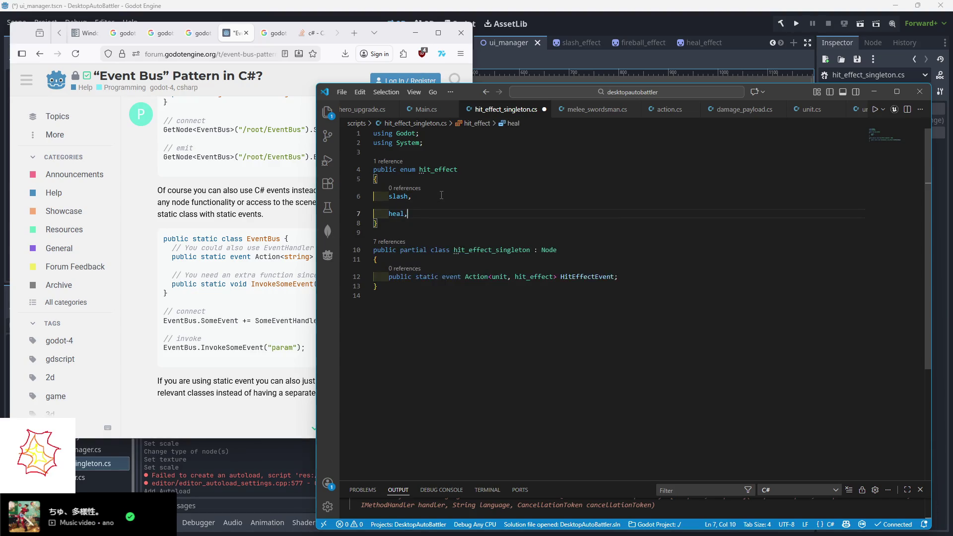
key("Return")
type("fireball")
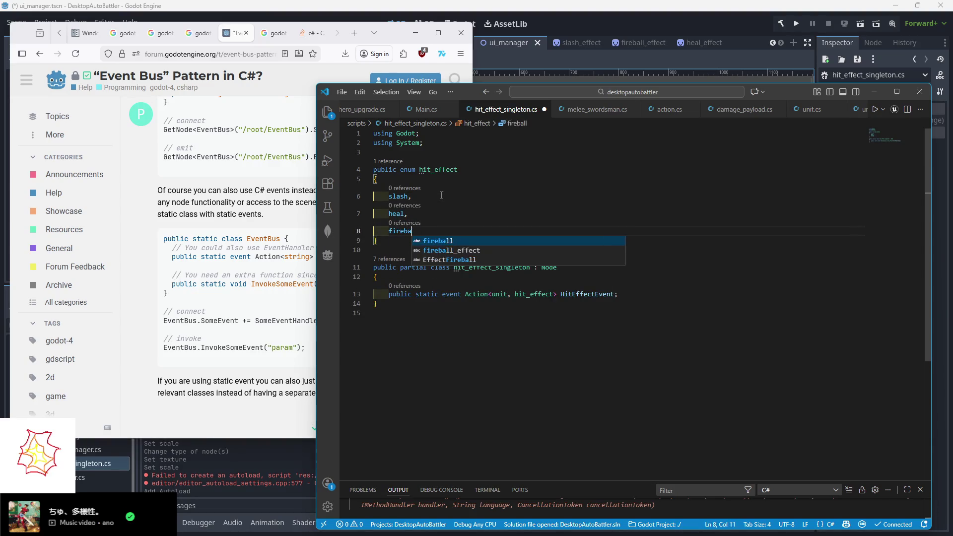
key("BackSpace")
key("BackSpace")
key("BackSpace")
key("BackSpace")
key("BackSpace")
type("explosion")
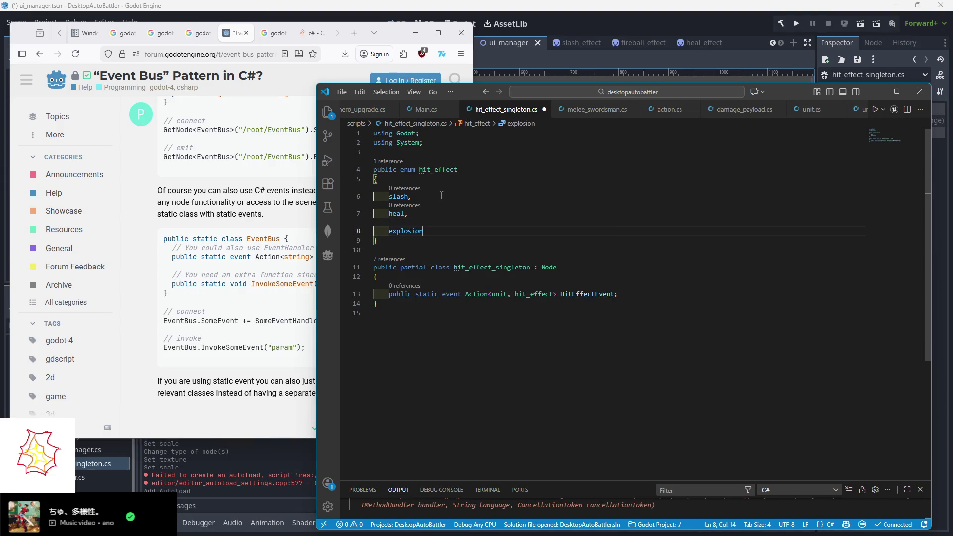
- Bring the Event Bus forum post forward to compare its code
left_click(472, 304)
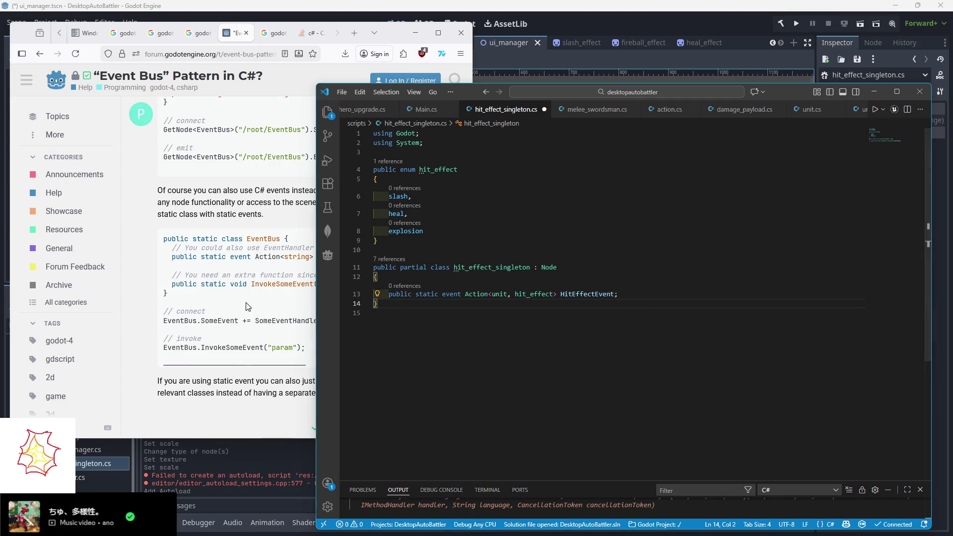
left_click(272, 307)
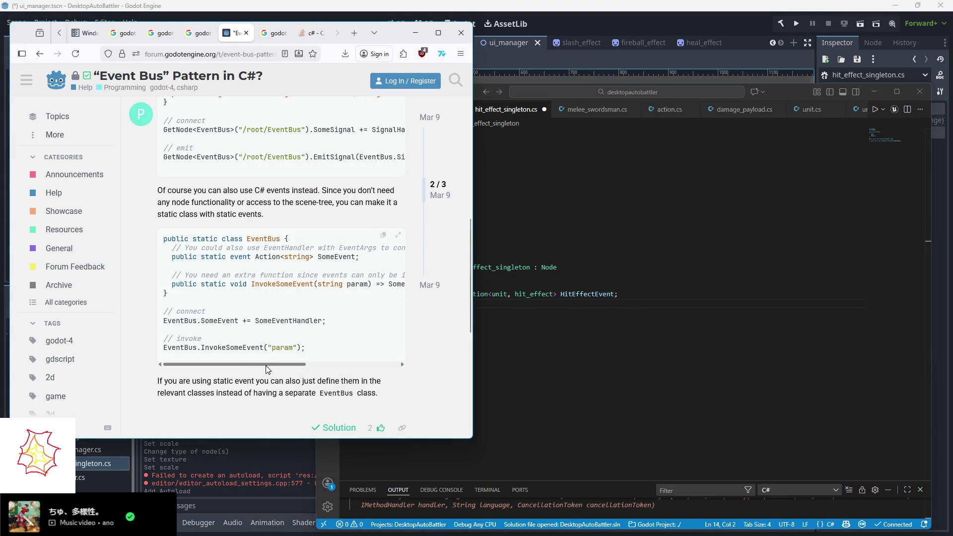
scroll(350, 361, "right", 4)
scroll(350, 361, "left", 4)
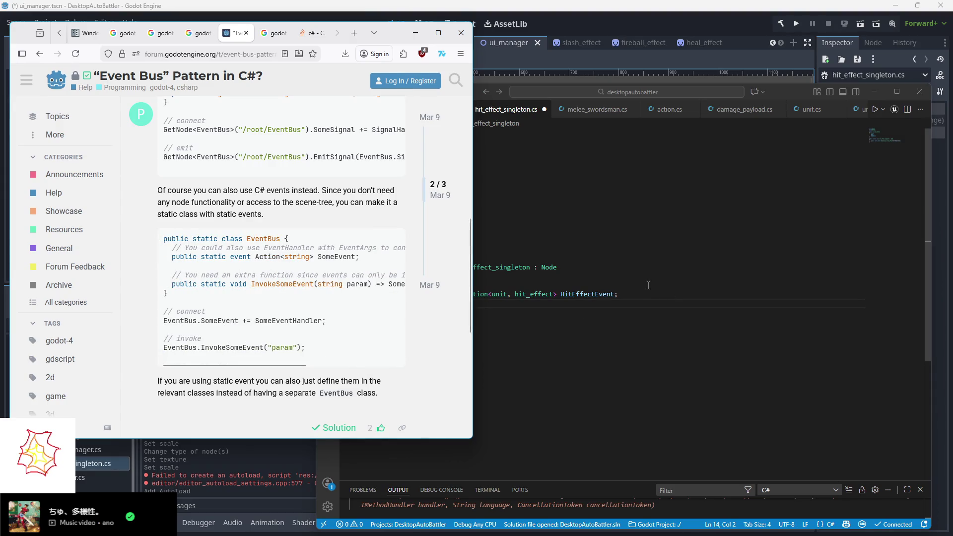
- Declare public static void InvokeHit(unit Target, hit_effect HitEffect) in hit_effect_singleton.cs
left_click(663, 304)
type("public static void")
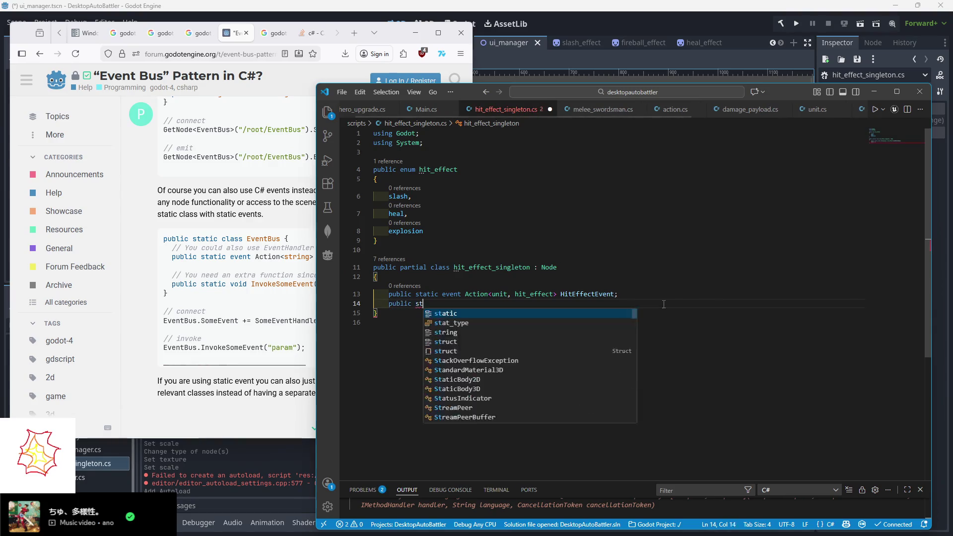
type(" I")
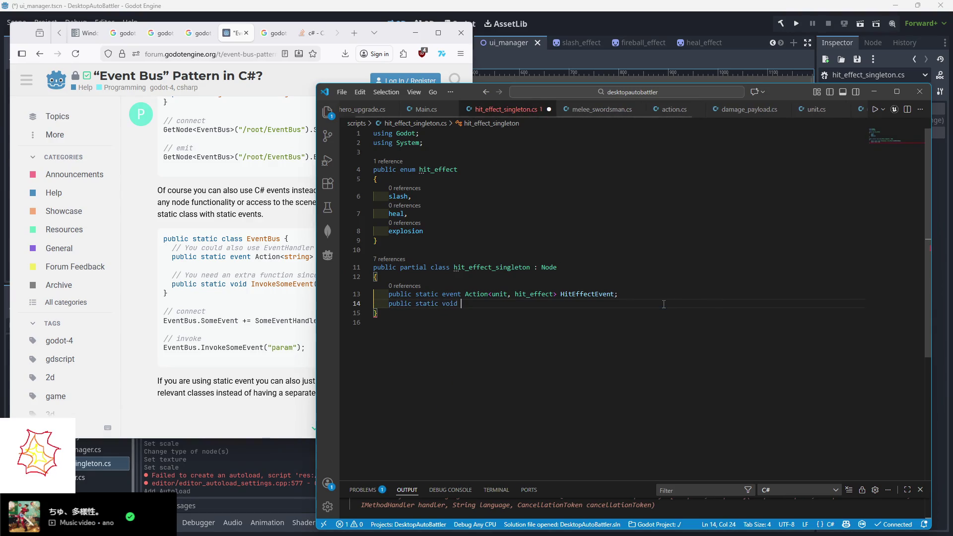
type("nvok")
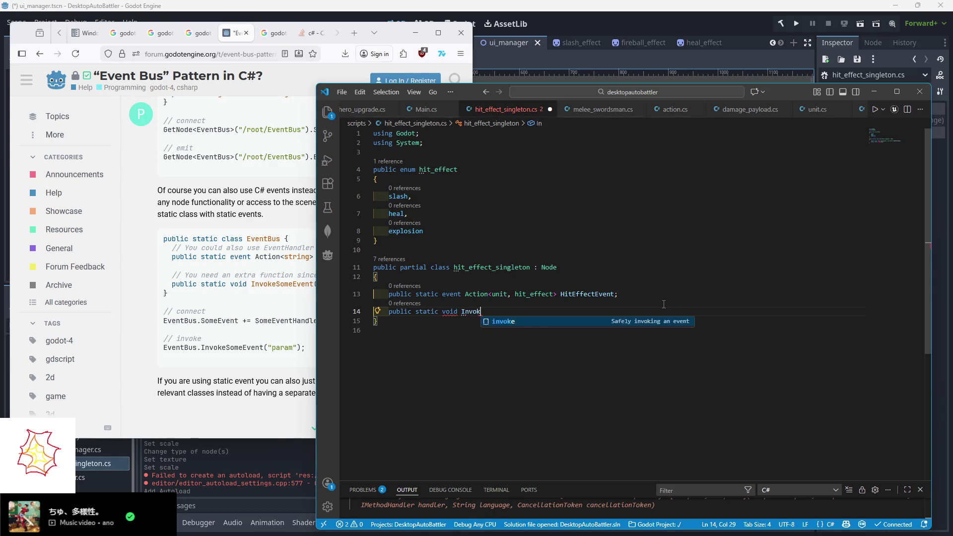
type("eHit(")
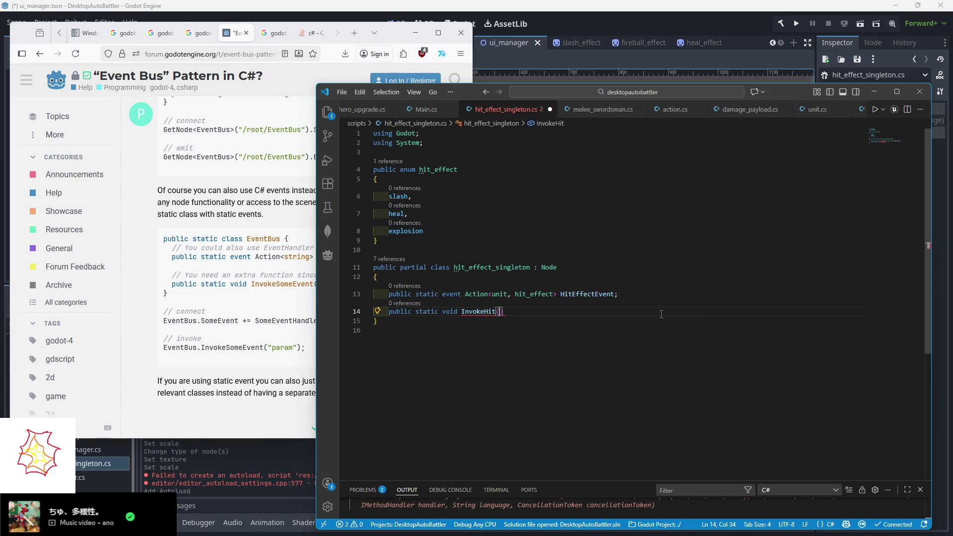
left_click(277, 344)
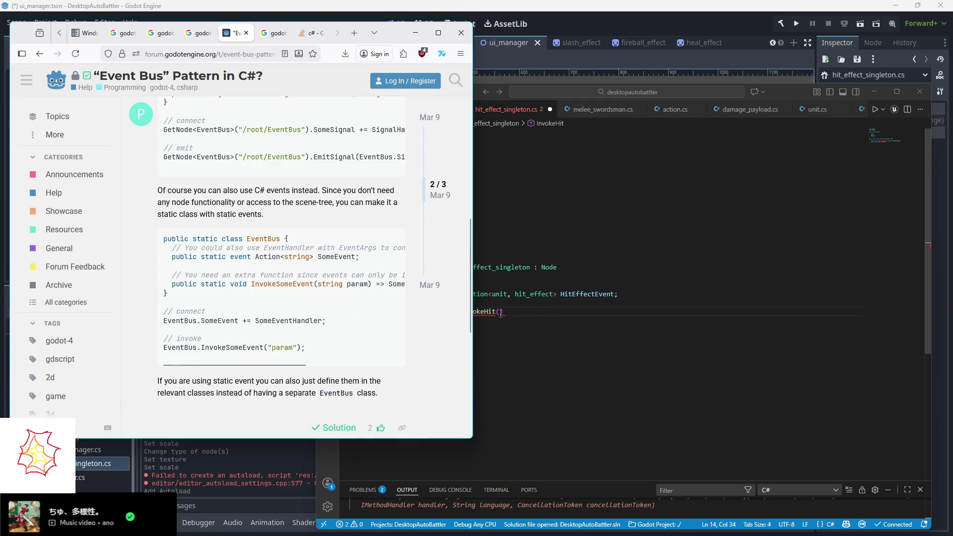
left_click(501, 312)
type("unit Targe")
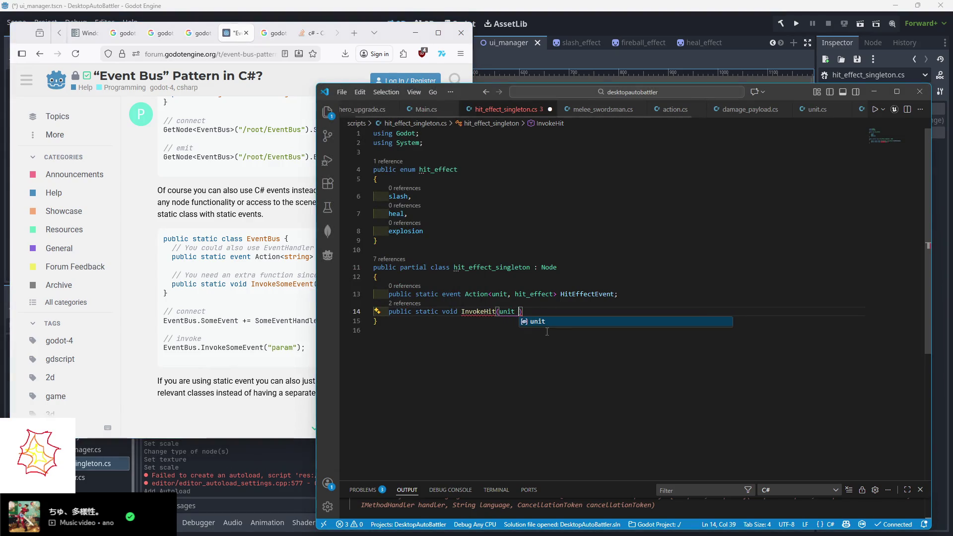
type("t, ")
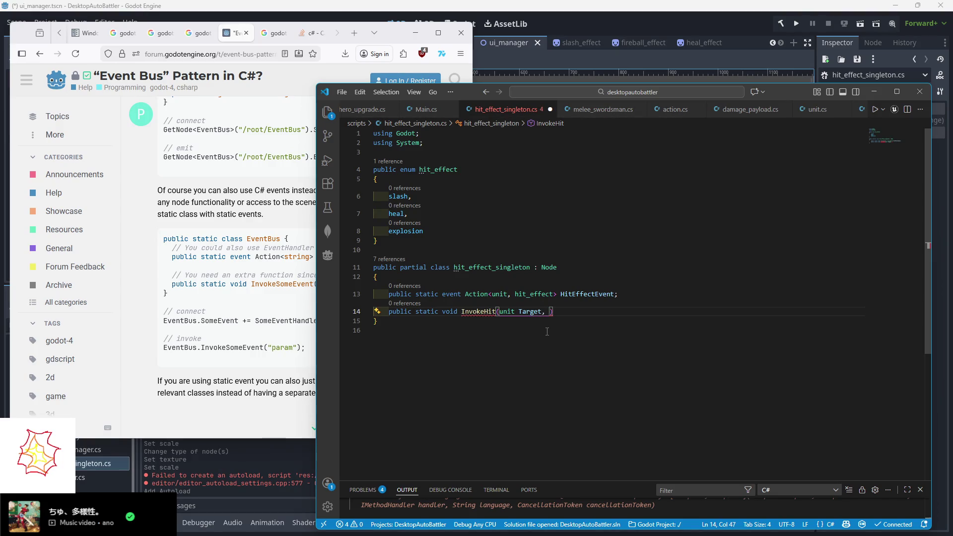
type("hit_effe")
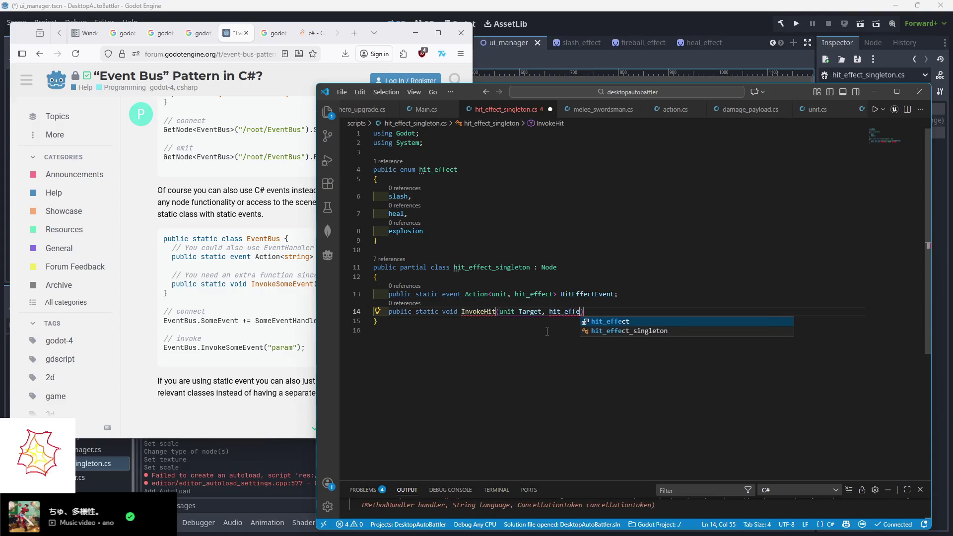
type("ct HitEffect")
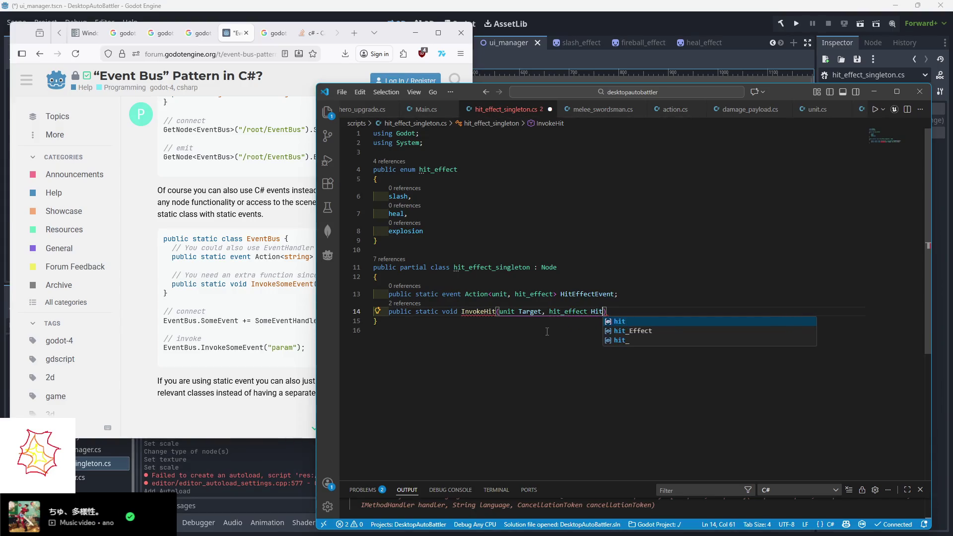
type(")")
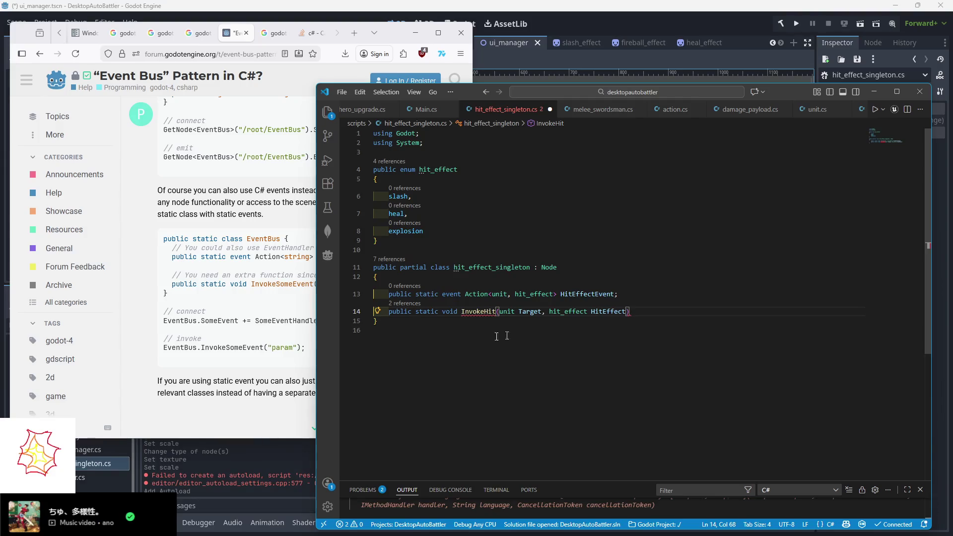
- Write HitEffectEvent?.Invoke(Target, HitEffect) as the body, undoing a wrong autocomplete
left_click(278, 357)
mouse_move(283, 364)
left_mouse_down()
mouse_move(344, 365)
mouse_move(294, 366)
mouse_move(317, 367)
left_mouse_up()
left_click_drag(342, 369, 380, 370)
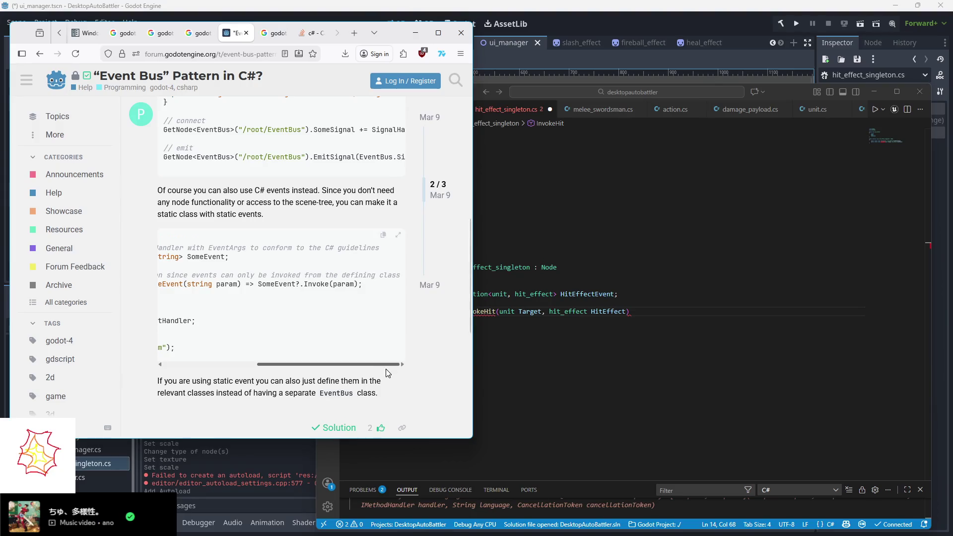
left_click(651, 312)
type("HitEff")
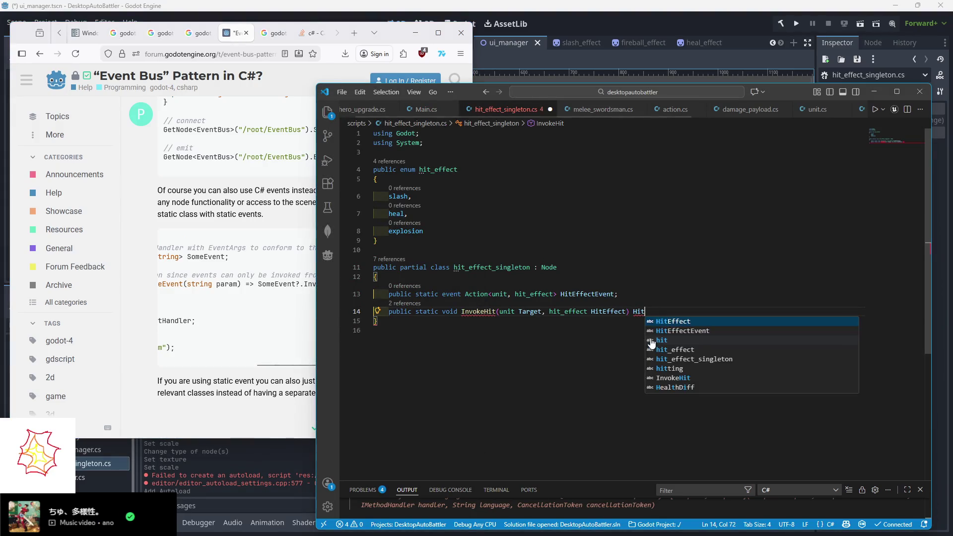
type("ectEvent?")
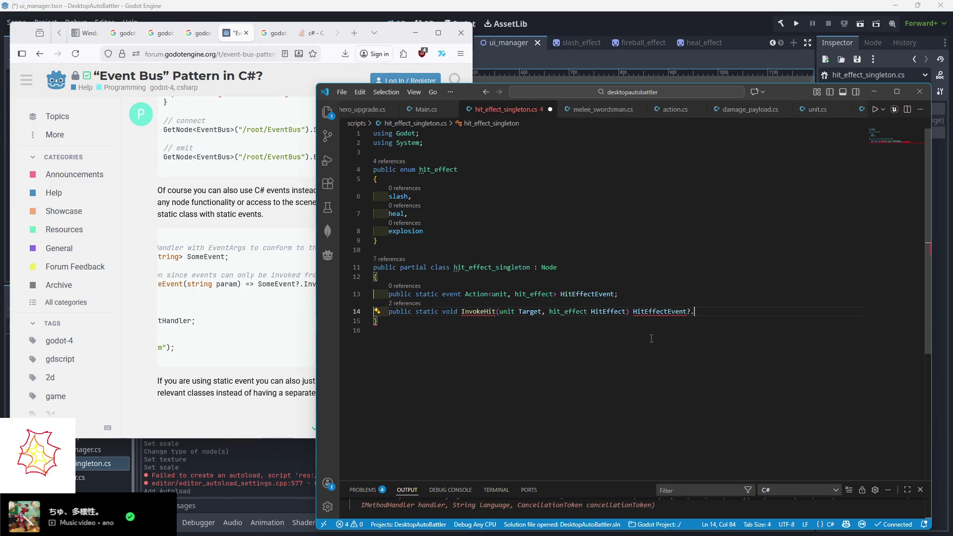
type(".Invoke")
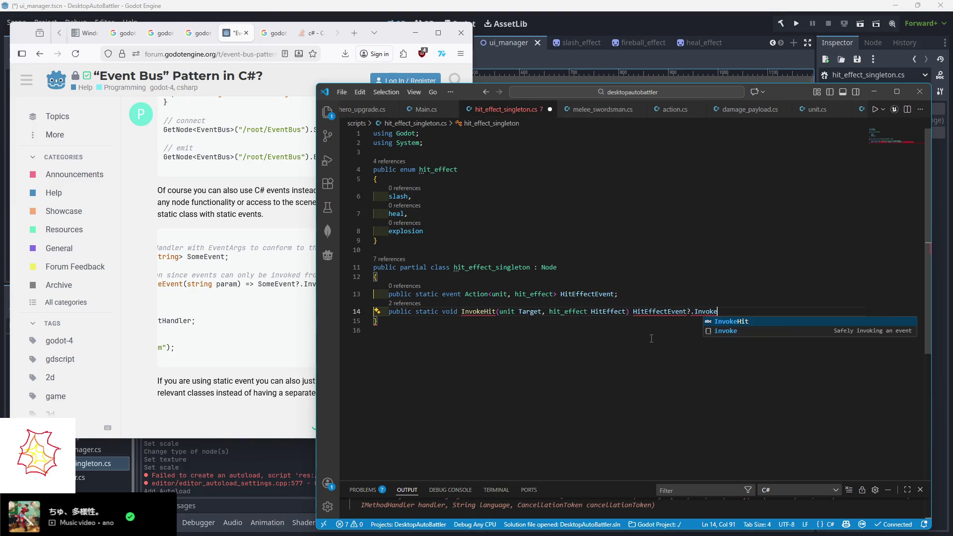
left_click(316, 286)
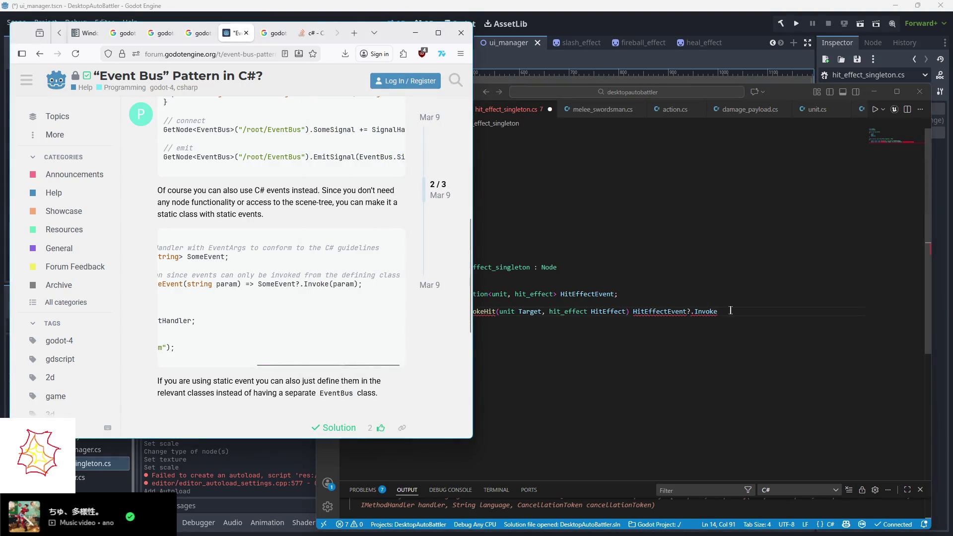
key("alt+Tab")
type("Target,")
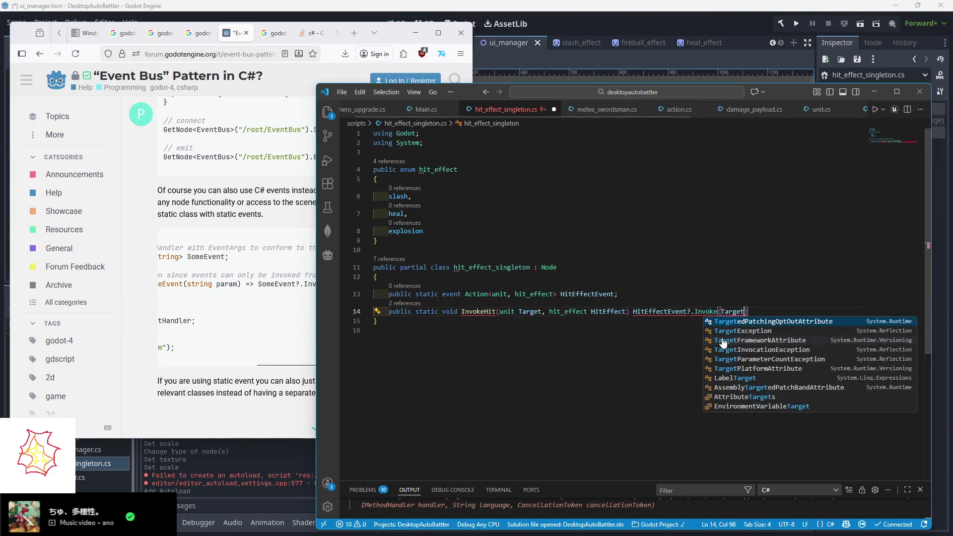
key("ctrl+z")
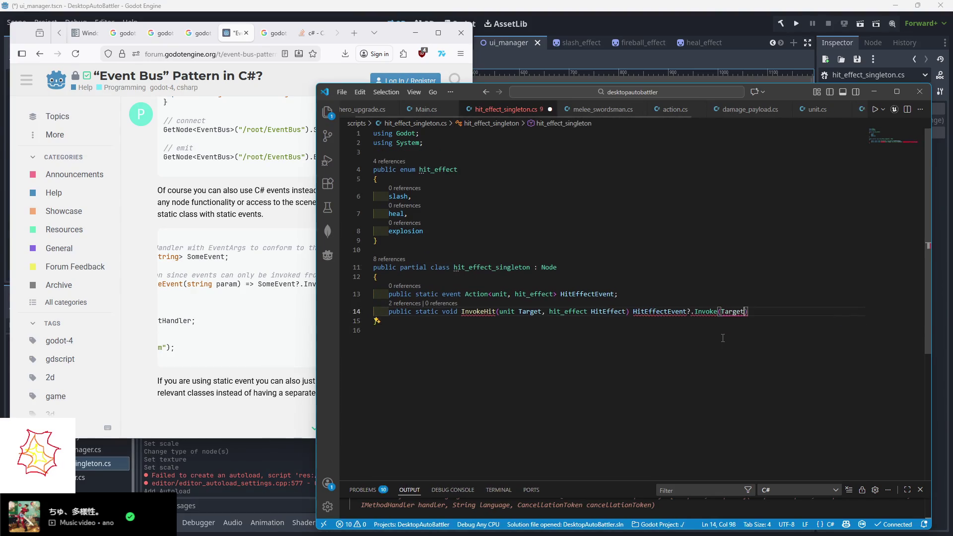
type(",HitEffect")
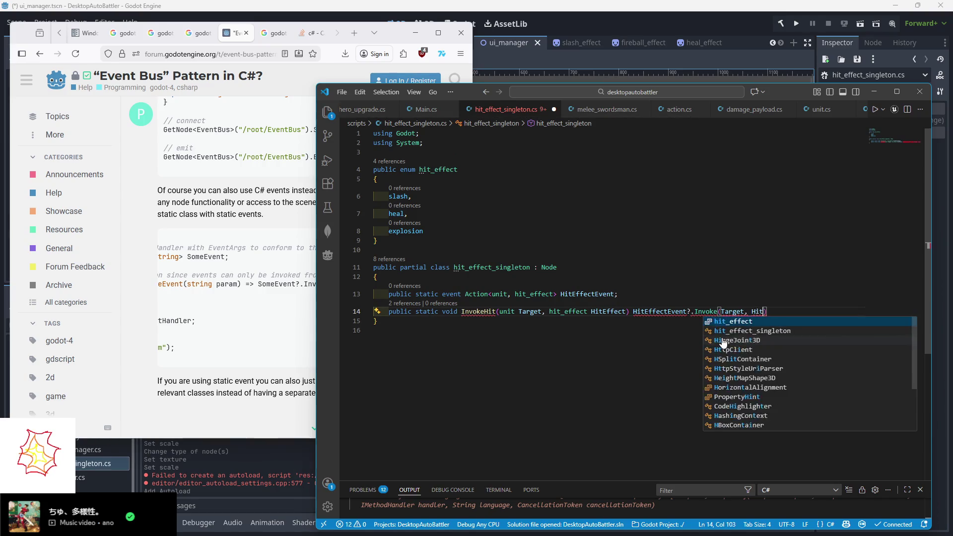
type(")")
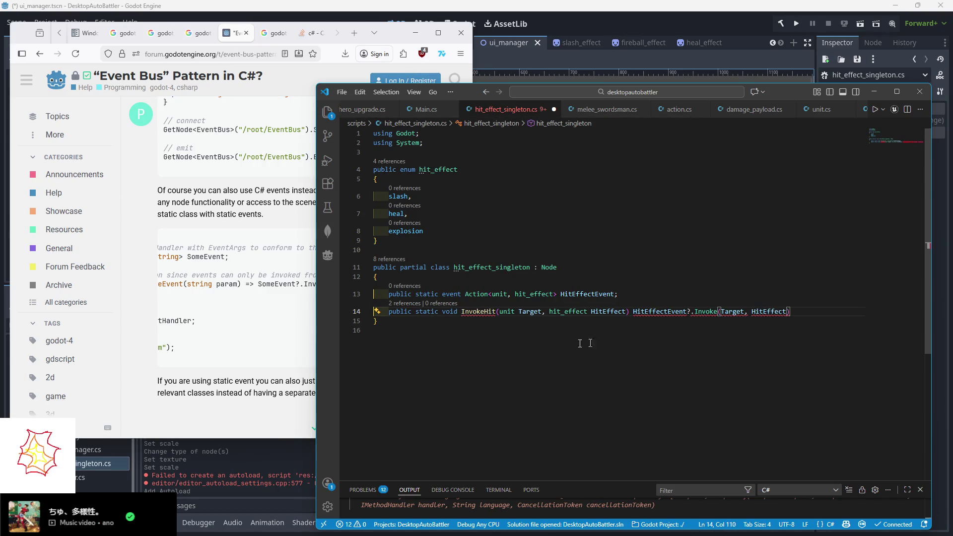
- Add the => arrow and closing semicolon so InvokeHit is a one-line expression method
left_click_drag(287, 365, 214, 364)
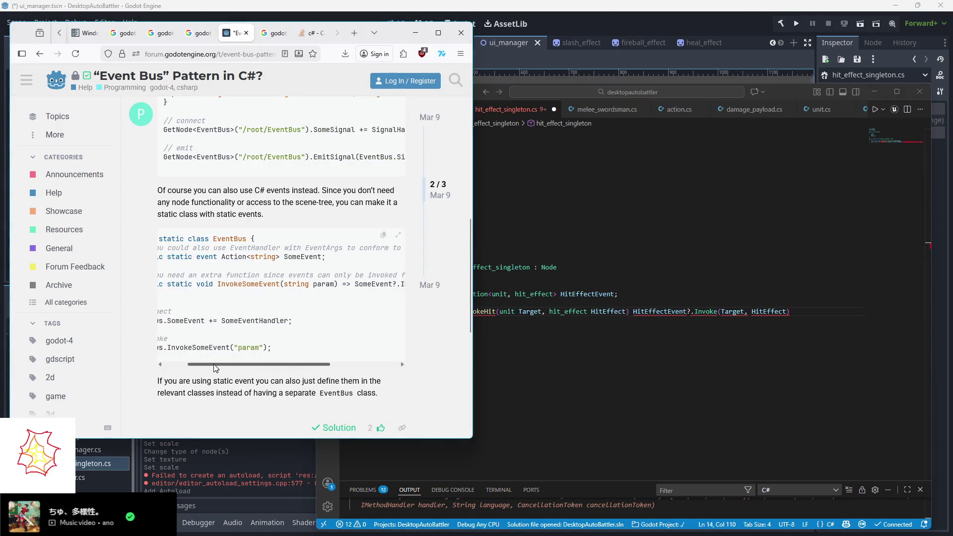
left_click(628, 312)
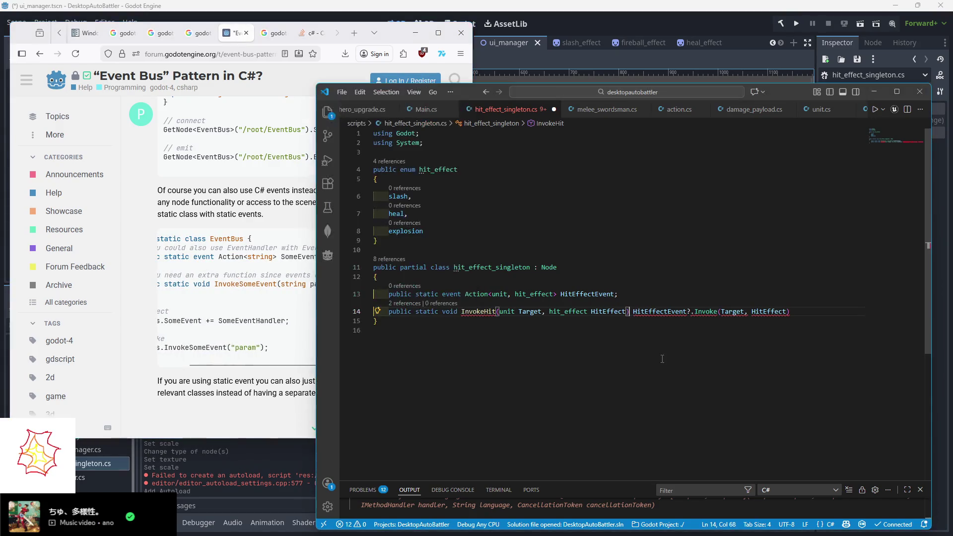
type(") =>")
left_click(823, 314)
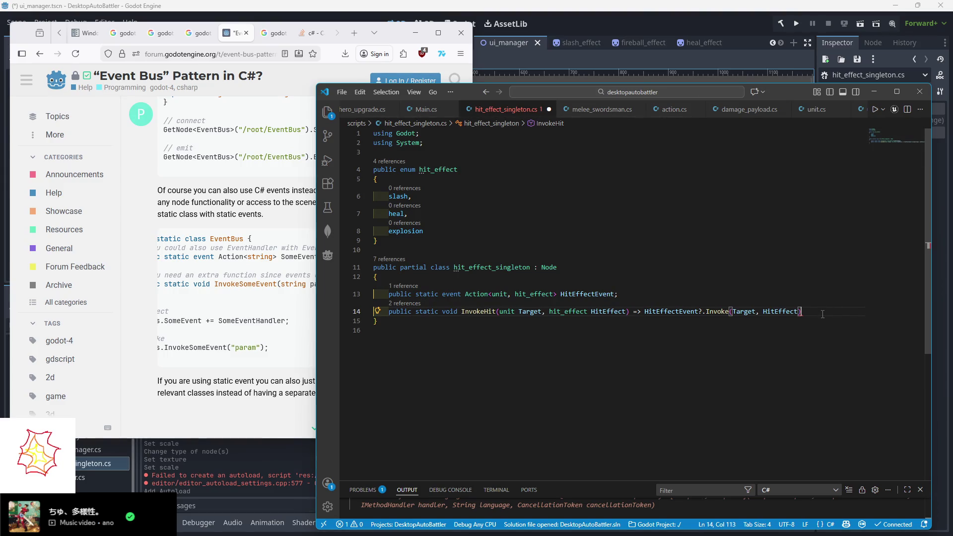
type(";")
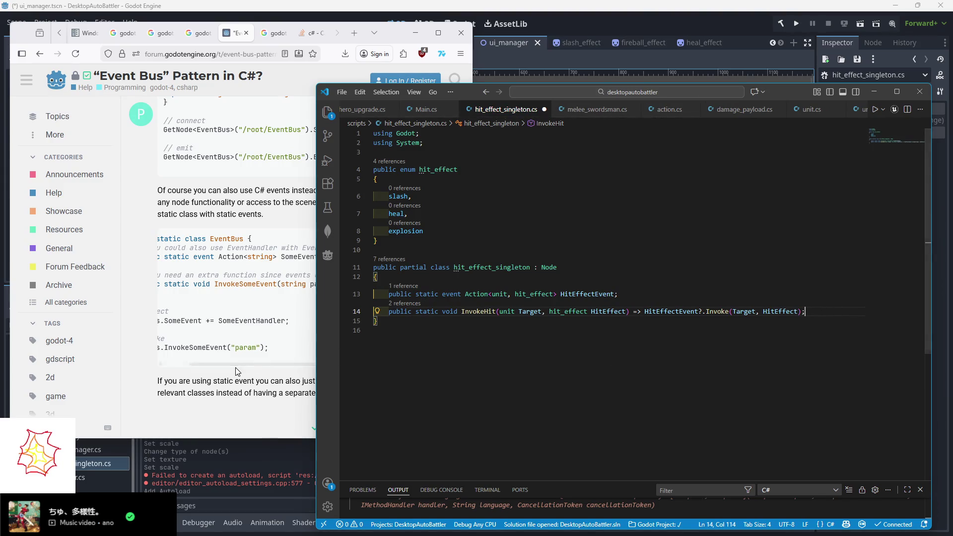
left_click(186, 367)
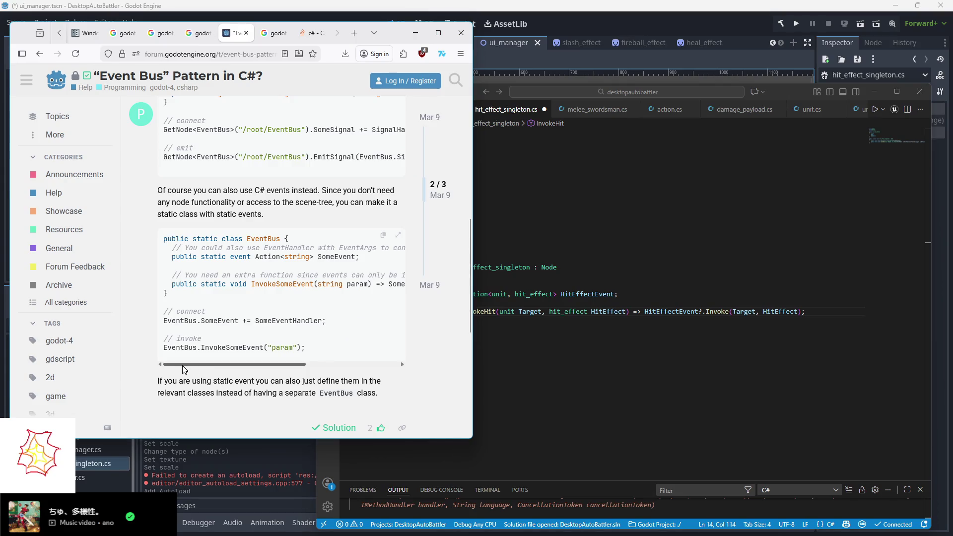
- Scroll through the forum post's static event example again
left_click(444, 308)
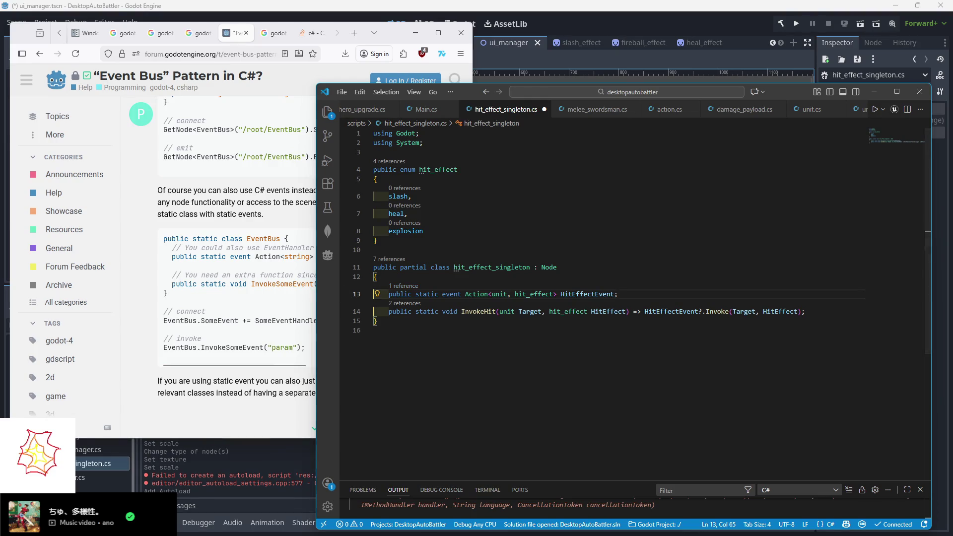
left_click(288, 284)
scroll(288, 284, "up", 3)
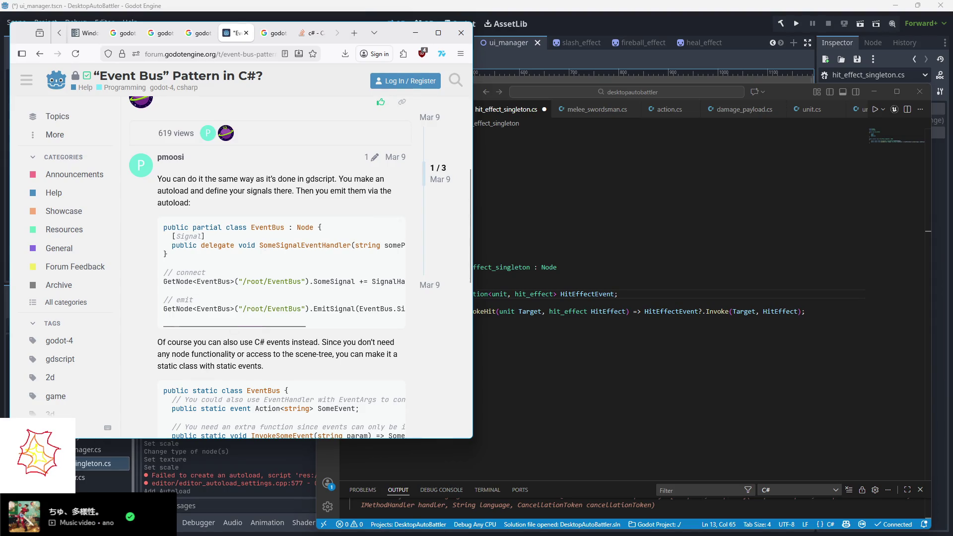
scroll(288, 284, "down", 1)
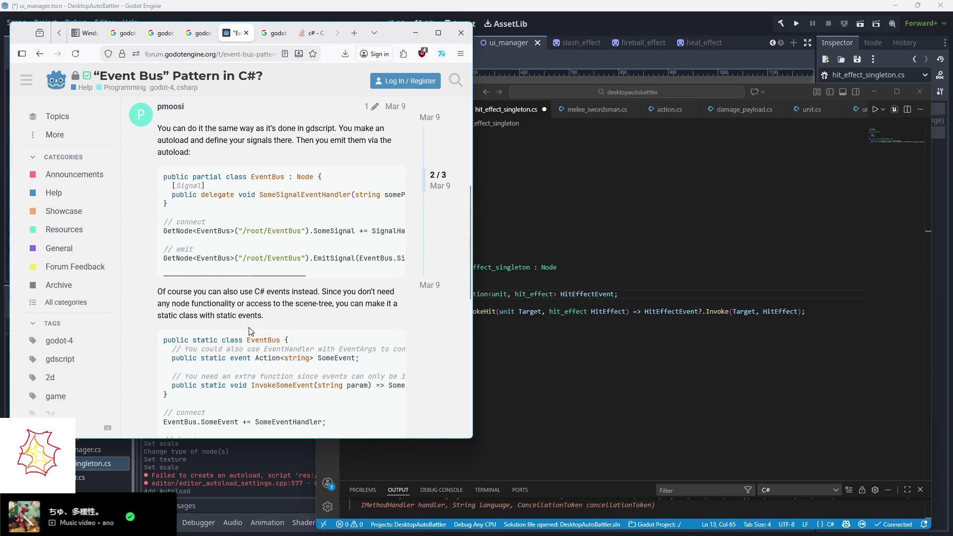
key("alt+Tab")
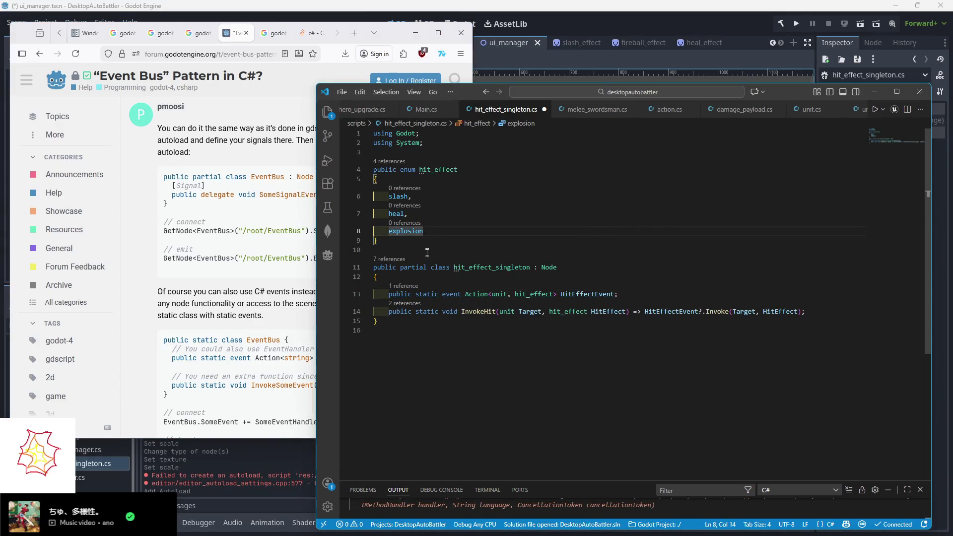
- Change line 11 to public static class hit_effect_singleton, deleting the : Node base
left_click(396, 267)
type("static")
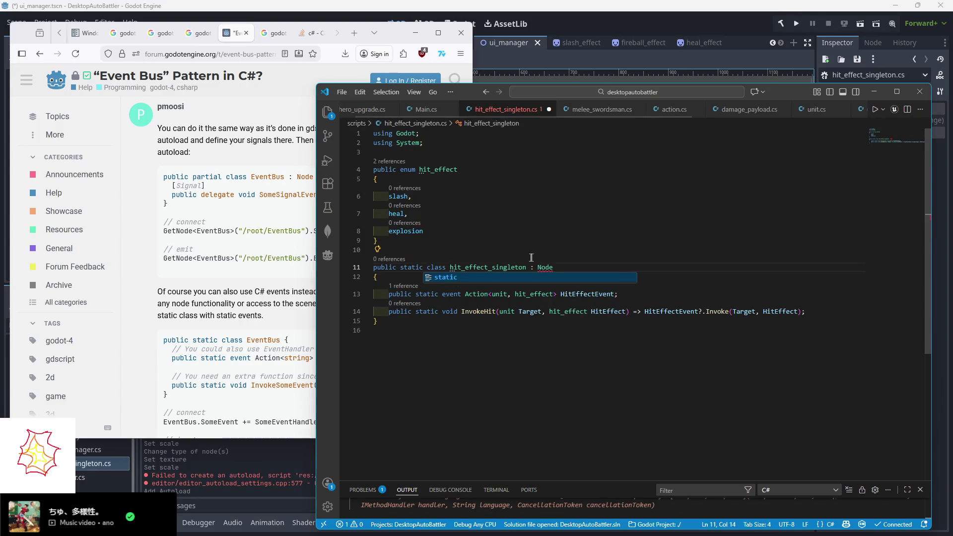
double_click(546, 268)
key("BackSpace")
key("BackSpace")
key("BackSpace")
key("BackSpace")
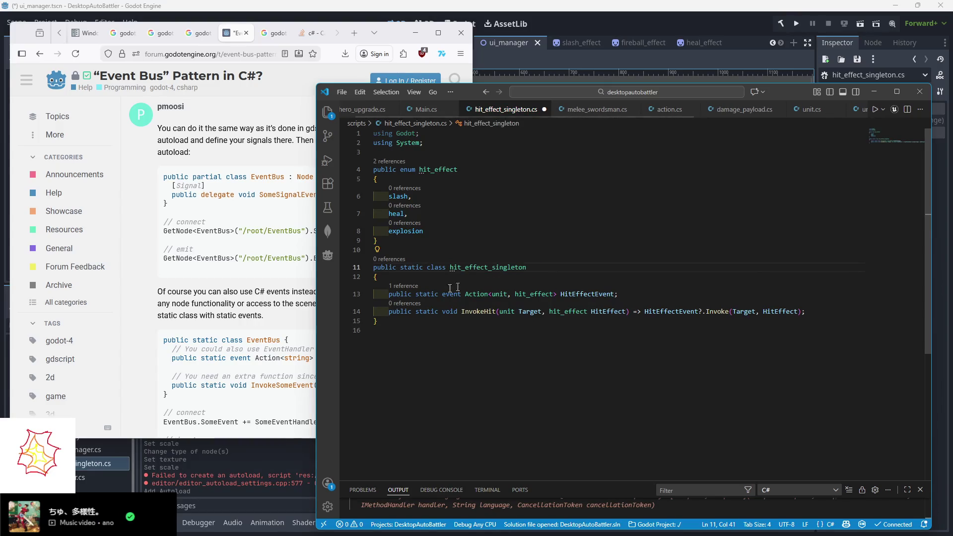
left_click(233, 348)
left_click_drag(191, 303, 274, 303)
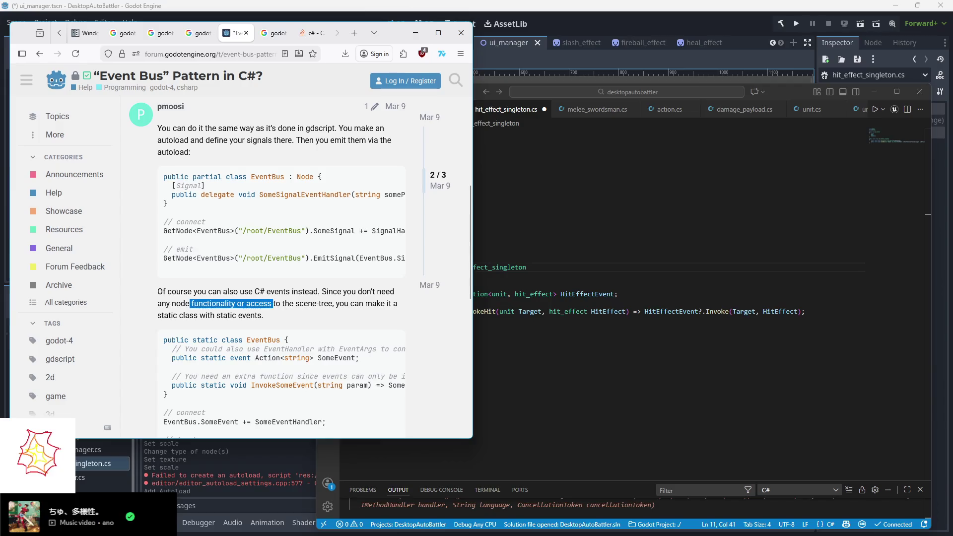
key("alt+Tab")
left_click(562, 188)
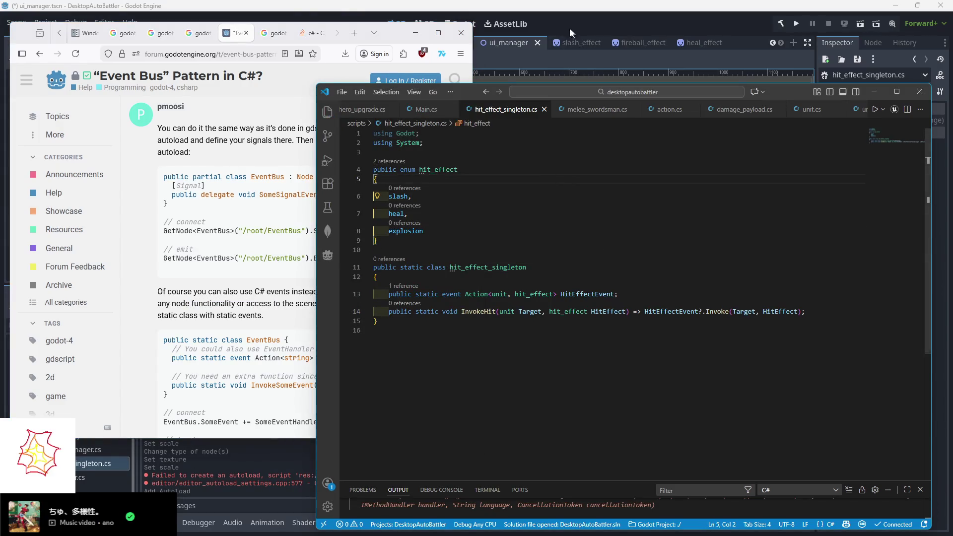
- Remove the hitEffectSingleton autoload in Godot's Project Settings and close the dialog
left_click(570, 28)
left_click(44, 25)
left_click(70, 40)
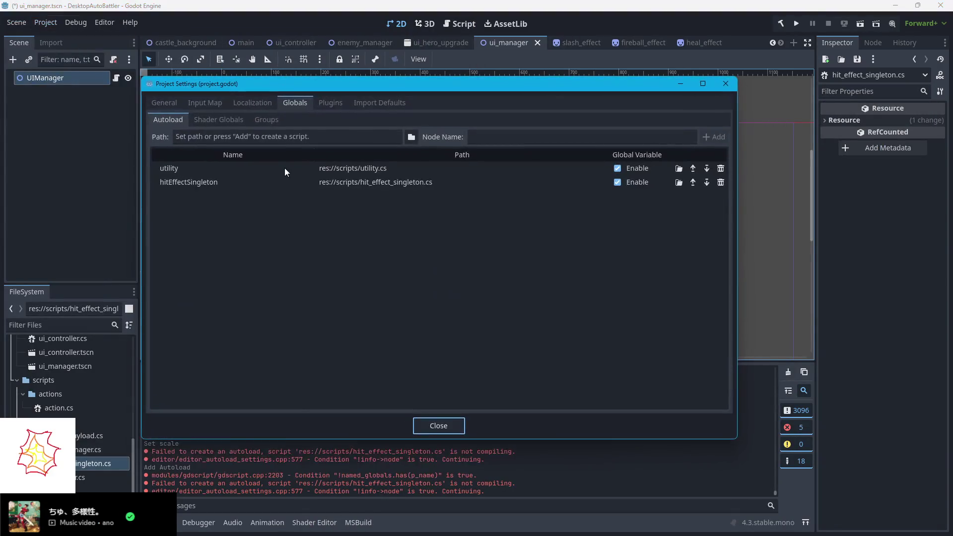
left_click(243, 187)
left_click(720, 182)
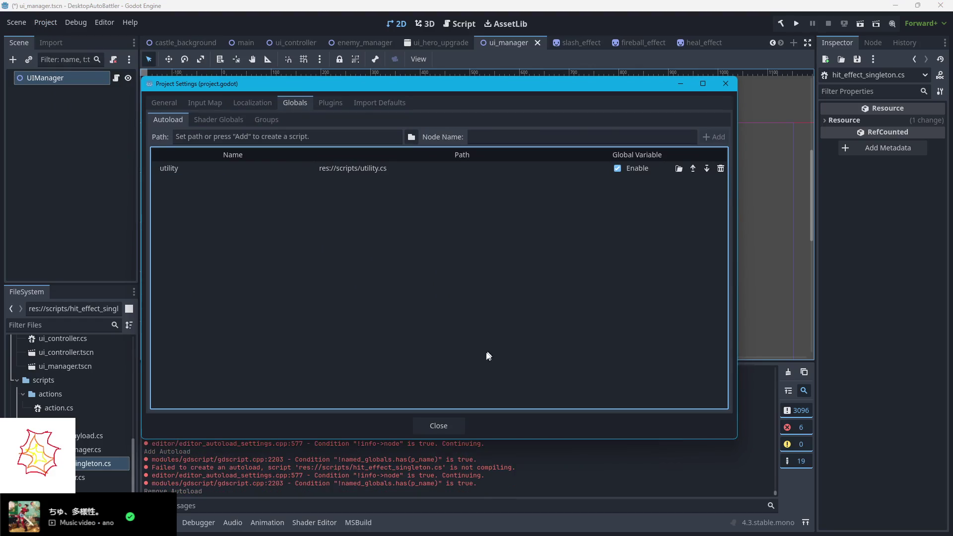
left_click(438, 426)
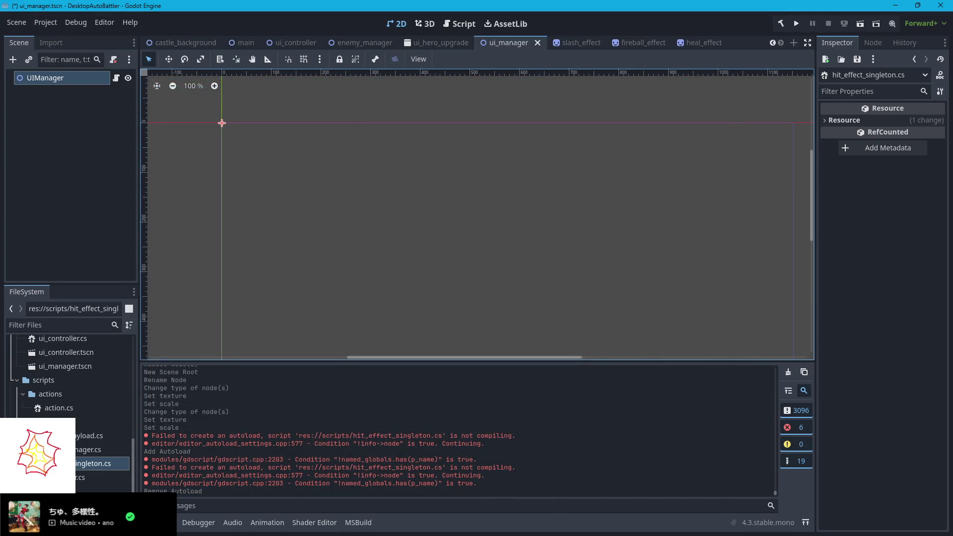
key("alt+Tab")
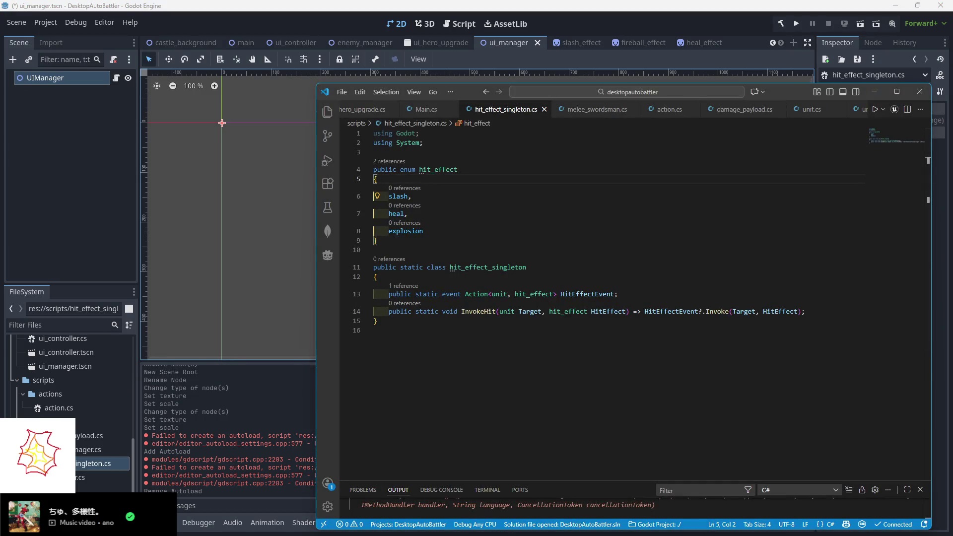
key("alt+Tab")
scroll(253, 322, "down", 1)
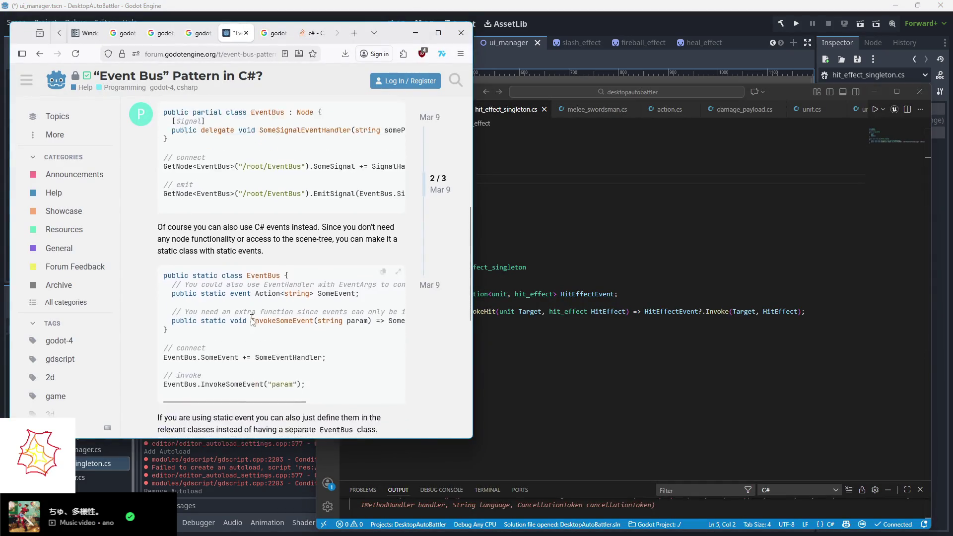
scroll(253, 320, "down", 3)
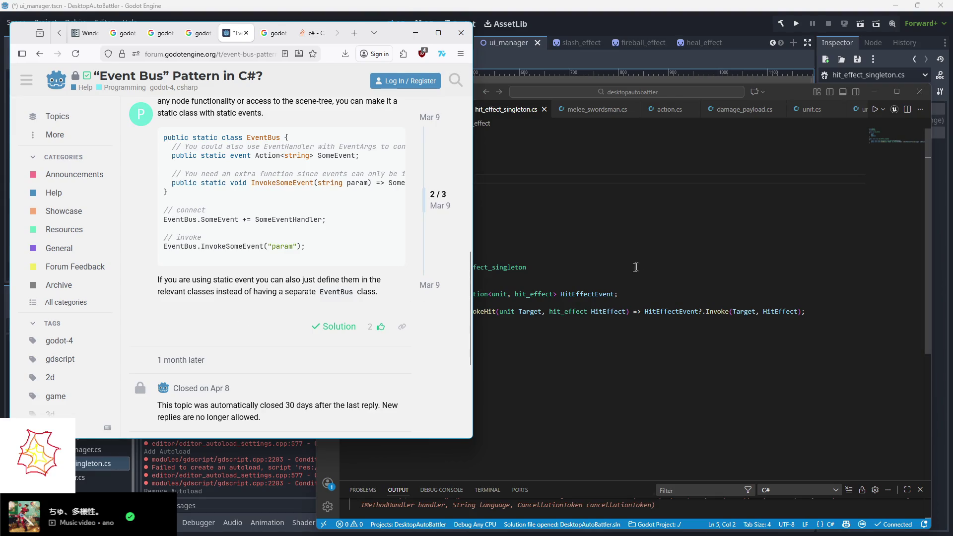
left_click(614, 267)
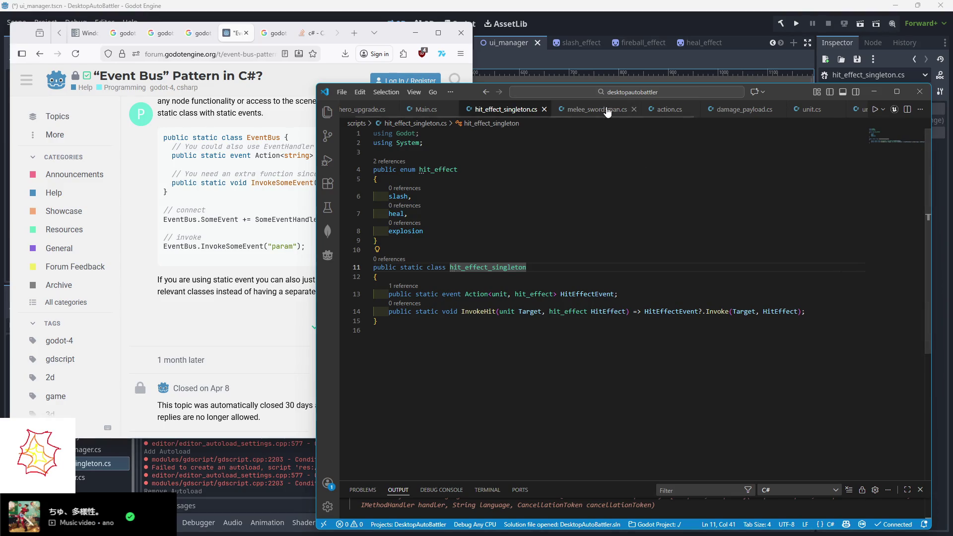
- In ui_manager.cs, add new lines after the EffectFireball loading line in _Ready
scroll(578, 110, "down", 5)
scroll(577, 110, "down", 1)
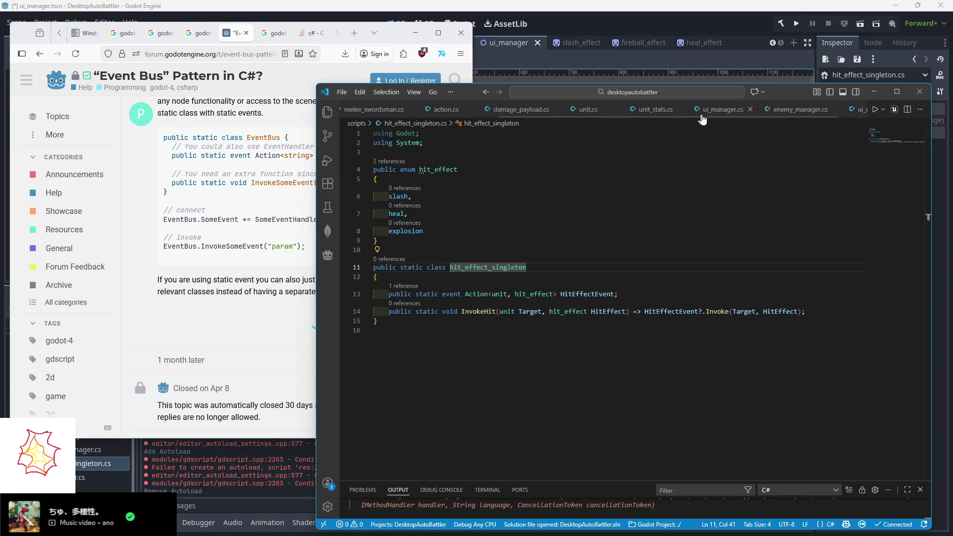
left_click(712, 110)
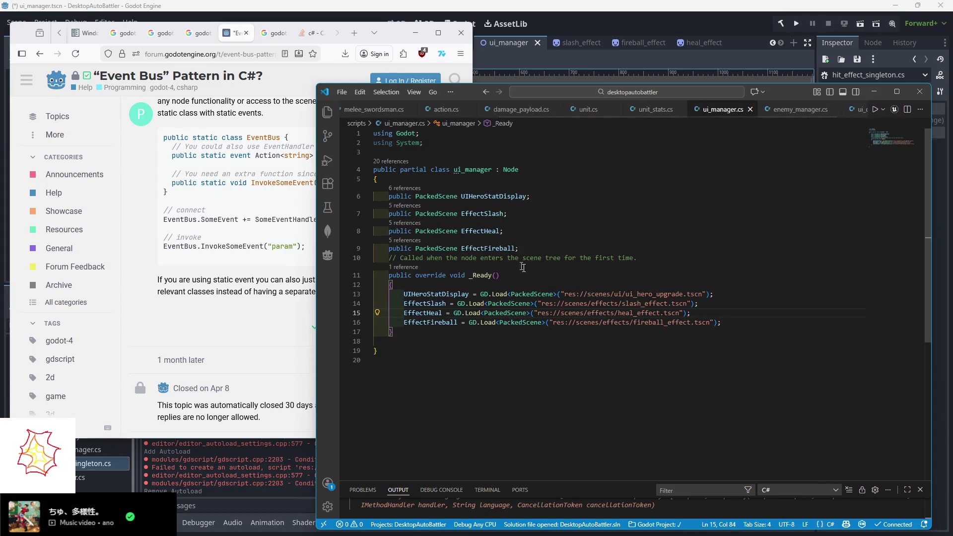
left_click(409, 330)
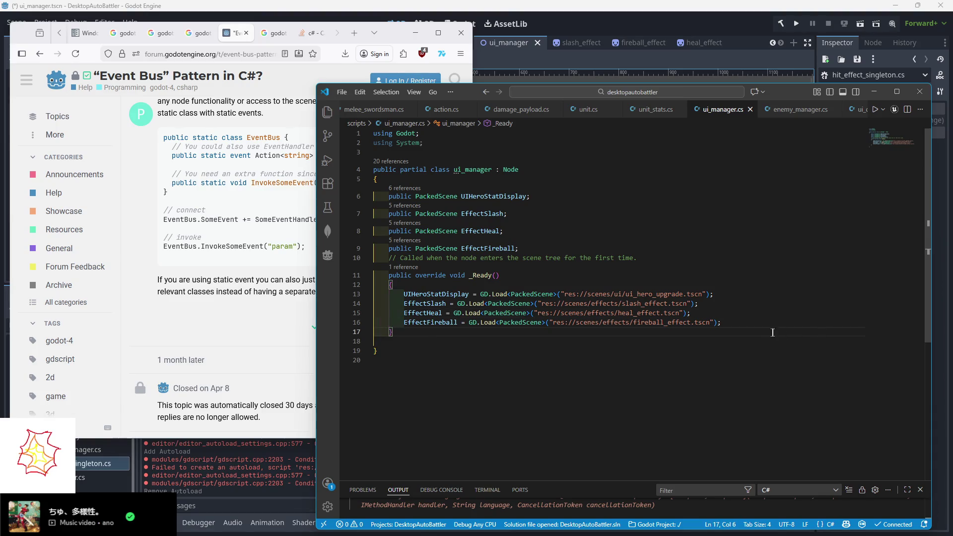
left_click(735, 322)
key("Return")
key("Return")
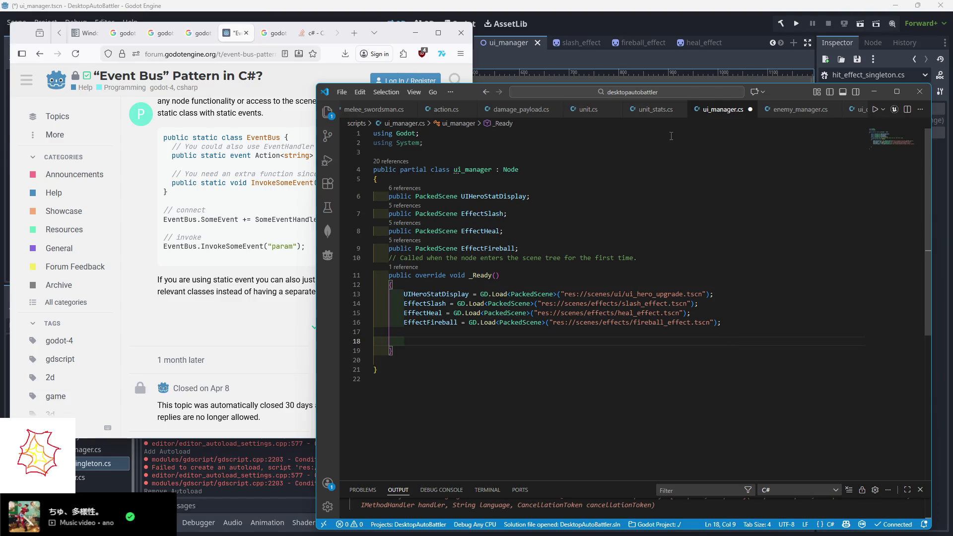
- Close the action, damage_payload, unit, melee_swordsman and unit_stats tabs
left_click(655, 109)
left_click(723, 110)
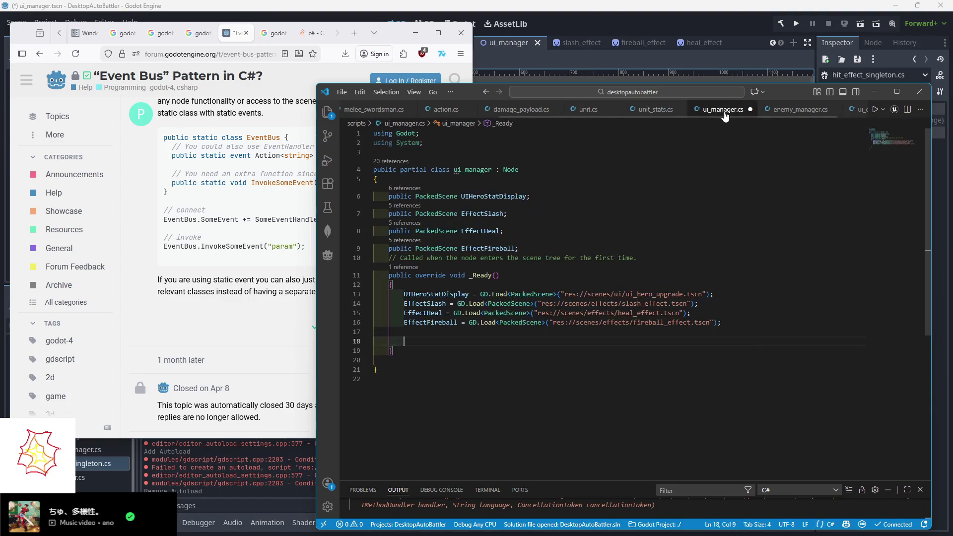
left_click(470, 110)
left_click(470, 110)
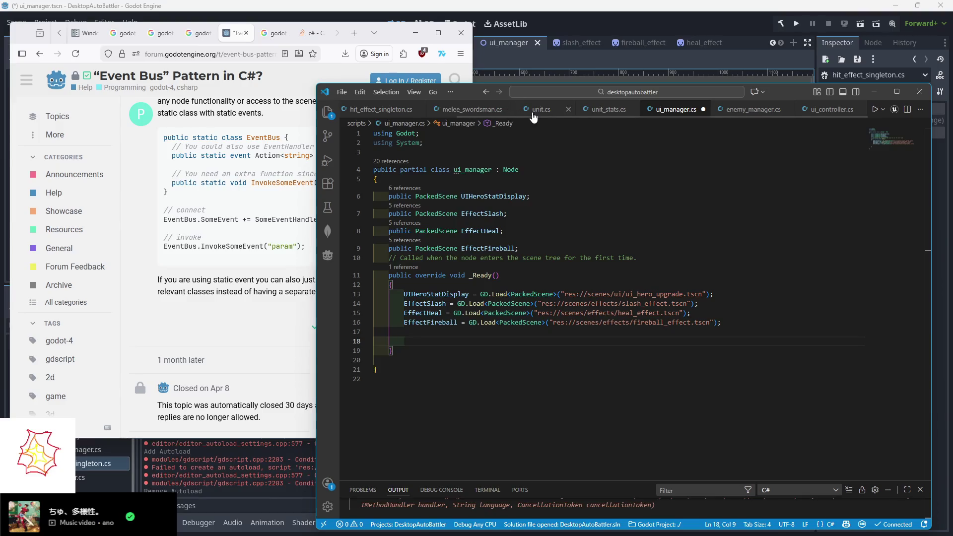
middle_click(534, 115)
middle_click(550, 117)
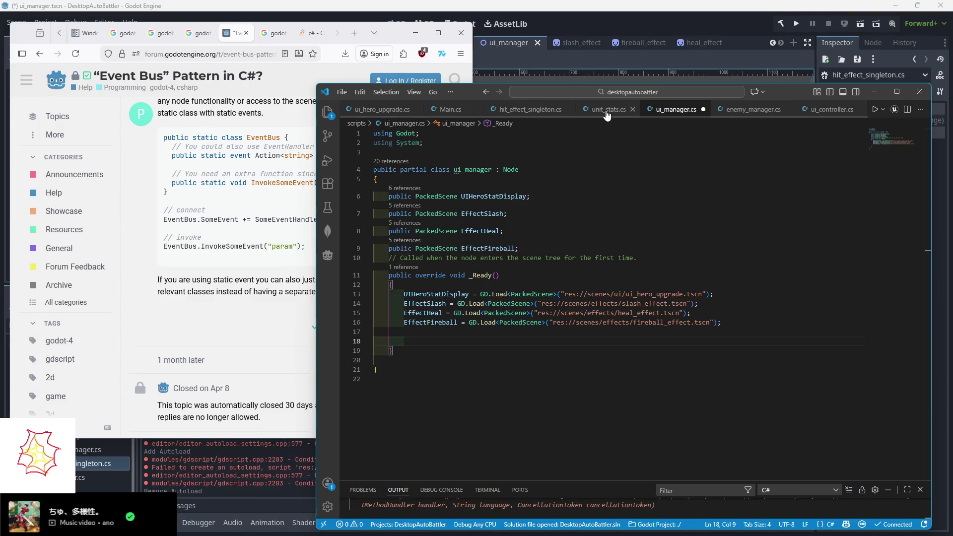
middle_click(606, 116)
- Start a hit_effect_singleton. statement on the new line in _Ready
left_click(551, 112)
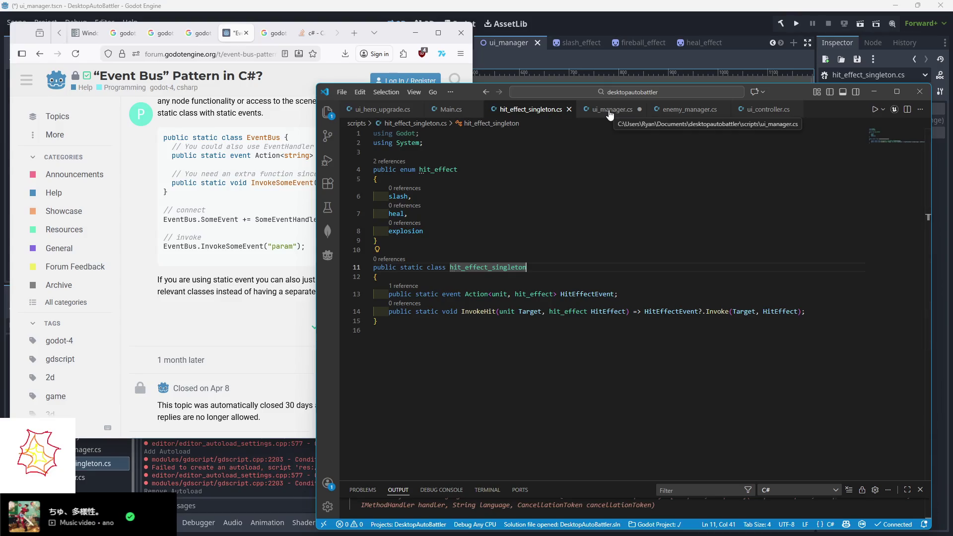
left_click(613, 112)
type("hit_effect_singleton.")
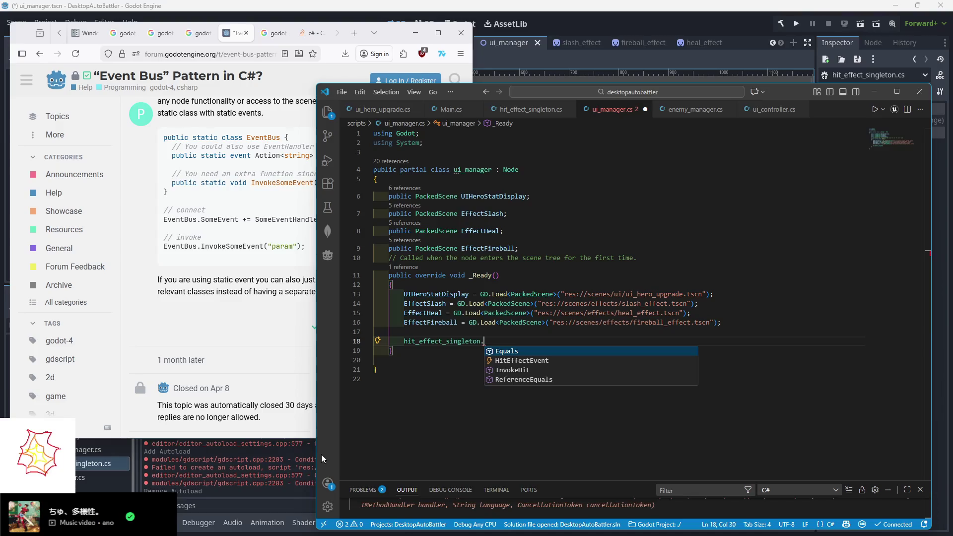
- In _Ready, start the line 'hit_effect_singleton.HitEffectEvent += SpawnEffect'
key("Down")
key("Return")
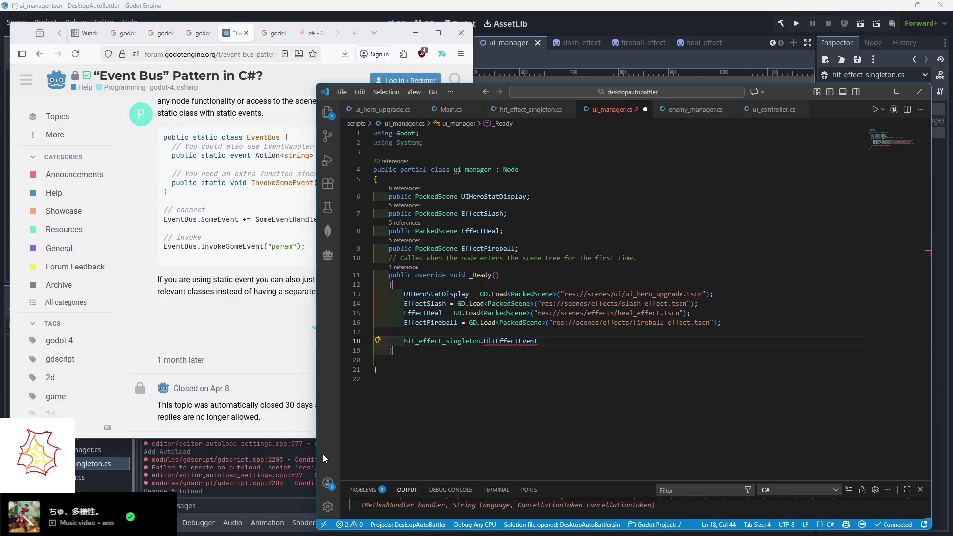
type("=")
type(" SpawnEffect")
left_click(417, 355)
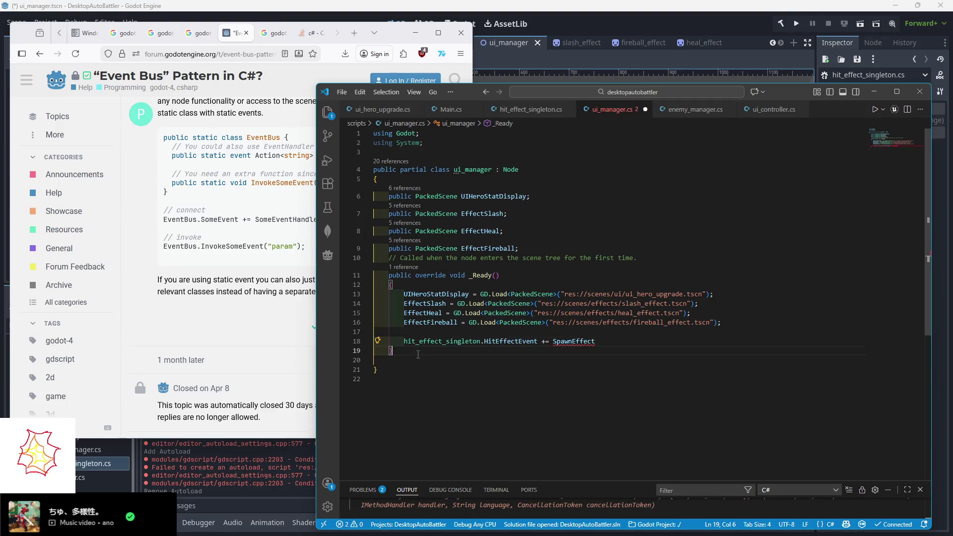
key("Return")
key("Return")
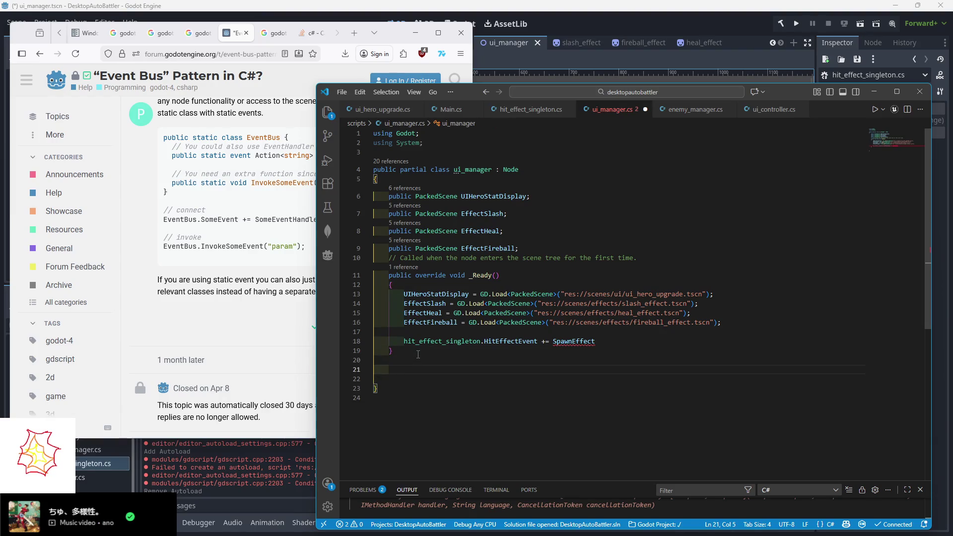
- Declare 'public void SpawnEffect(unit Target, hit_effect HitEffect)' with an empty body below _Ready
type("public void Spaw")
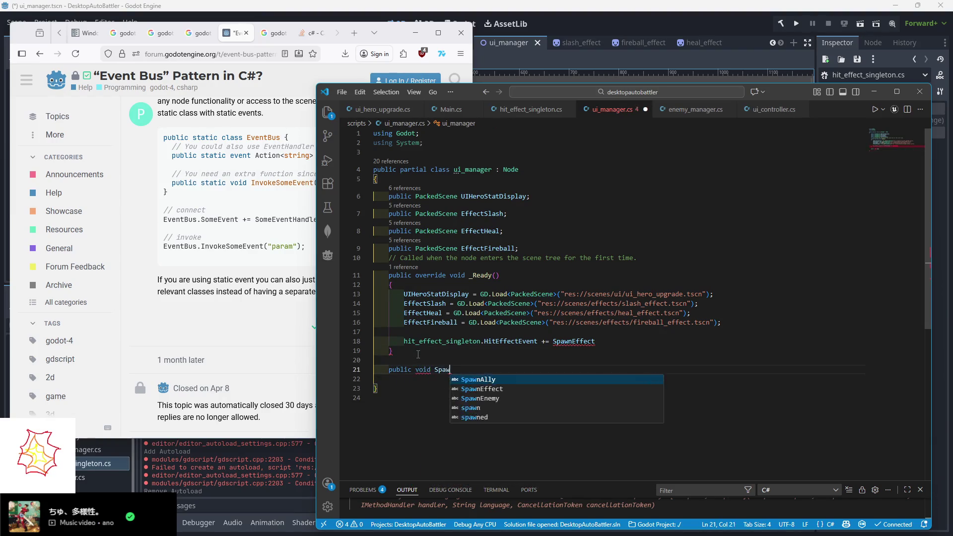
type("nEffect(")
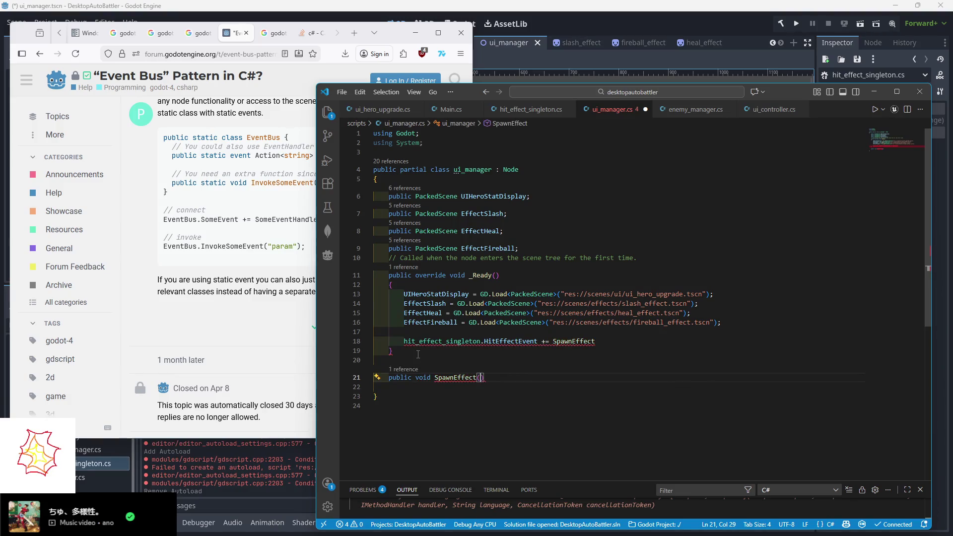
type("unit Target,")
type("hit_effect)")
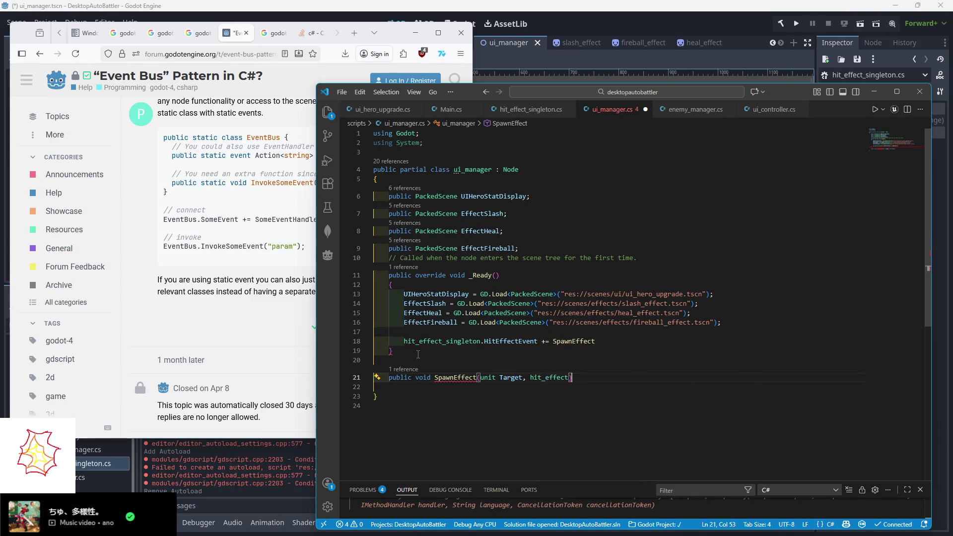
type(" HitEf")
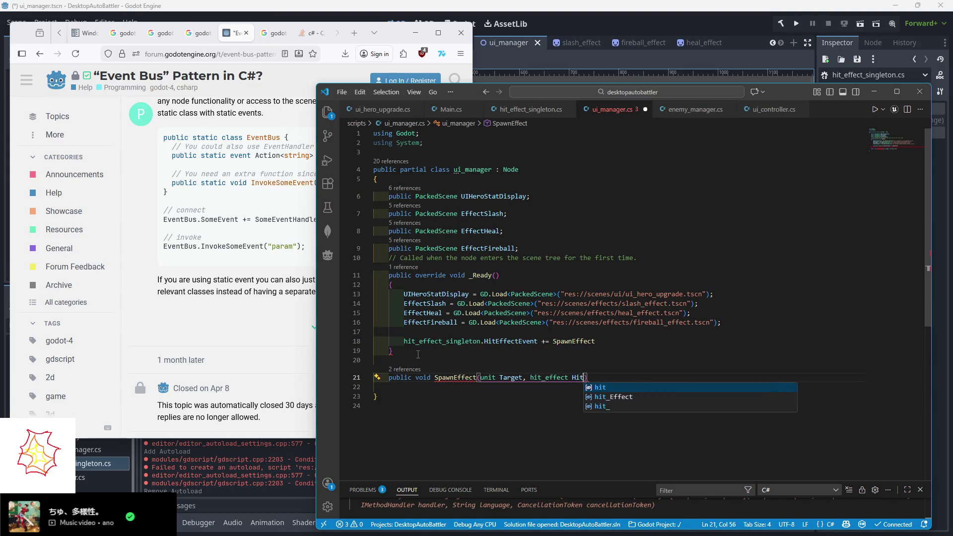
type("fect")
key("End")
key("Return")
type("{")
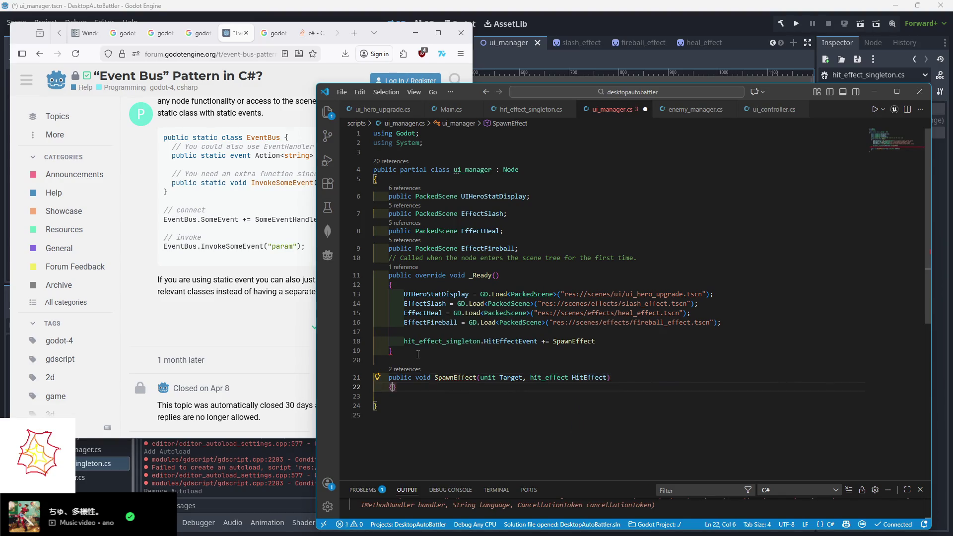
key("Return")
- End the event subscription line with a semicolon and begin 'switch(HitEffect)' inside SpawnEffect
left_click(613, 342)
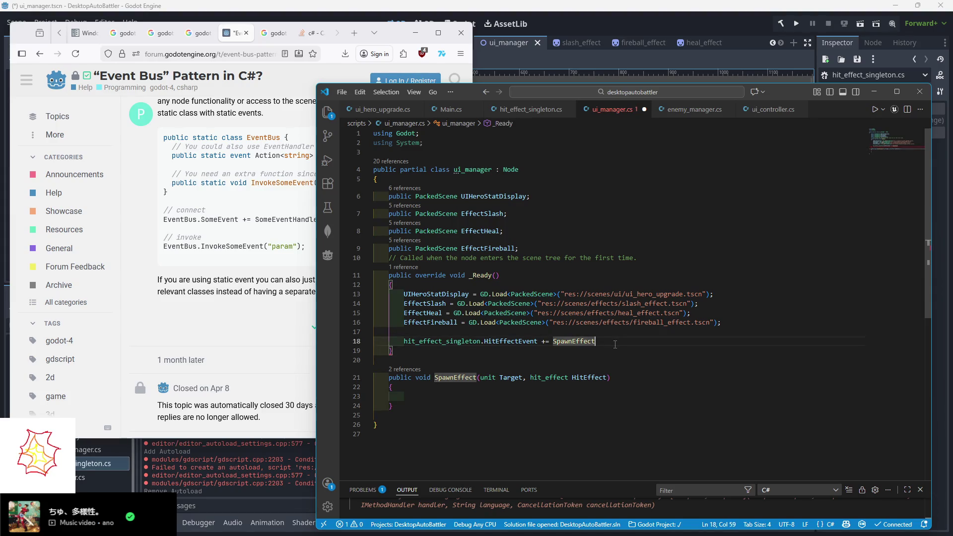
type(";")
left_click(453, 396)
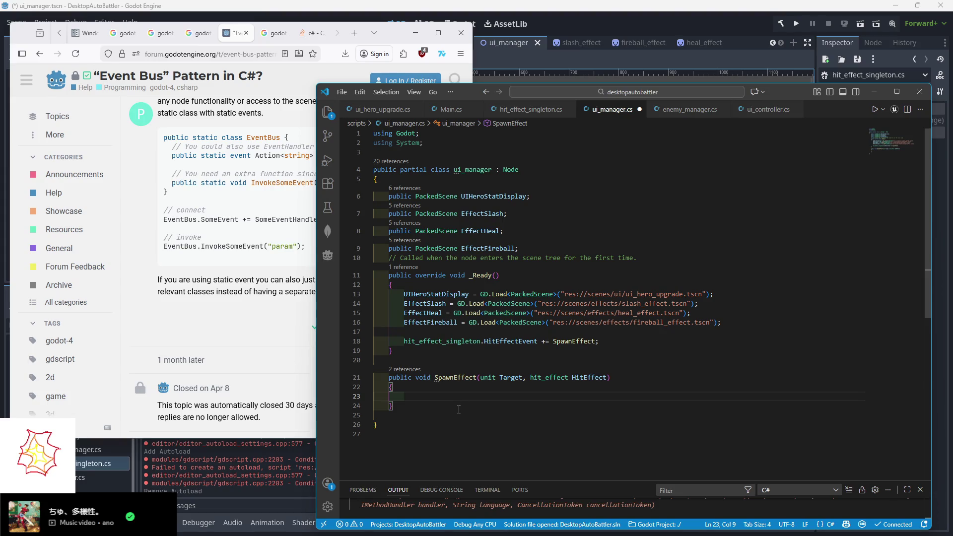
type("switch")
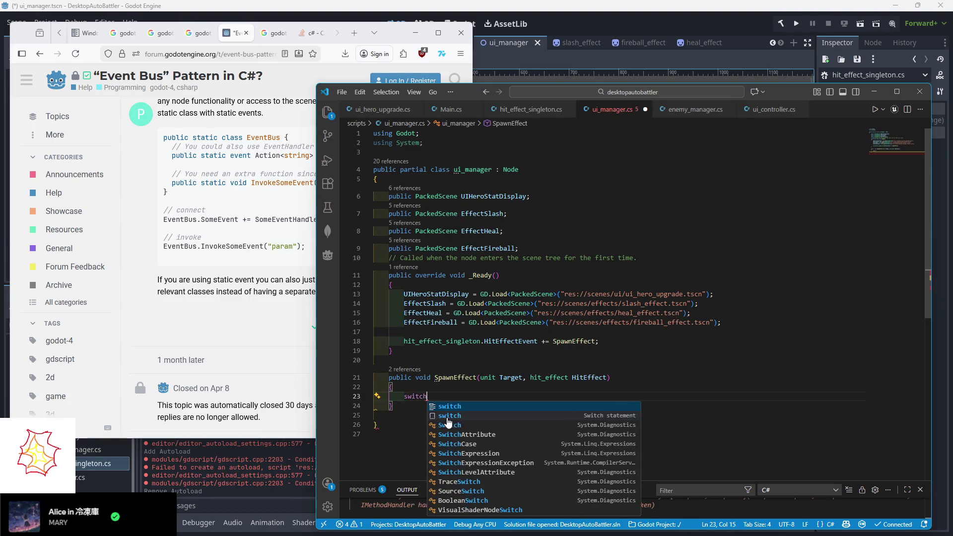
type("(")
type("HitEffect")
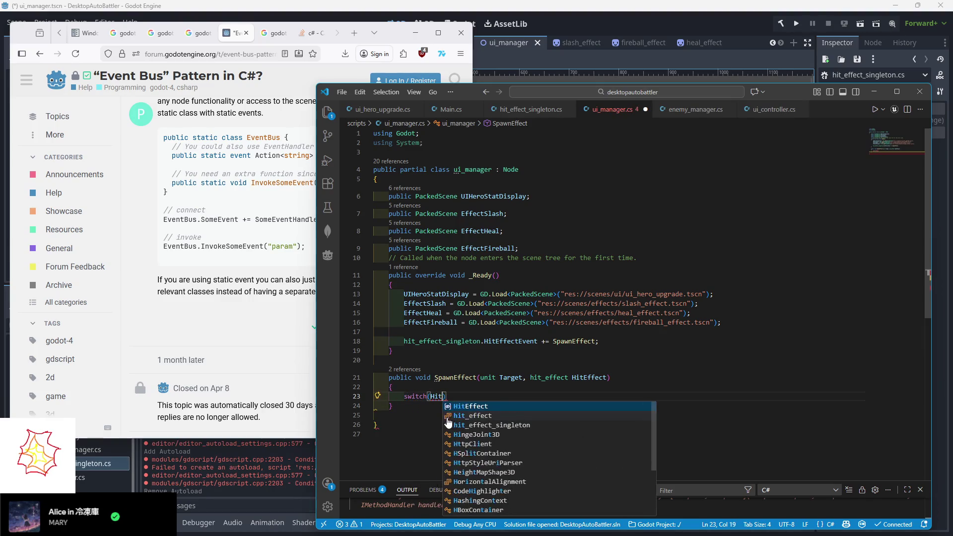
type(")")
- Open the switch block with a 'case hit_effect.slash:' followed by 'break;'
key("Return")
type("{")
key("Return")
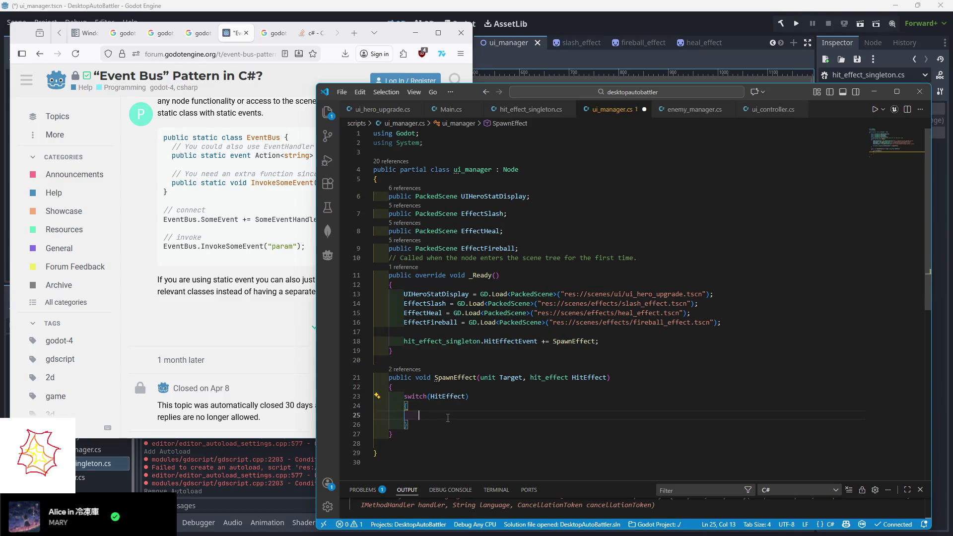
type("case h")
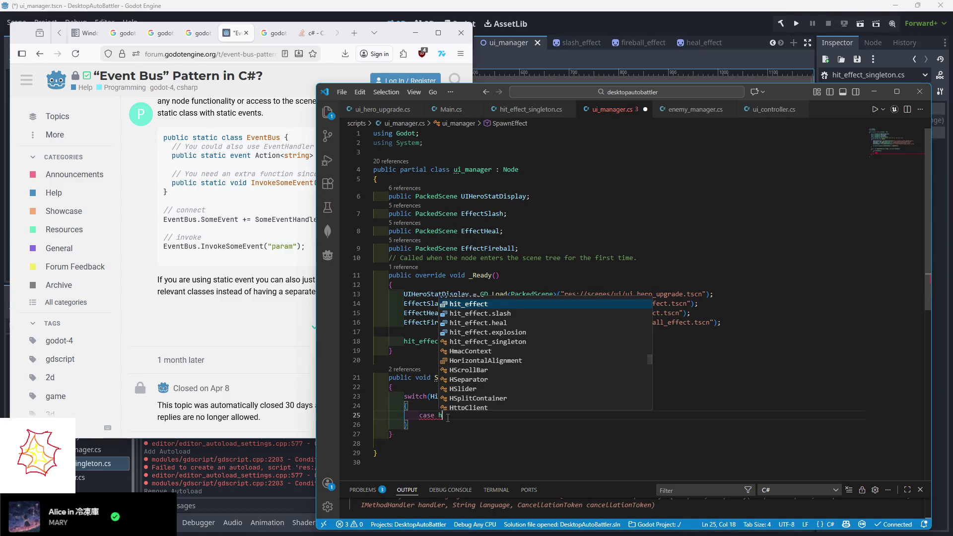
type("it_effect.")
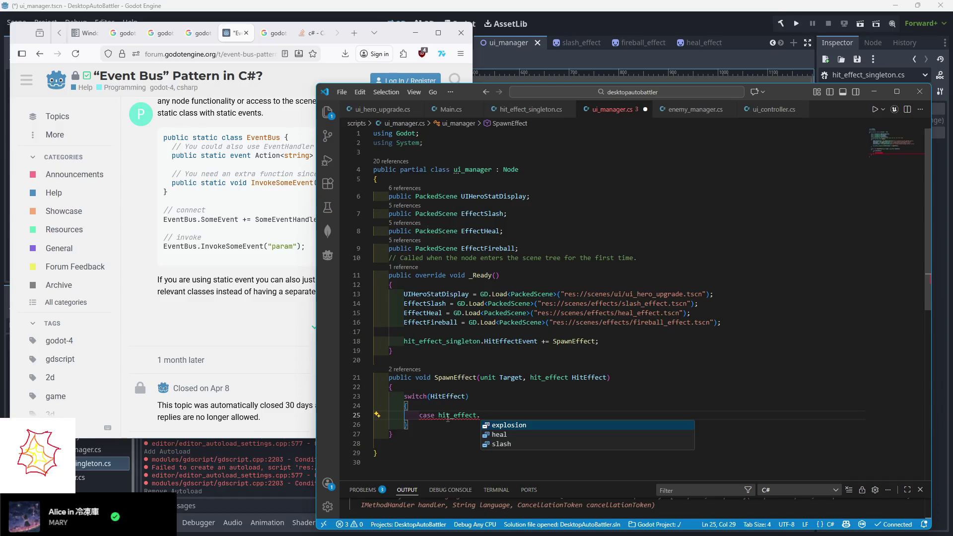
type("slash:")
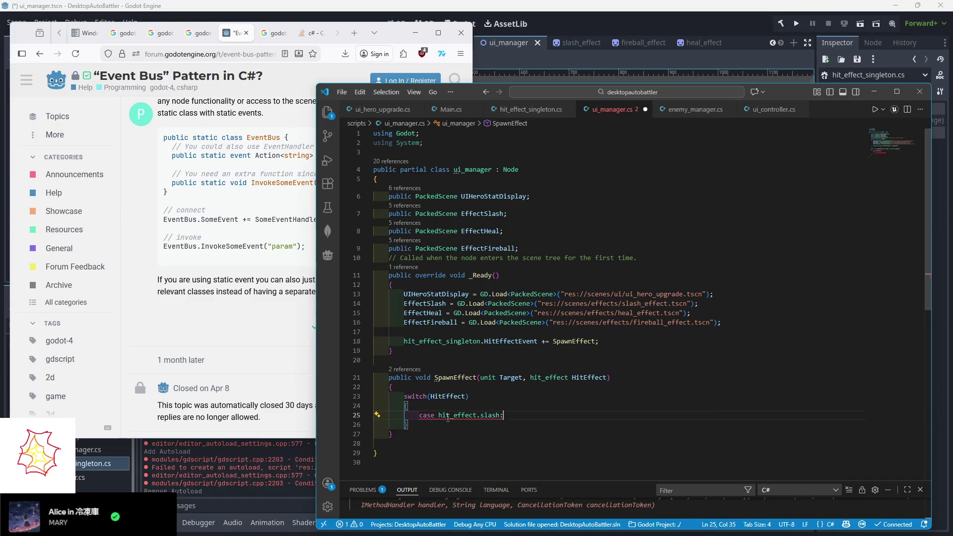
key("Return")
type("break;")
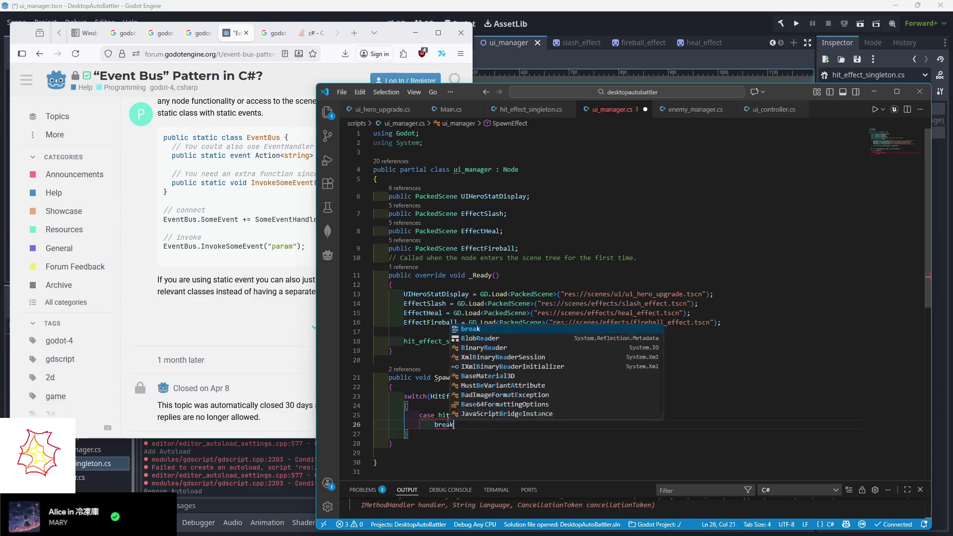
- Duplicate the slash case twice and rename the copies to heal and explosion
left_click_drag(471, 423, 474, 405)
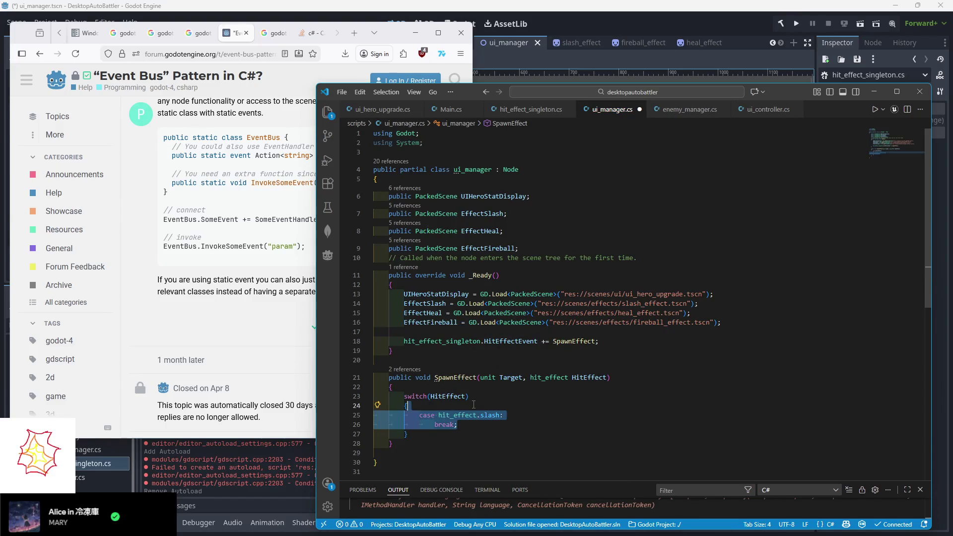
key("ctrl+c")
key("ctrl+v")
key("ctrl+v")
scroll(471, 417, "down", 1)
double_click(489, 403)
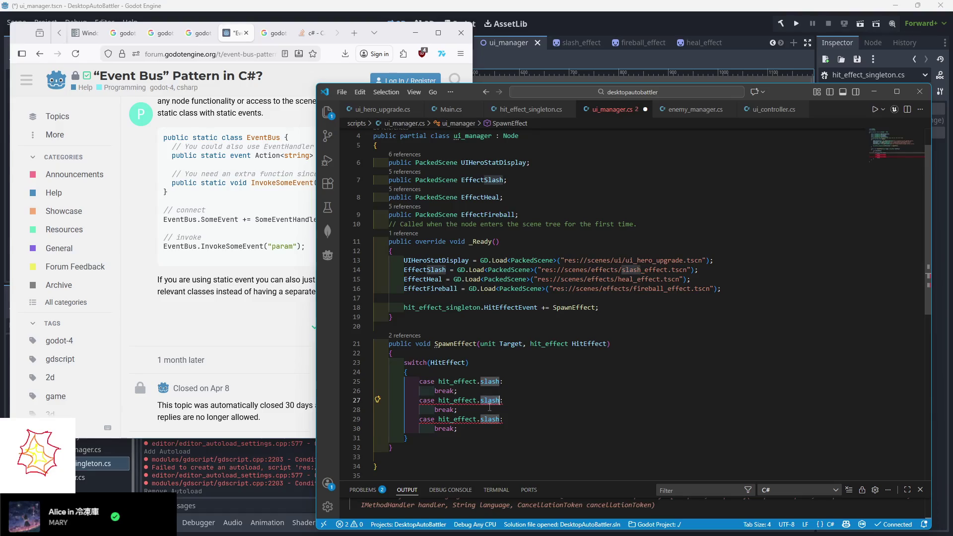
type("heal")
double_click(487, 419)
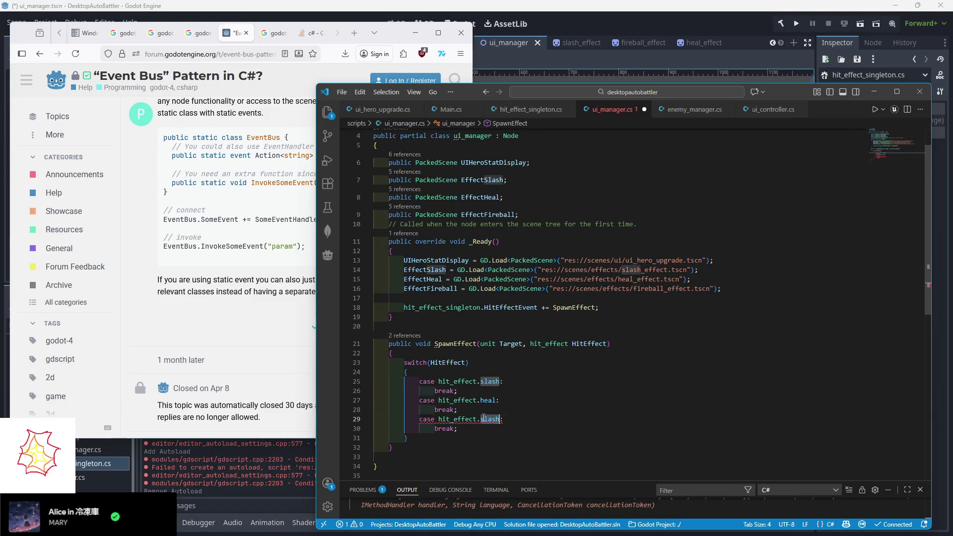
type("explosion")
left_click(545, 421)
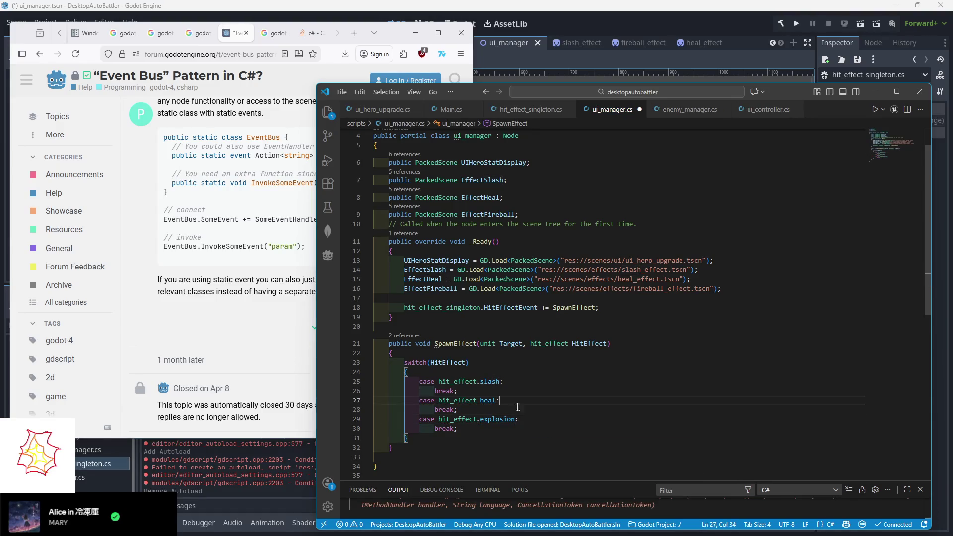
- Add blank lines after each case's break to space out the switch
left_click(509, 390)
key("Return")
left_click(493, 419)
key("Return")
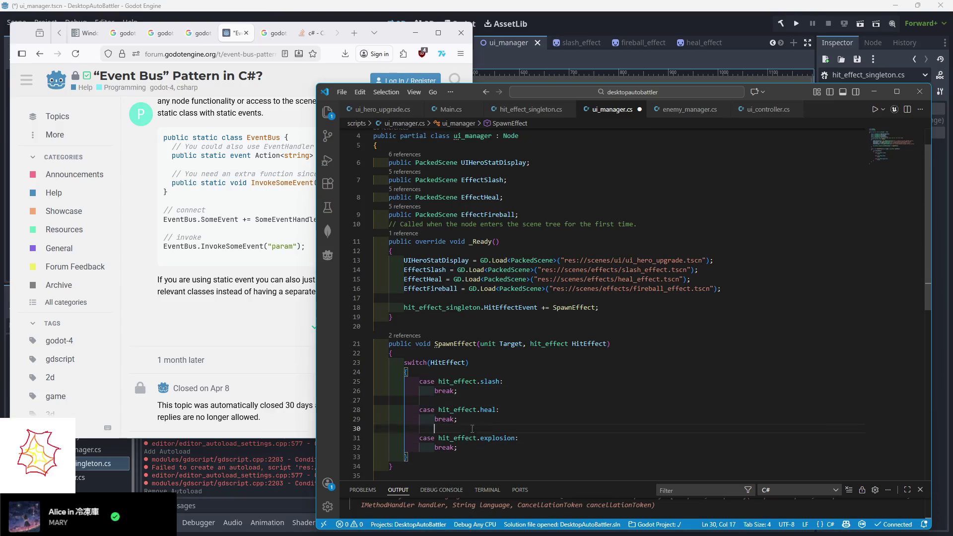
key("Down")
key("Down")
key("End")
key("Return")
scroll(494, 419, "down", 1)
left_click(521, 360)
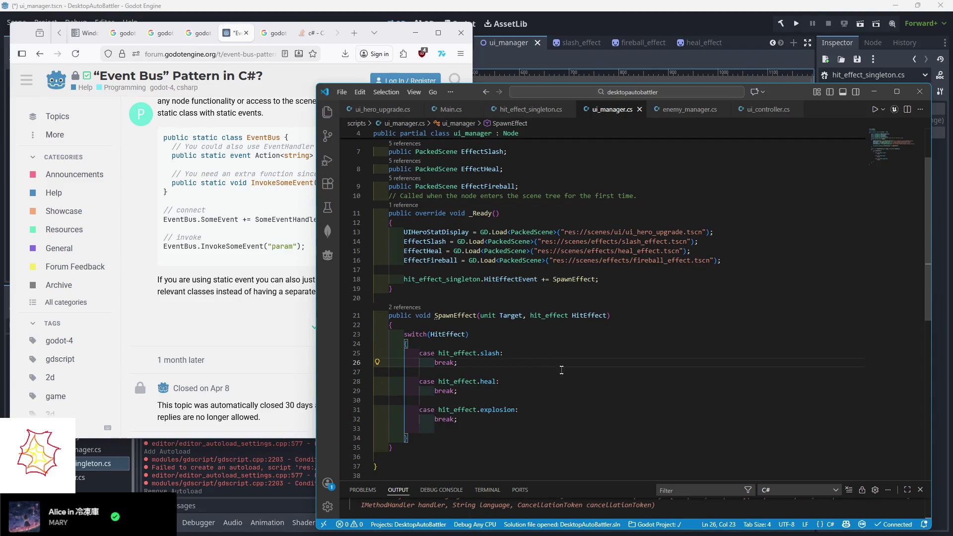
scroll(561, 369, "up", 2)
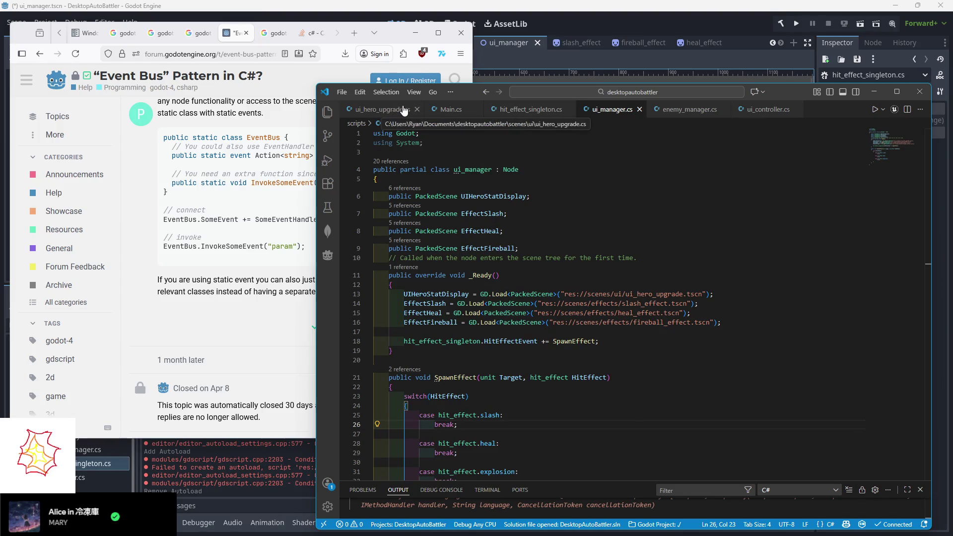
- In action.cs, add 'hit_effect_singleton.InvokeHit(Enemies[RandTarget]...)' after fireball's damage call
key("ctrl+shift+e")
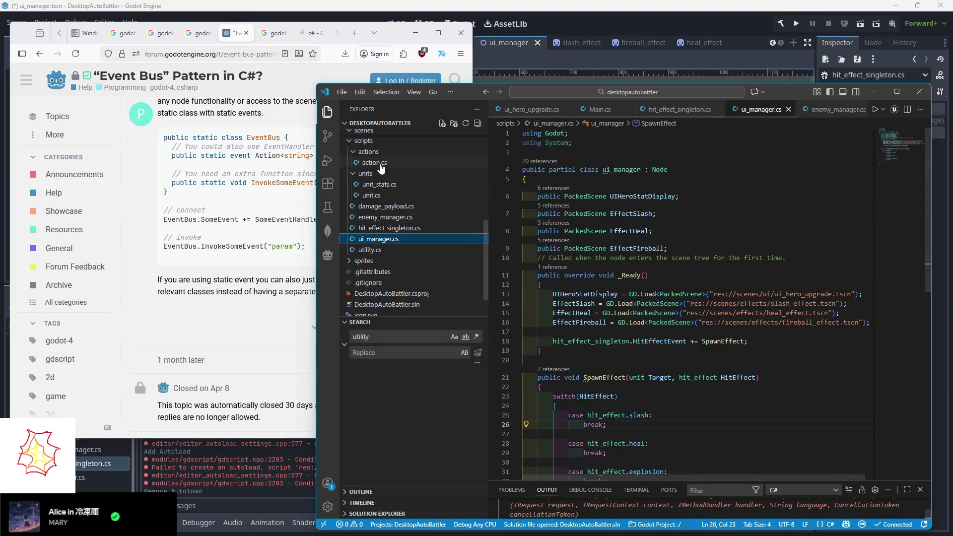
left_click(327, 112)
scroll(507, 313, "down", 7)
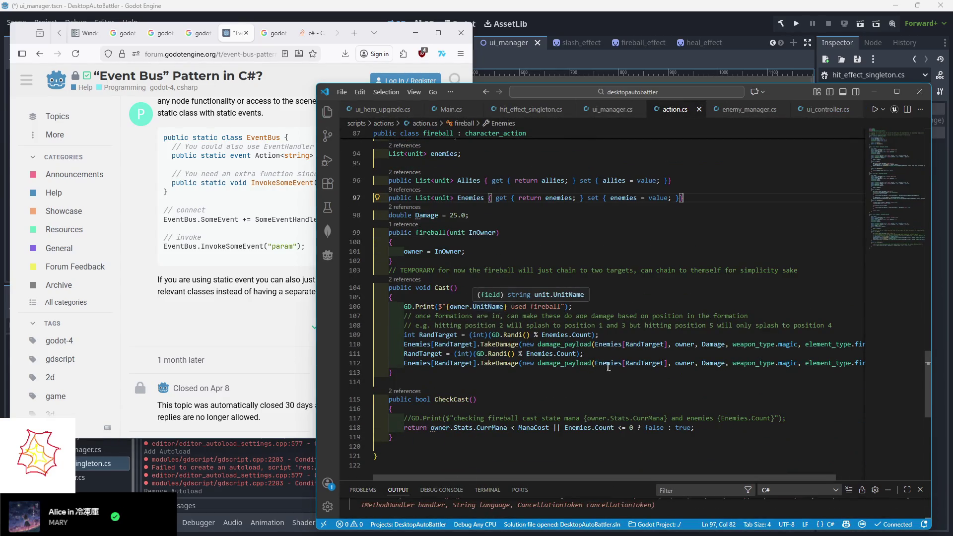
left_click(410, 346)
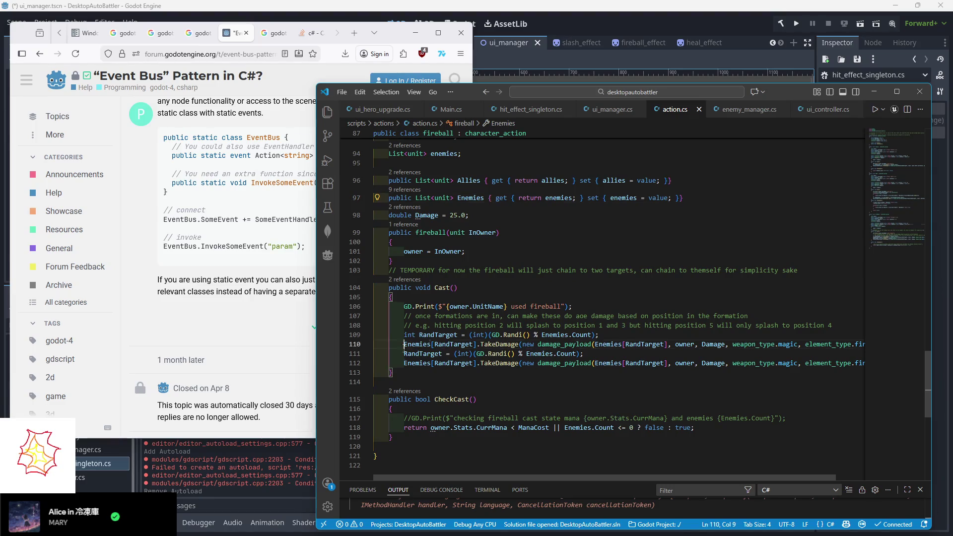
key("End")
key("Return")
type("hit_")
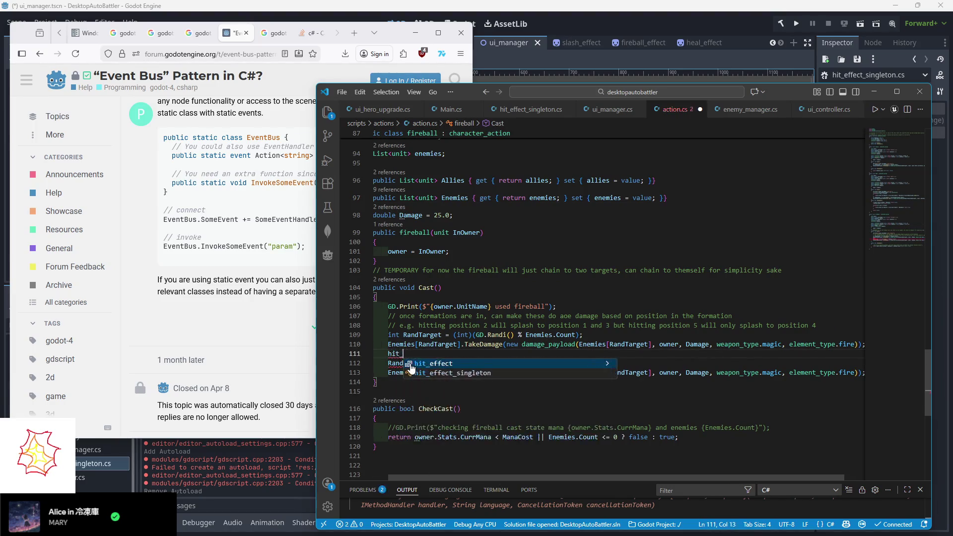
type("effect_singleton.InvokeHit(")
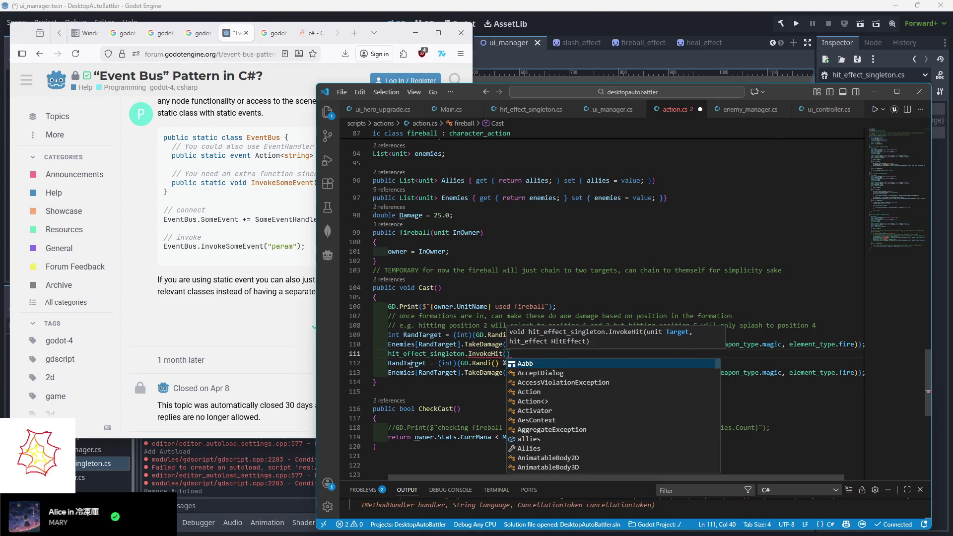
type("Enemies")
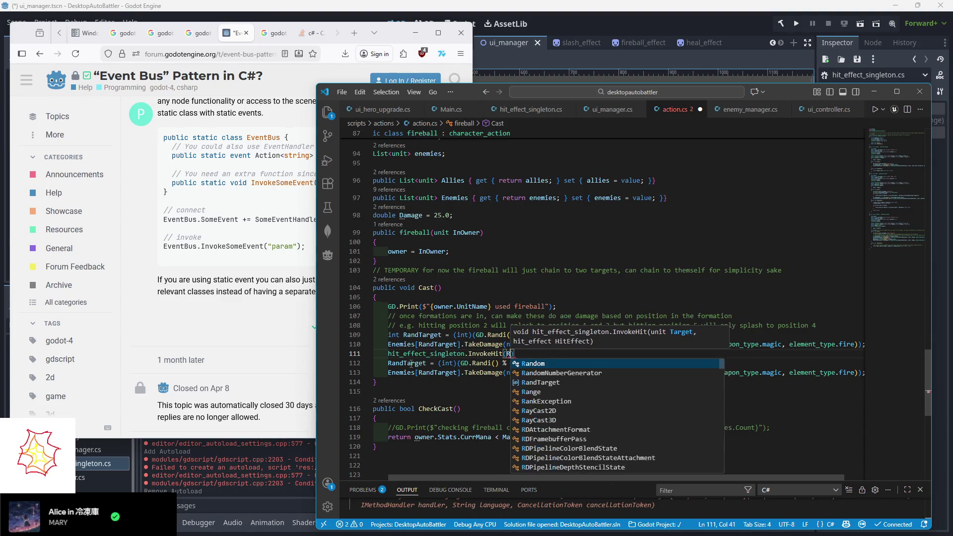
type("[RandTarget]")
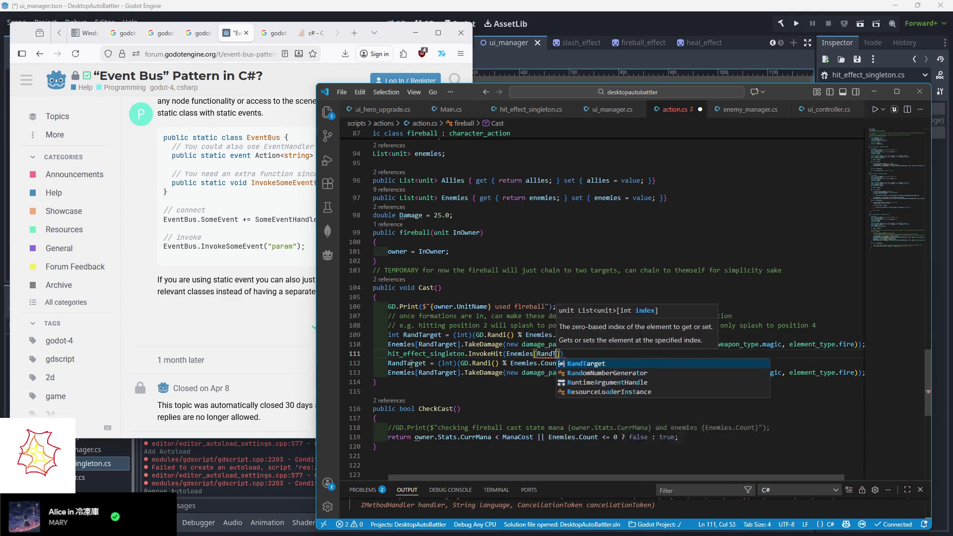
type(";")
- Paste the invoke line into heal's Cast, using PossibleHealTargets and the heal effect
scroll(504, 303, "up", 8)
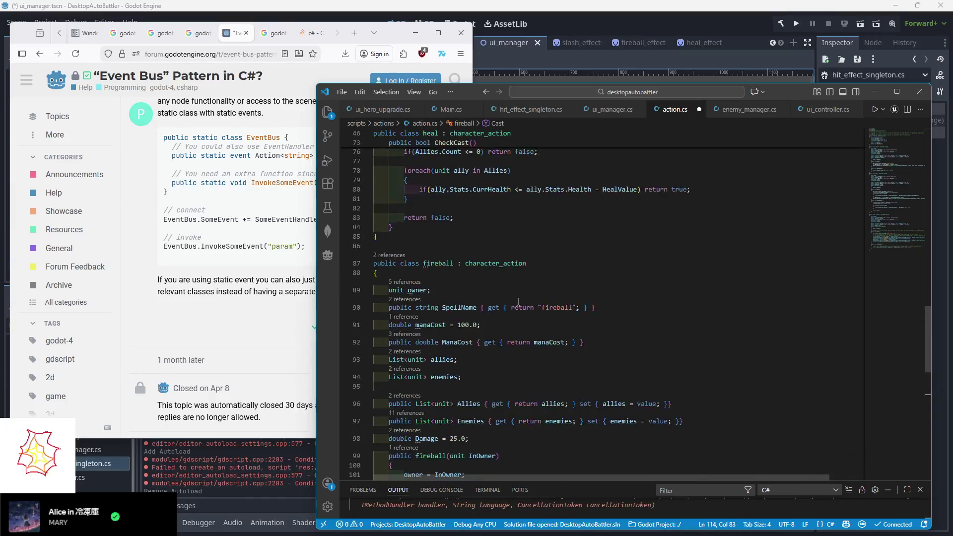
scroll(504, 304, "up", 2)
left_click(426, 320)
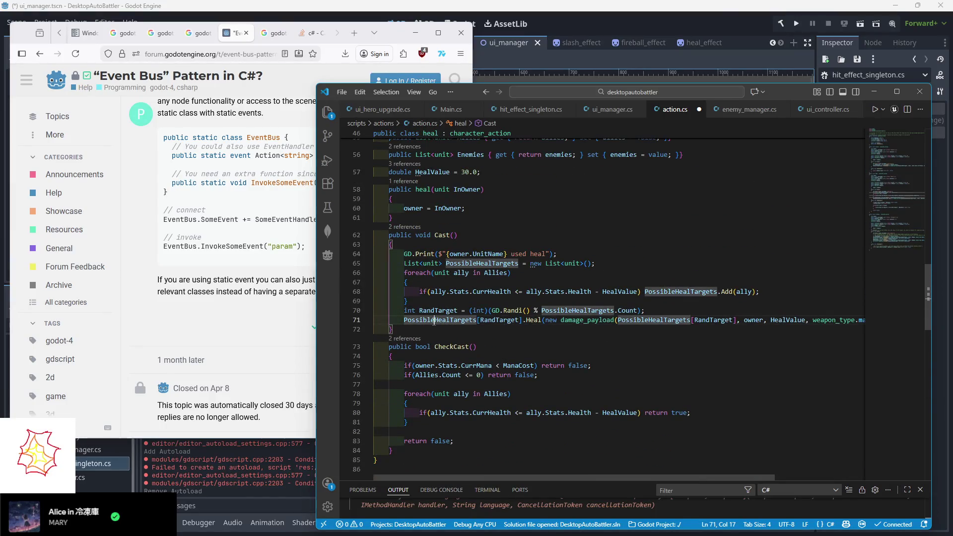
key("End")
key("Return")
key("ctrl+v")
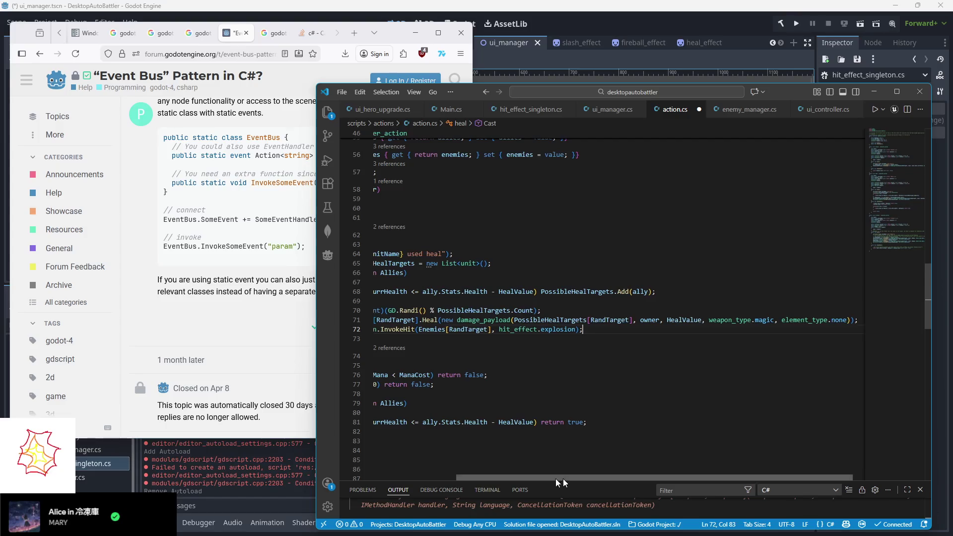
left_click_drag(563, 478, 458, 346)
double_click(662, 329)
type("heal")
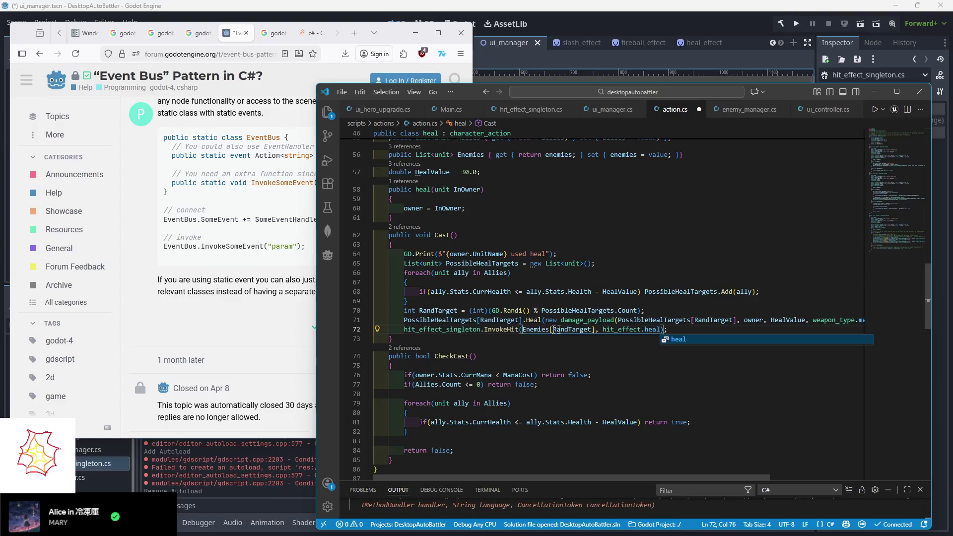
double_click(535, 330)
type("Possible")
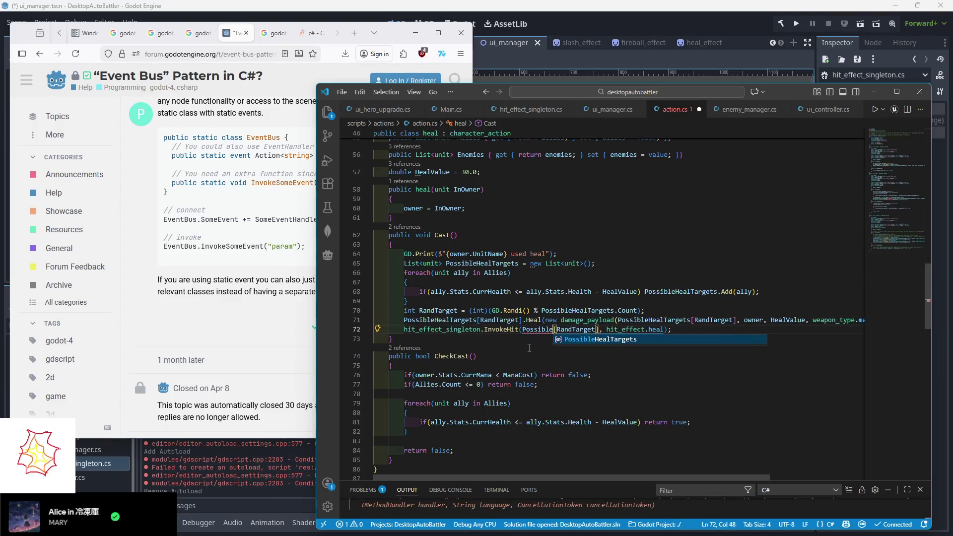
type("HealTar")
key("Tab")
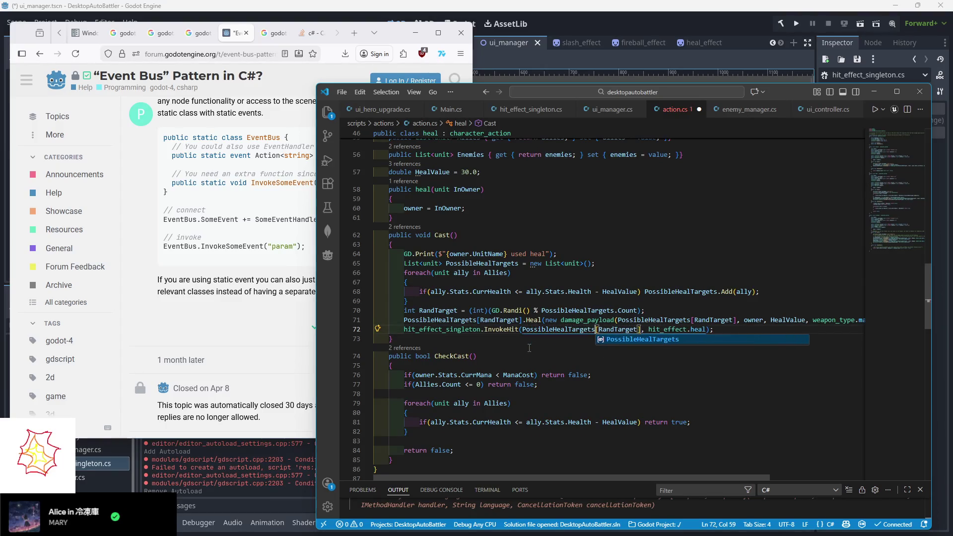
- Paste the invoke line into attack's Cast with the slash effect
scroll(573, 307, "up", 10)
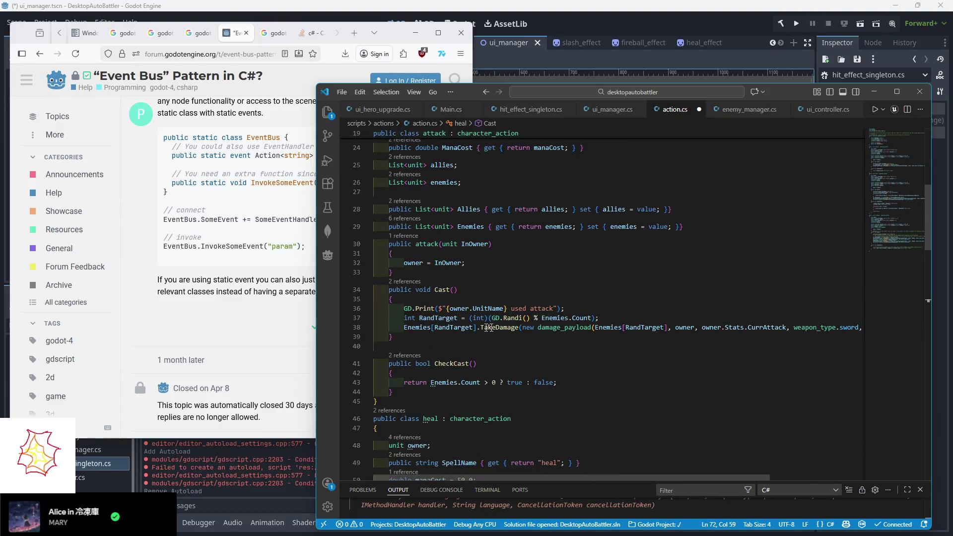
left_click(570, 327)
key("End")
key("Return")
key("ctrl+v")
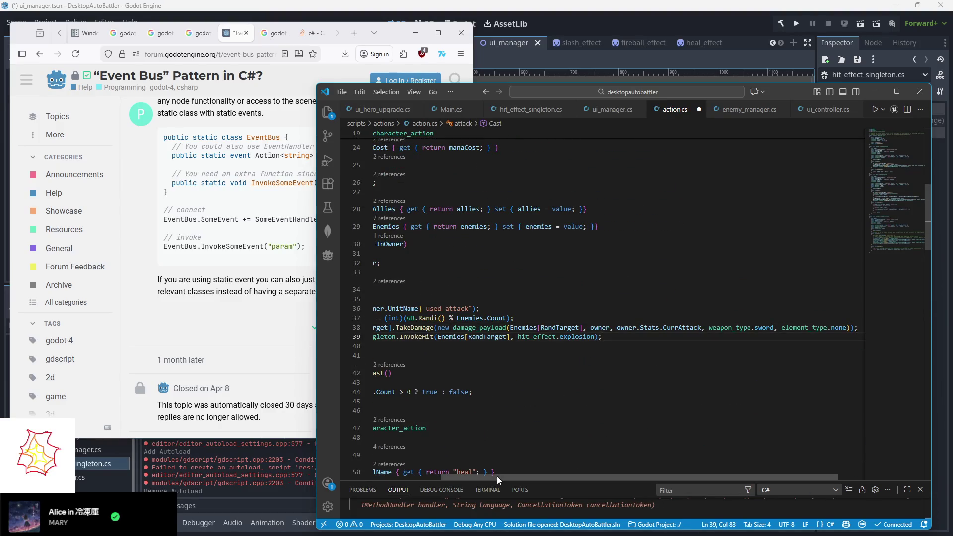
left_click_drag(501, 477, 432, 478)
double_click(662, 337)
type("slash")
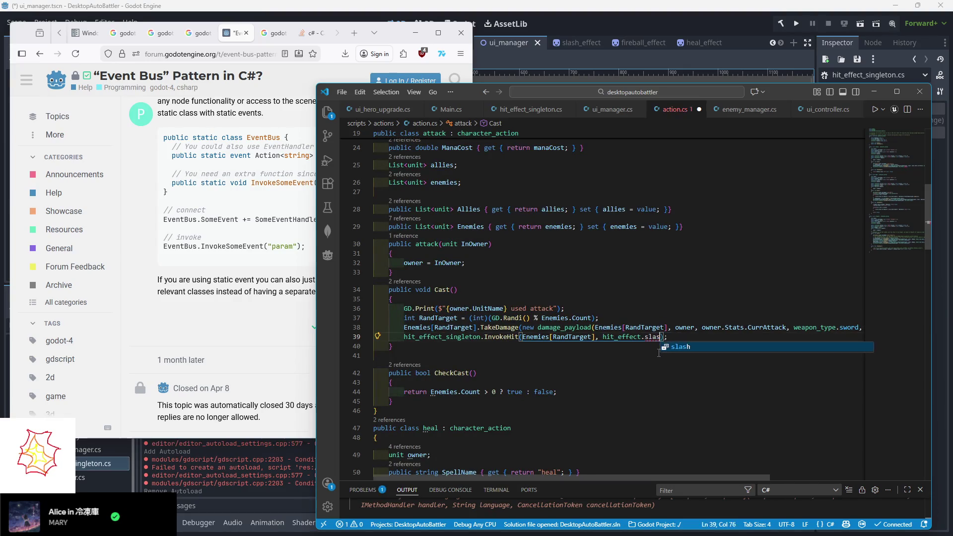
left_click(536, 299)
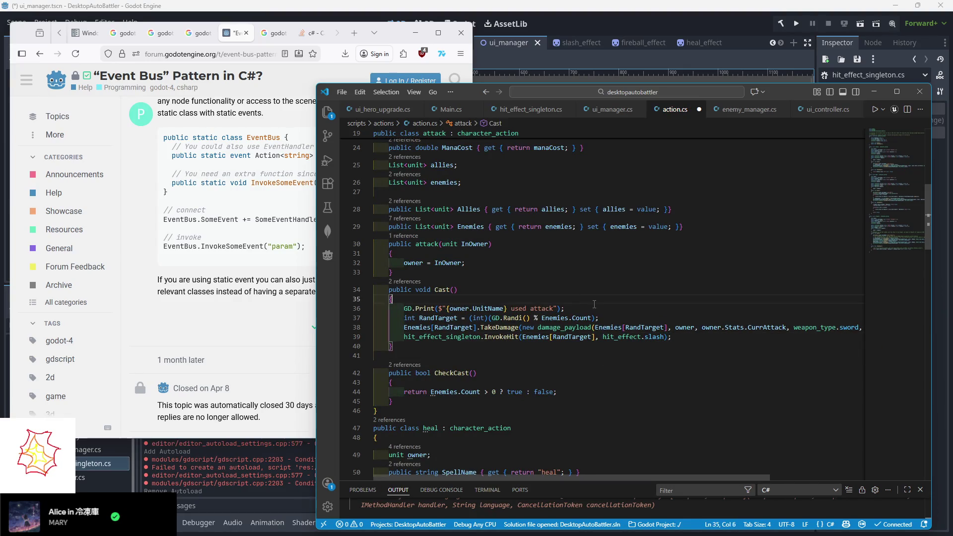
- Save action.cs and go back to ui_manager.cs
key("ctrl+s")
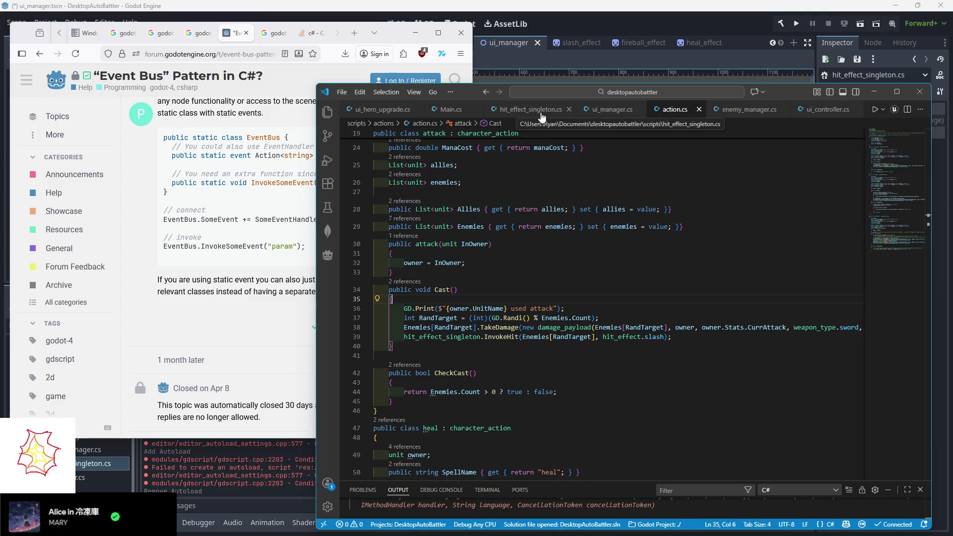
left_click(530, 110)
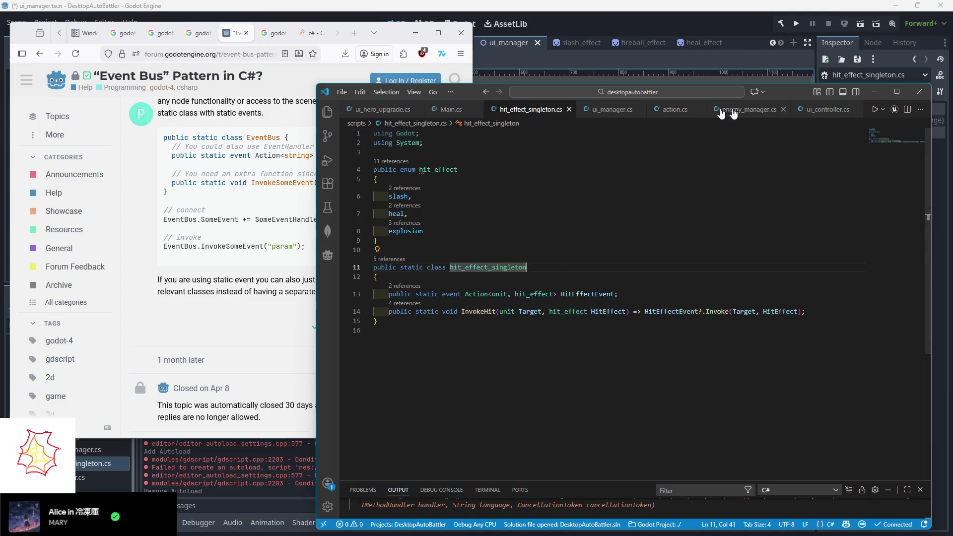
left_click(814, 110)
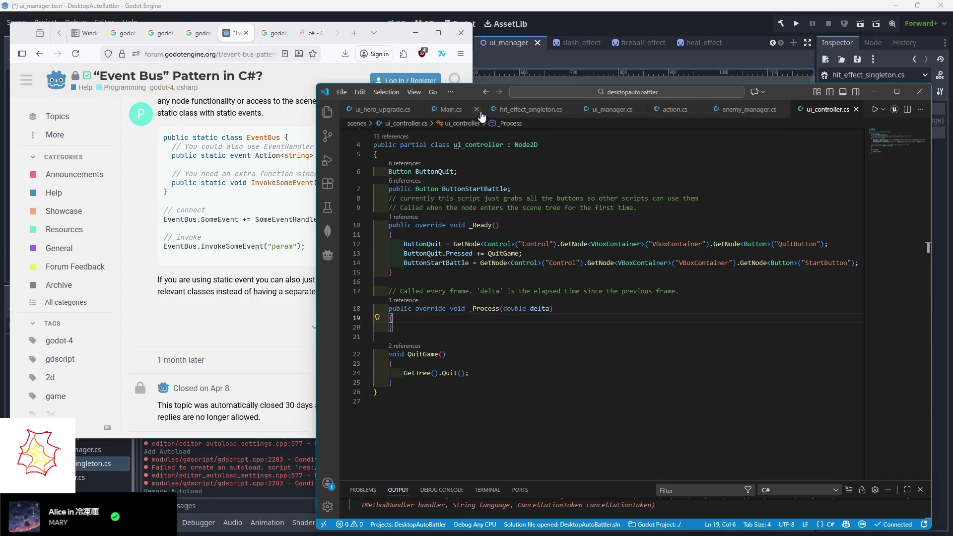
left_click(604, 115)
- Under the slash case, write 'EffectSlash.Instantiate() as Sprite2D;' using autocompletion
scroll(500, 344, "down", 3)
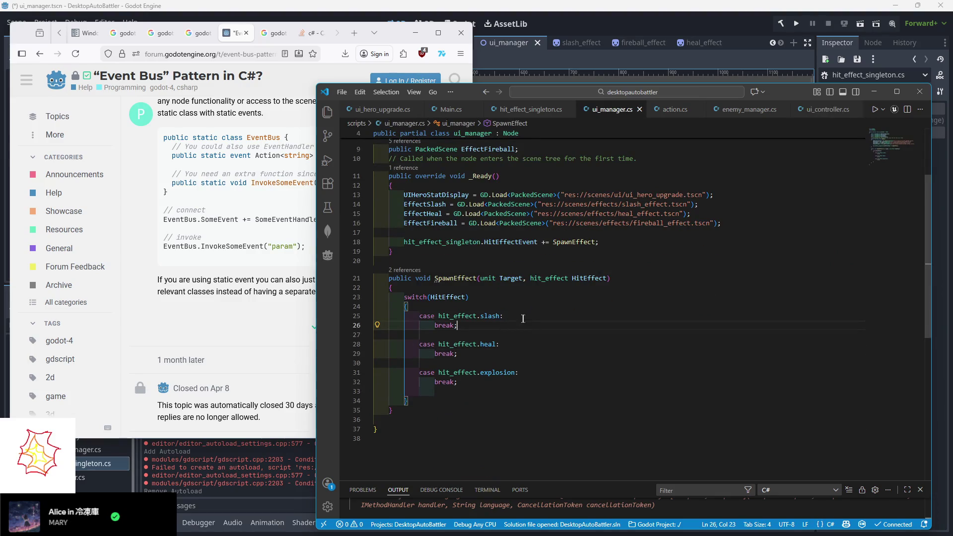
key("Return")
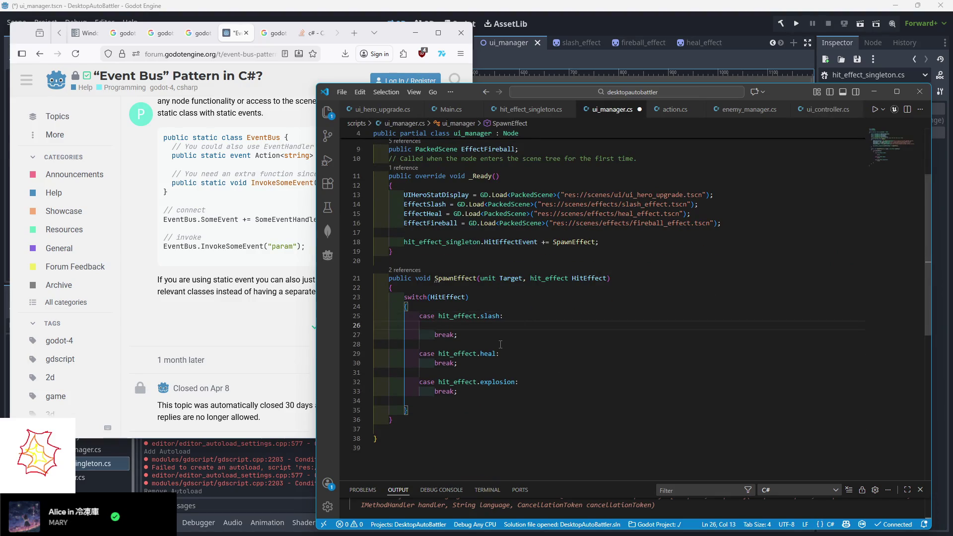
key("Tab")
type("ffectS")
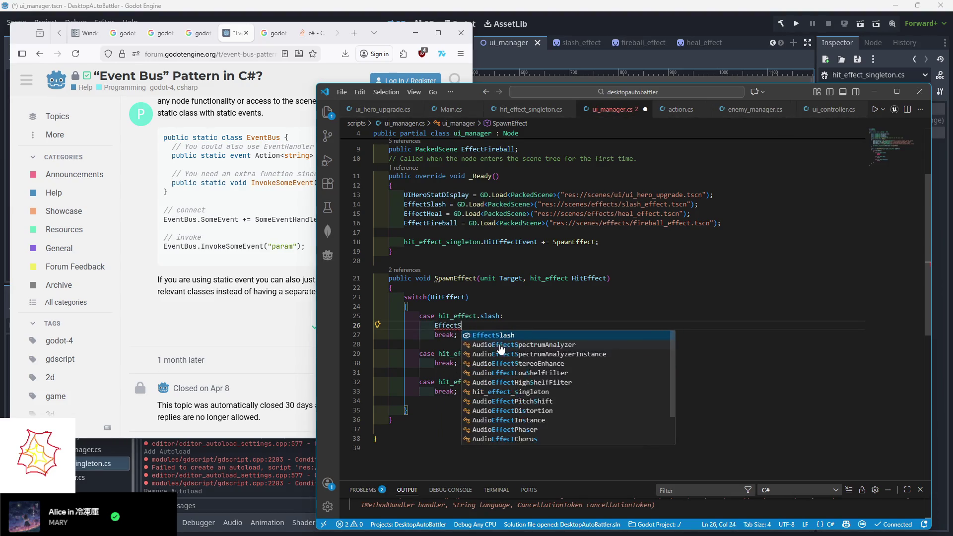
key("Tab")
type(".")
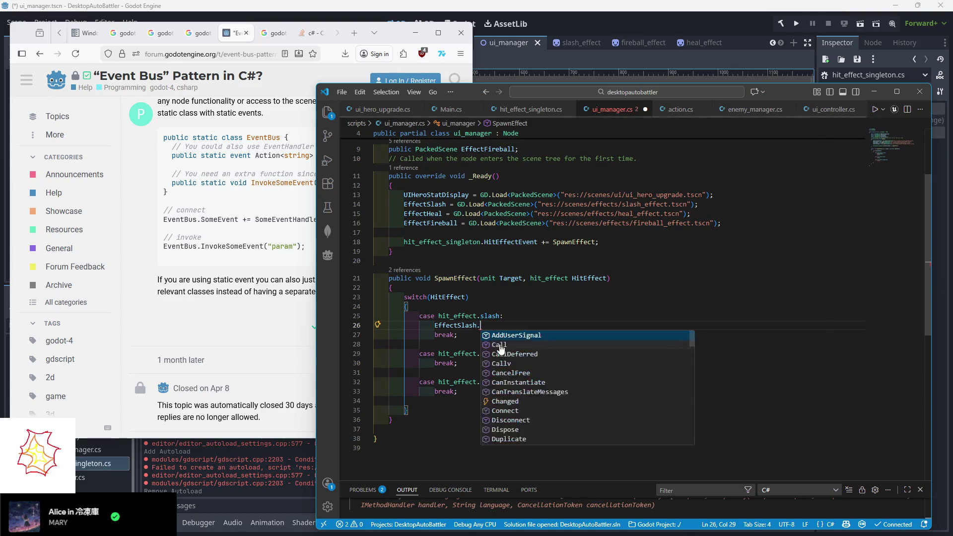
type("Insta")
key("Tab")
type("()")
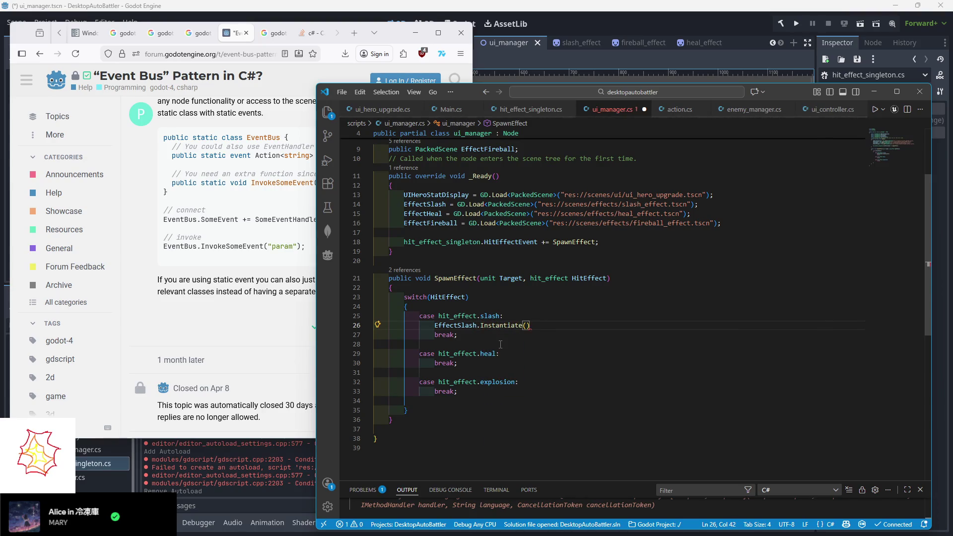
type(" as Sprite")
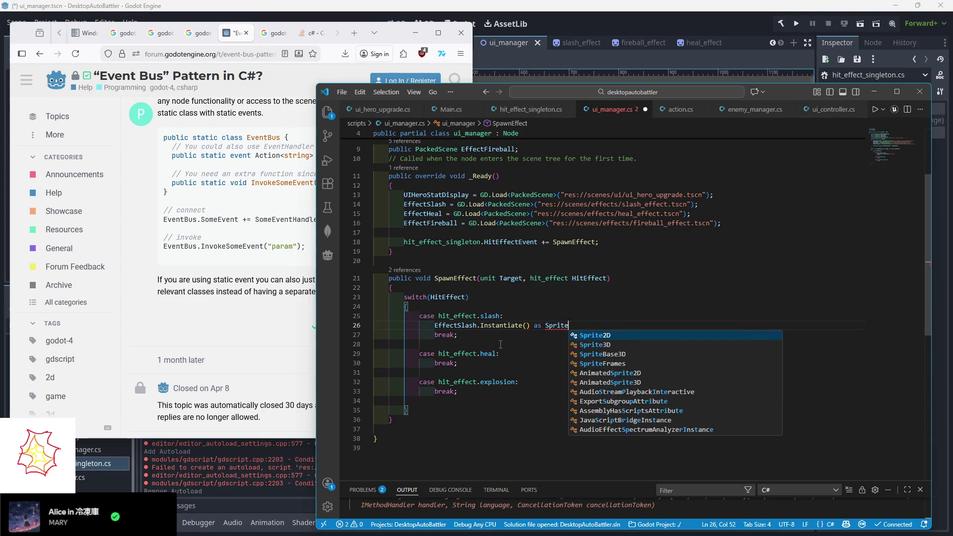
type("2D")
key("Tab")
type(";")
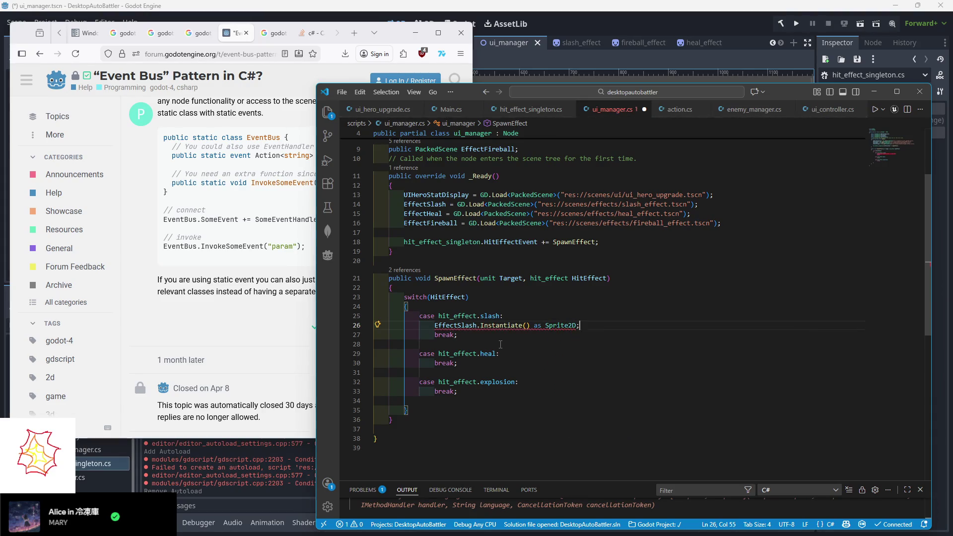
- Assign the instance to 'var Slash =' and start an await line on the next row
key("Home")
type("Slash")
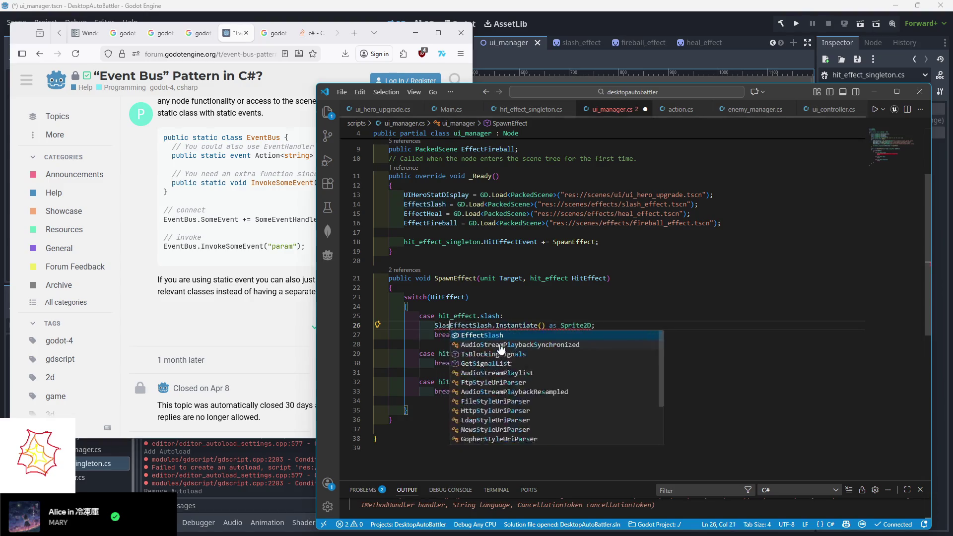
key("BackSpace")
key("BackSpace")
key("BackSpace")
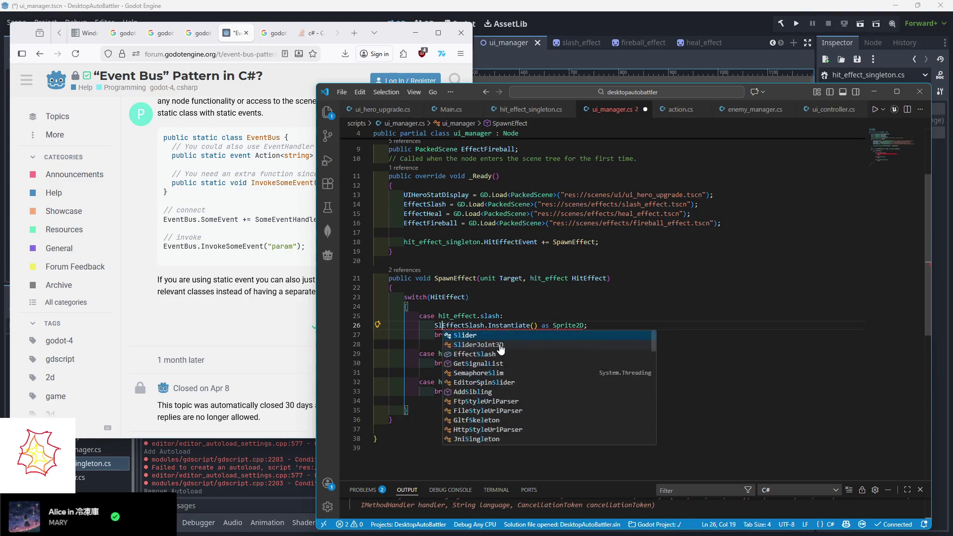
type("var Slash ")
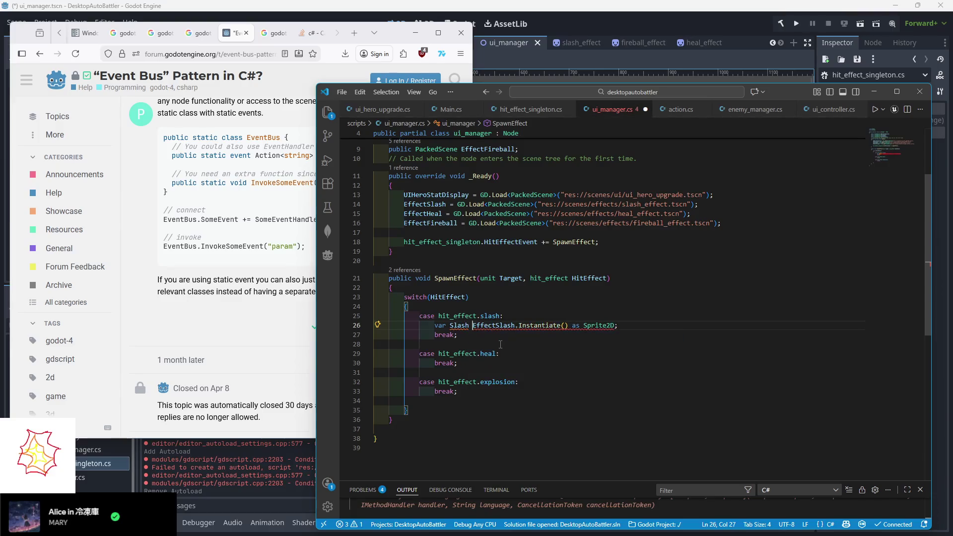
type("=")
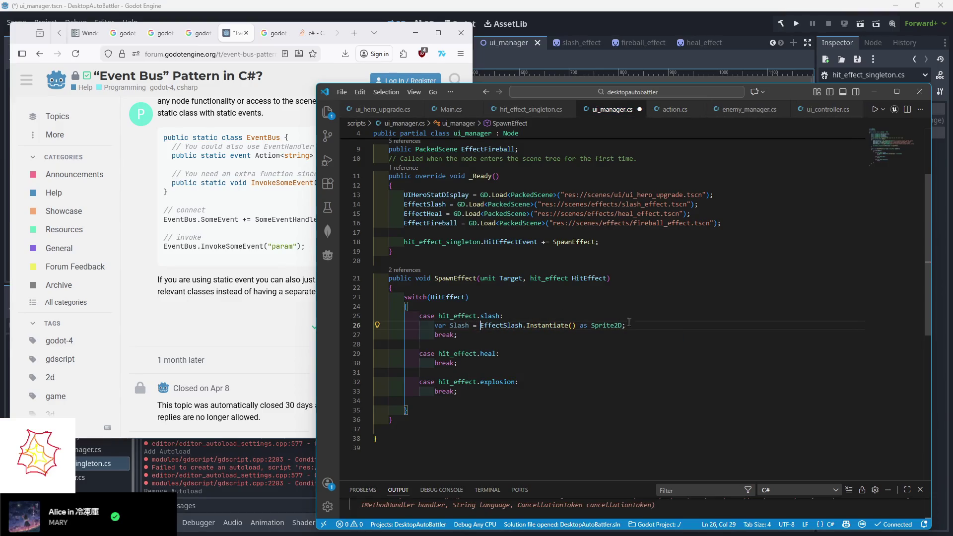
key("Return")
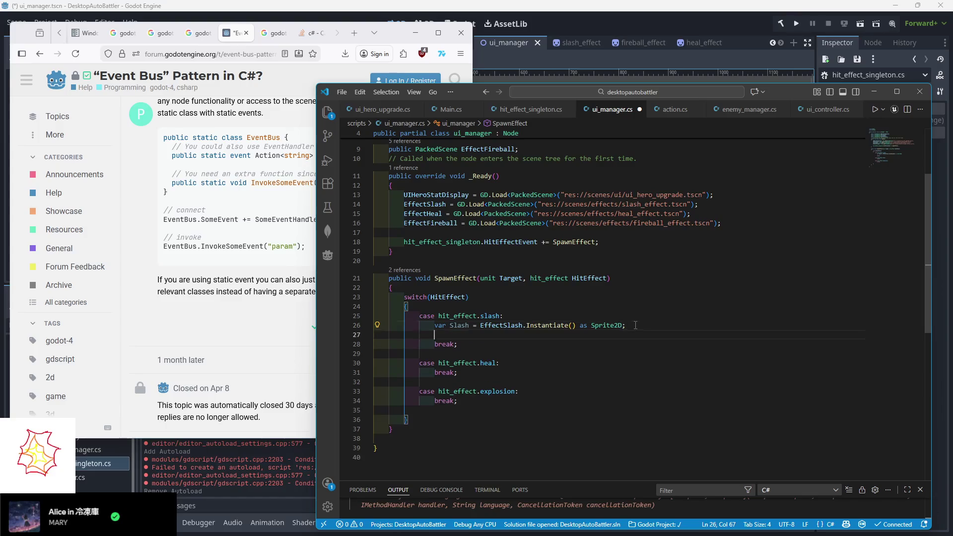
type("await")
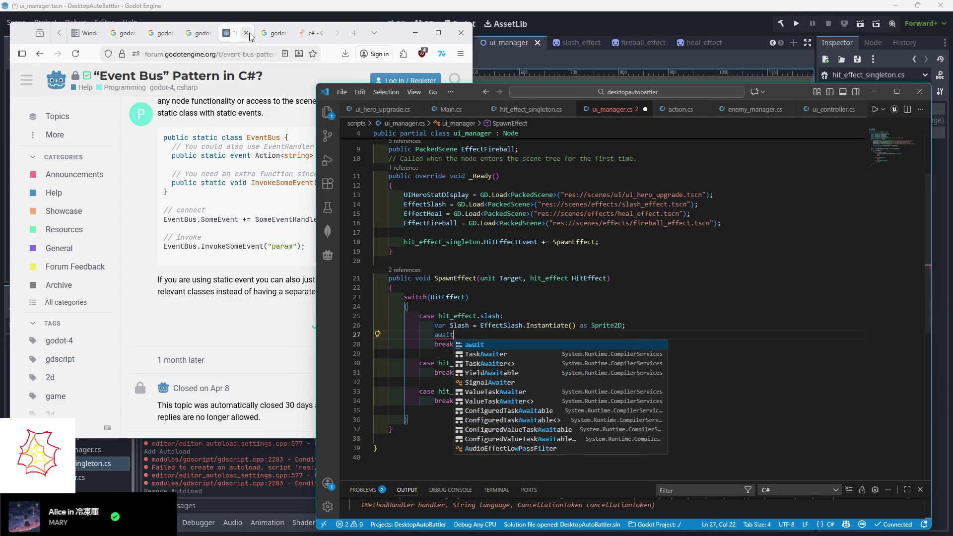
left_click(310, 33)
- After checking the 'godot sleep' results, complete the line as 'await GetTree().CreateTimer(0.5).Timeout;'
left_click(277, 39)
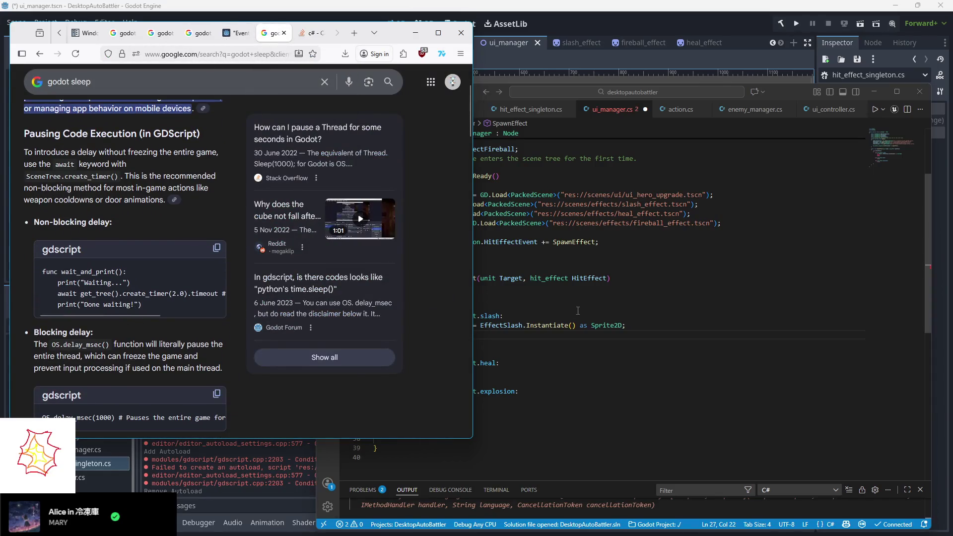
left_click(479, 307)
type("GetT")
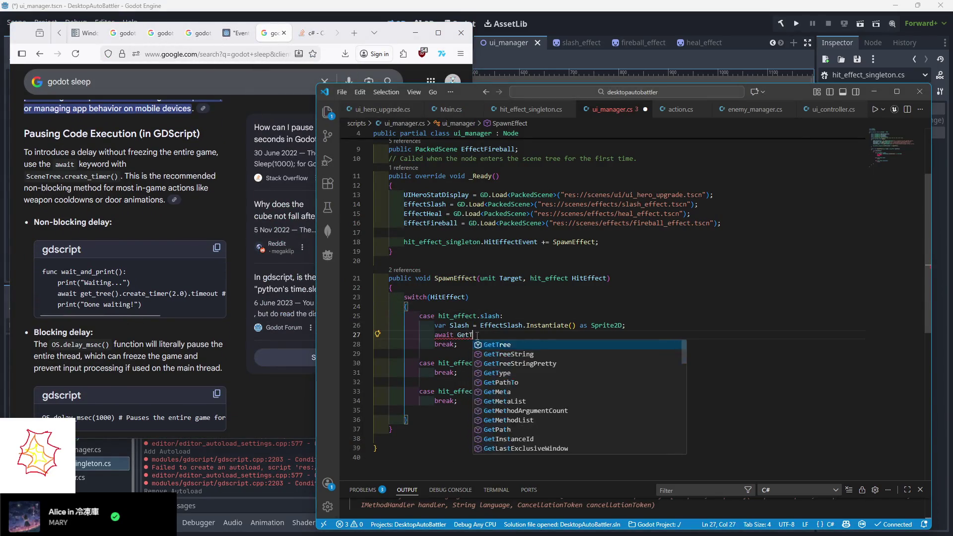
type("ree().CreateTimer(")
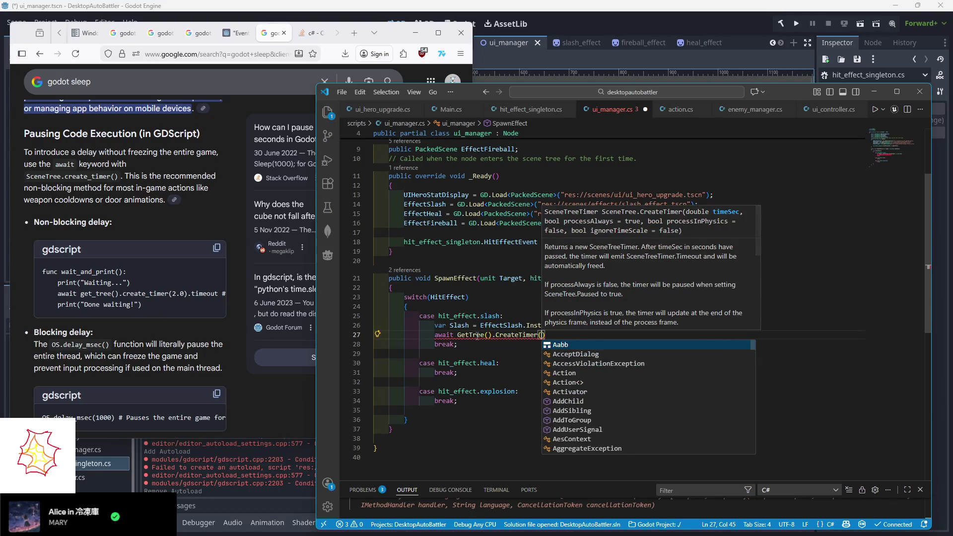
type("1.0")
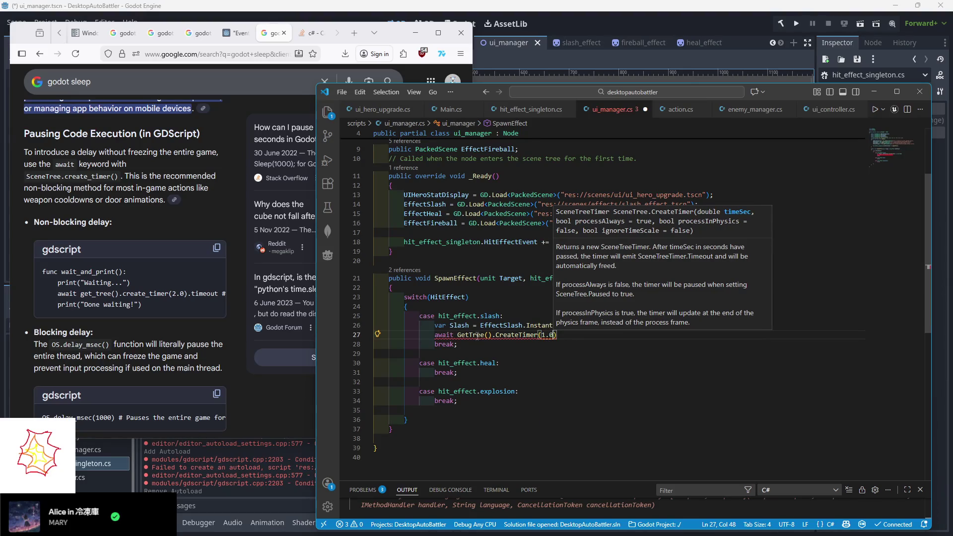
key("BackSpace")
key("BackSpace")
key("BackSpace")
type("0.5)")
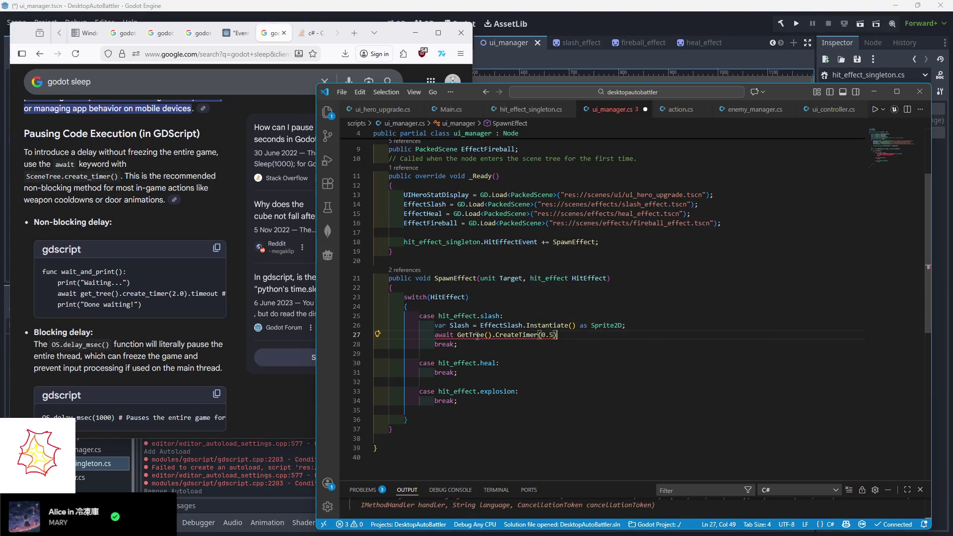
type(".Timeout;")
mouse_move(477, 334)
- Change SpawnEffect's return type from void to async Task
double_click(423, 278)
type("async")
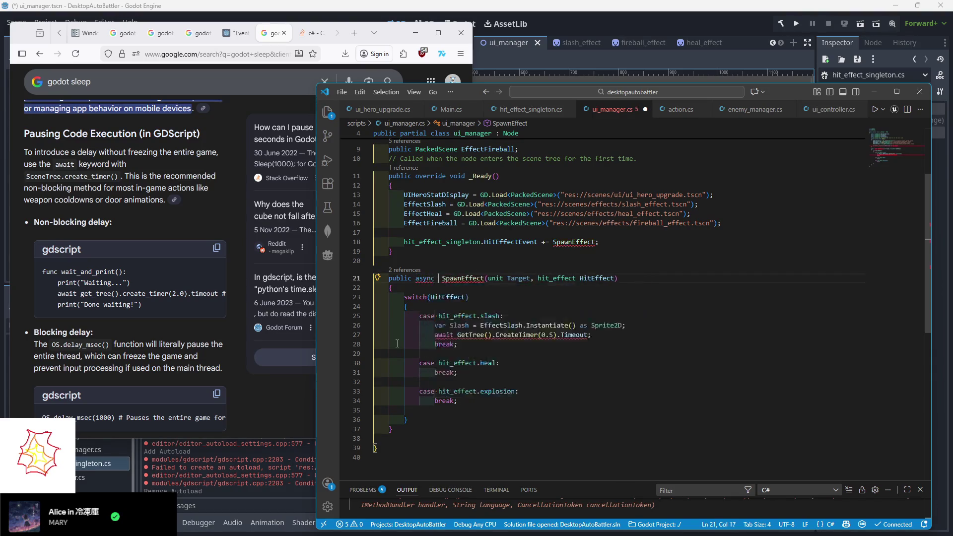
type(" Task")
key("Escape")
key("Up")
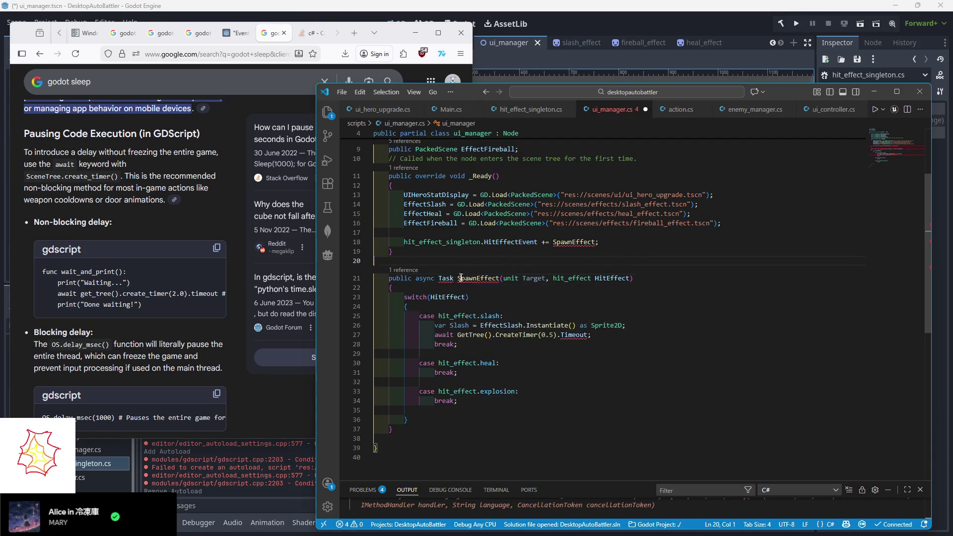
mouse_move(467, 279)
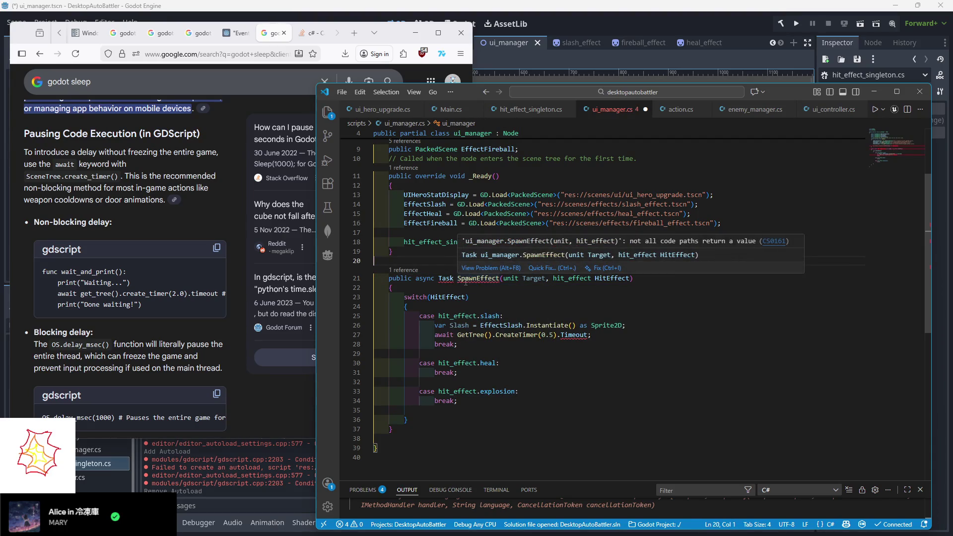
mouse_move(575, 336)
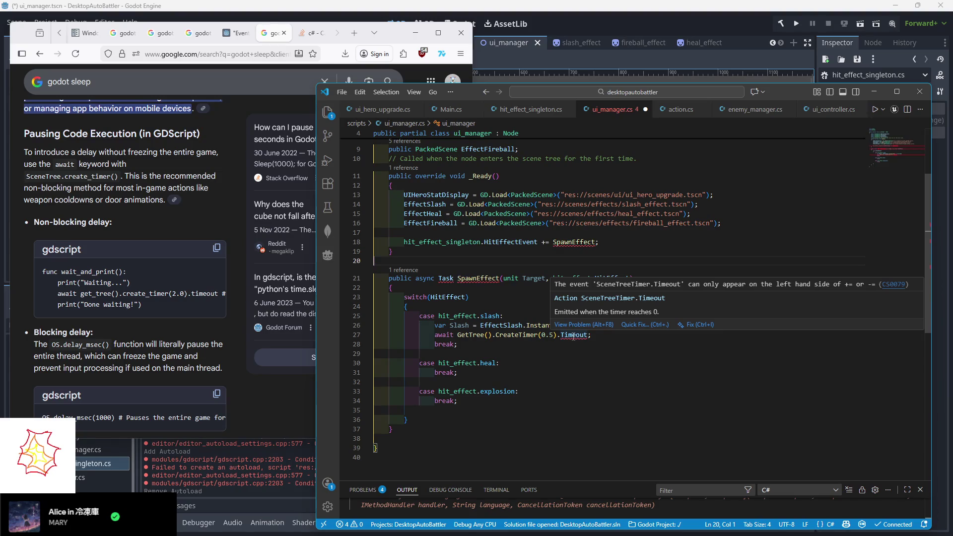
- Undo back to 'public void SpawnEffect' and replace the timer await with a RemoveEffect call
left_click(146, 319)
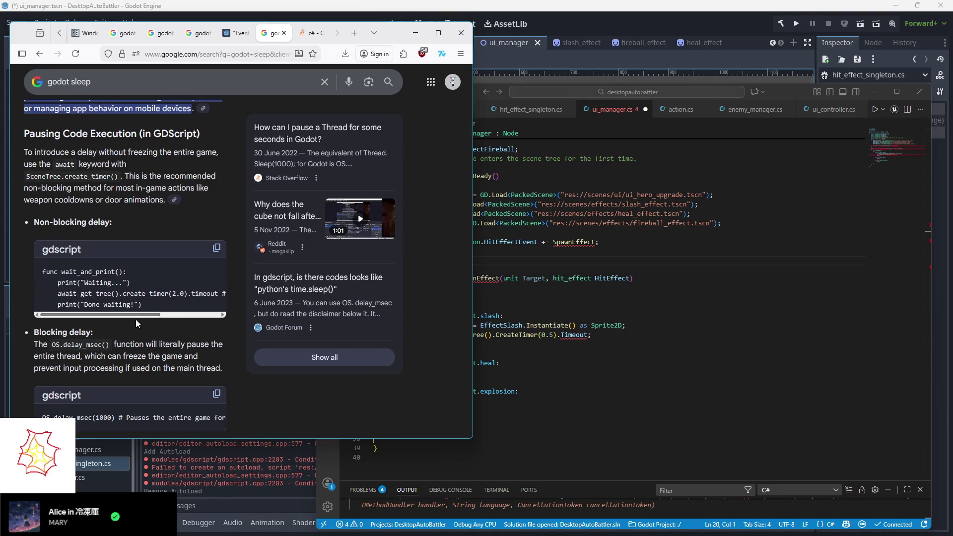
left_click(636, 338)
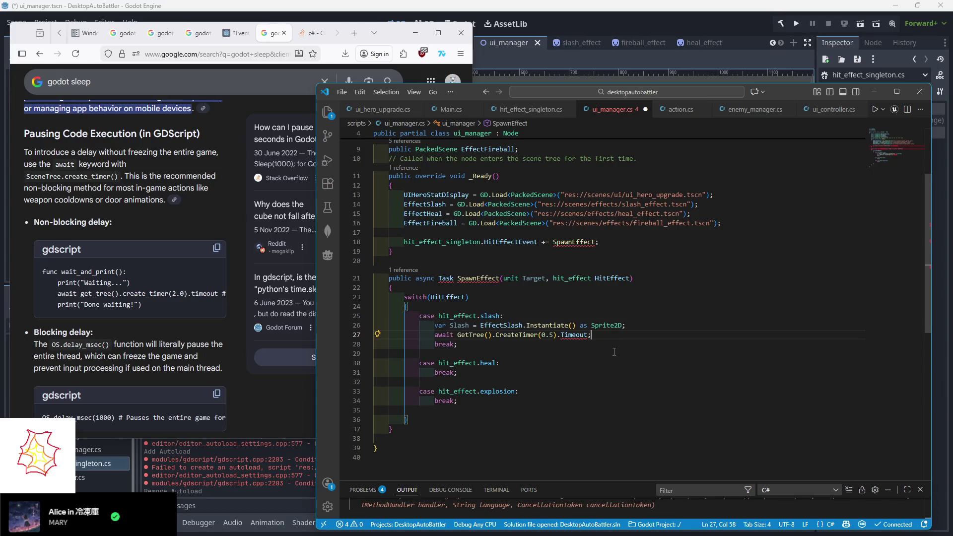
key("ctrl+z")
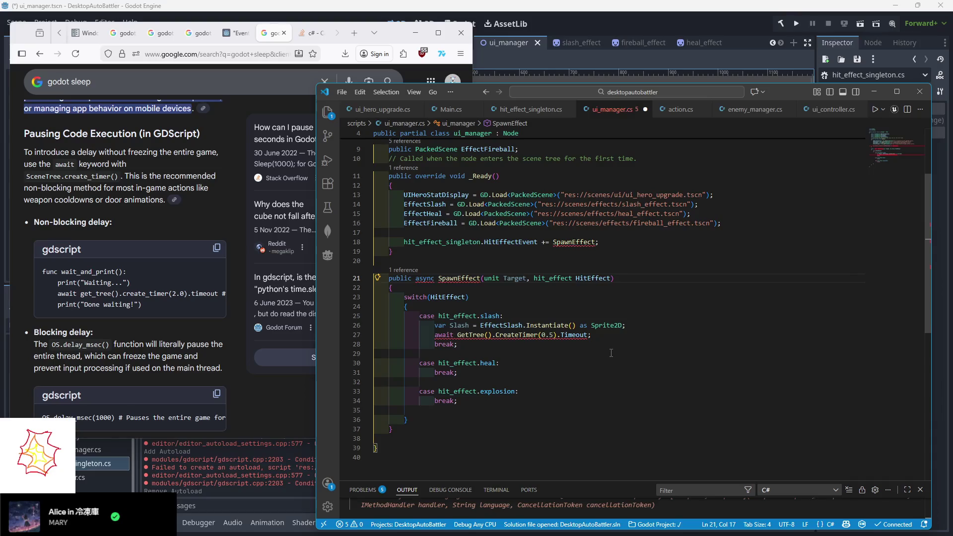
key("ctrl+z")
key("ctrl+z")
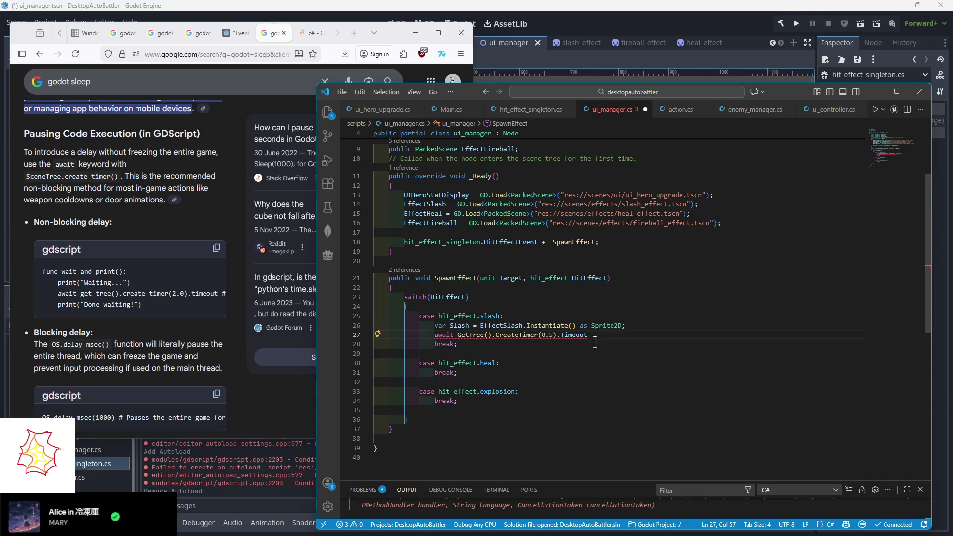
left_click(432, 335, "shift")
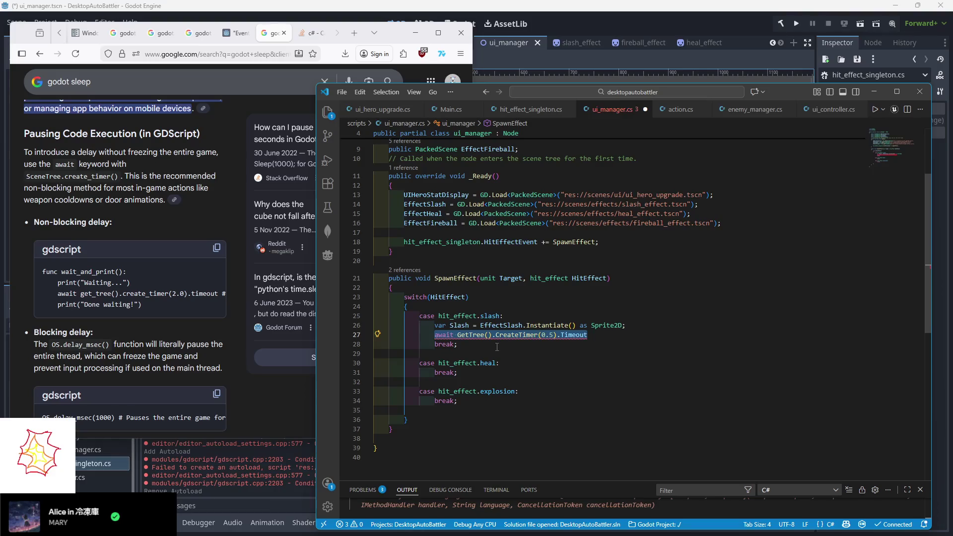
type("RemoveEffe")
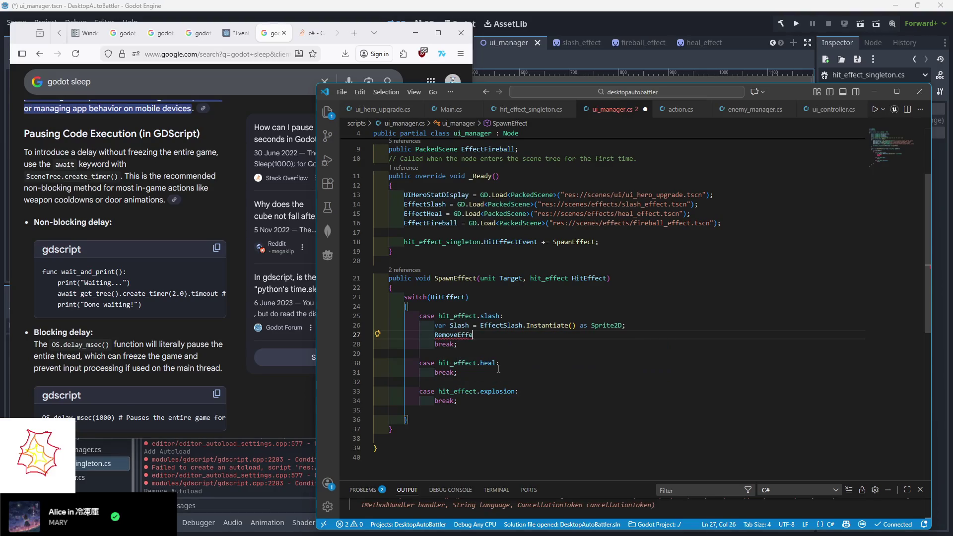
type("ct(")
- Finish 'RemoveEffect();' and declare an empty 'public async Task RemoveEffect()' below SpawnEffect
left_click(494, 337)
type(";")
left_click(447, 428)
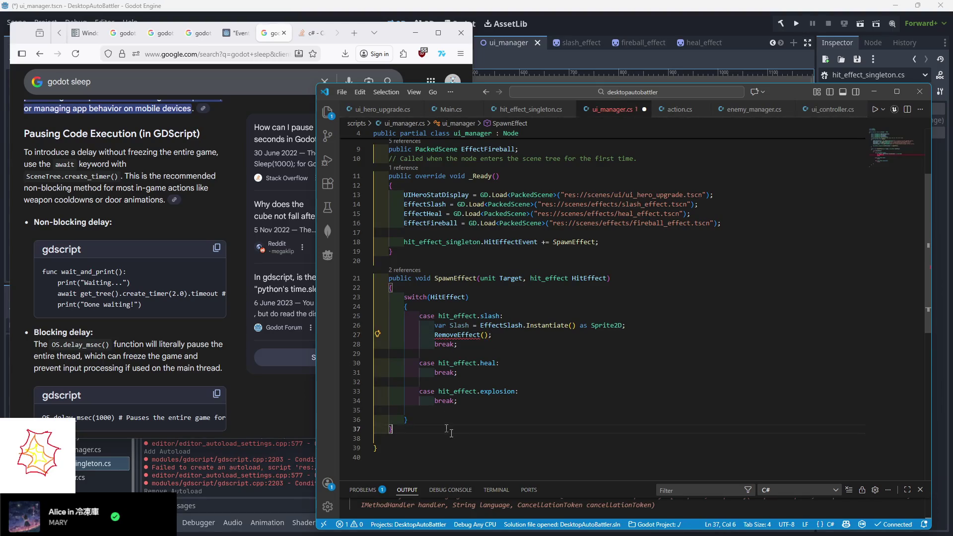
key("Return")
key("Return")
type("RemoveEffect(")
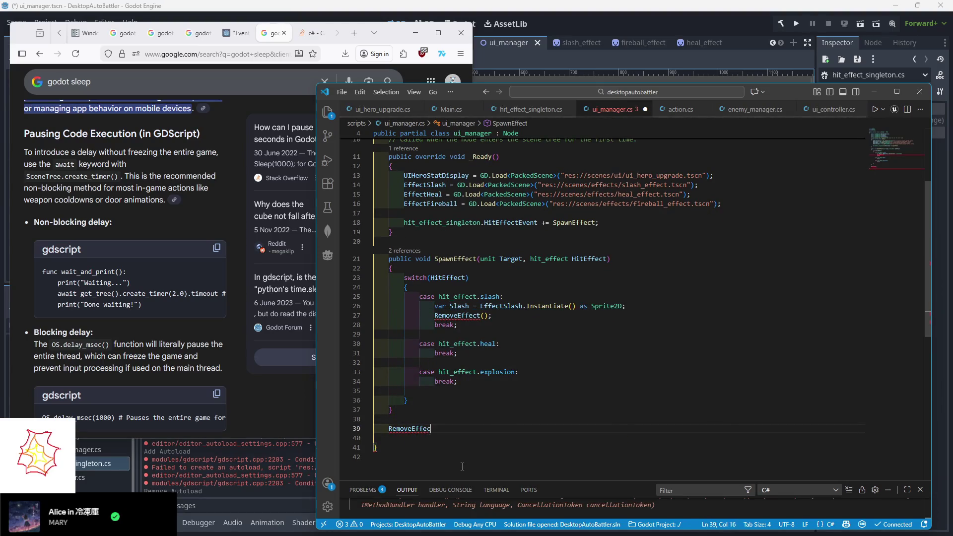
key("Home")
type("public asyn")
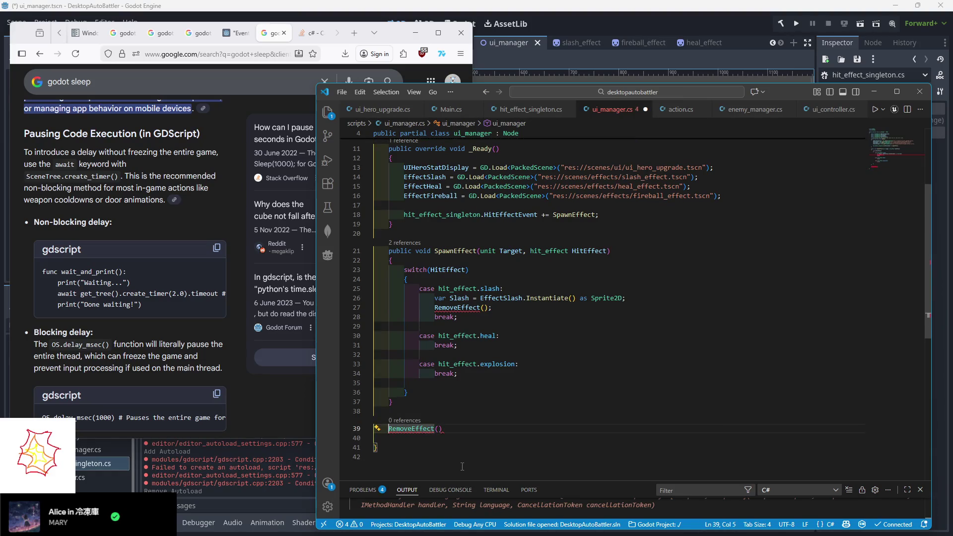
type("c Task")
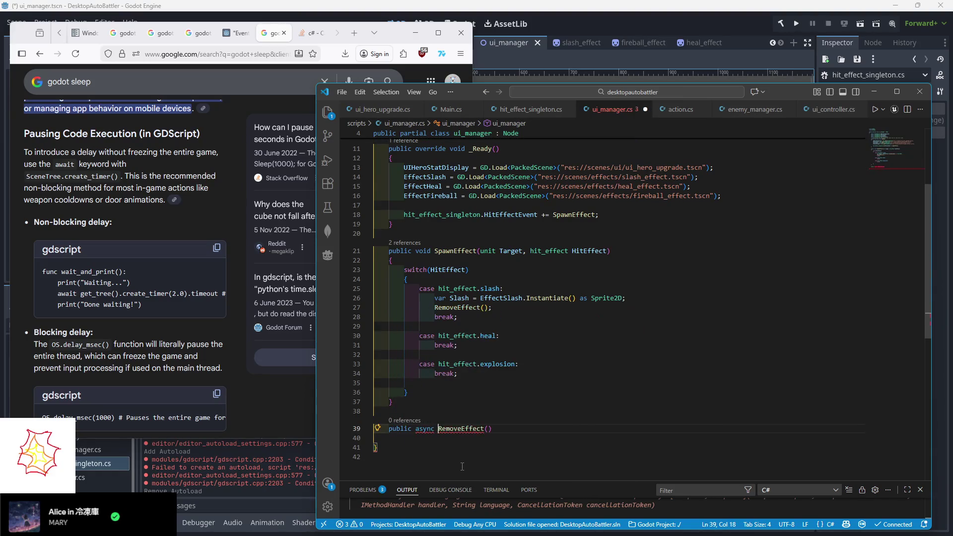
key("End")
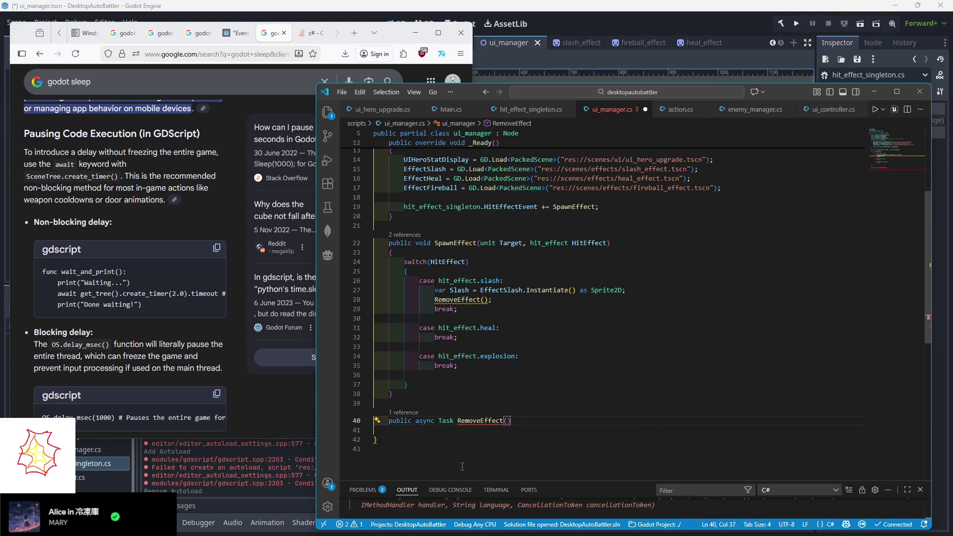
key("Return")
type("{")
key("Return")
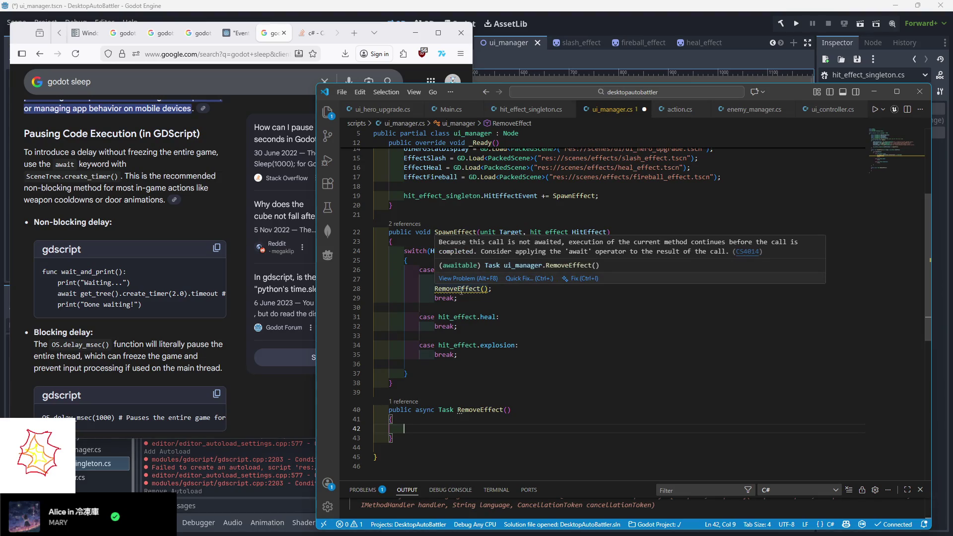
- Prefix the call with await and give RemoveEffect a 'Sprite2D EffectToRemove' parameter
left_click(435, 289)
type("await")
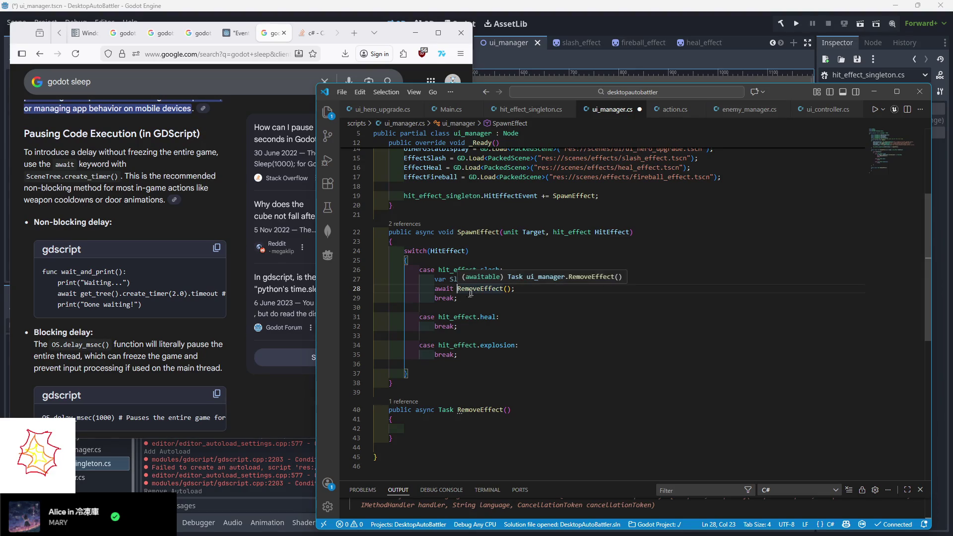
left_click(430, 431)
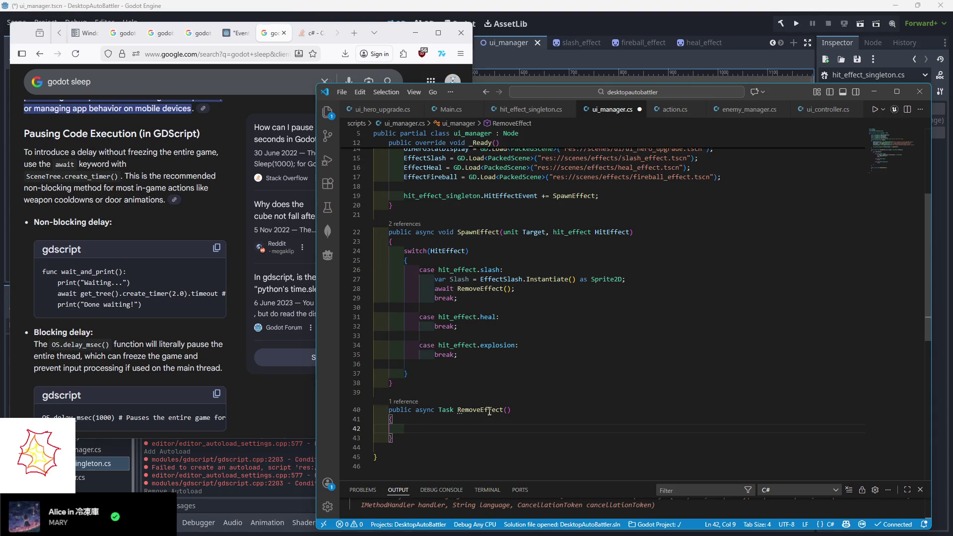
left_click(515, 413)
mouse_move(461, 281)
type("Sprite2D")
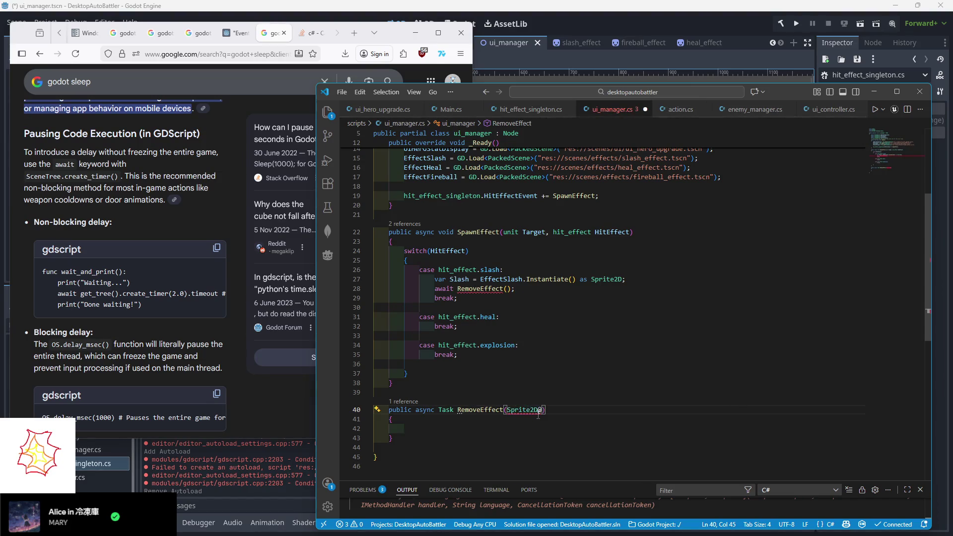
type(" EffectTo")
type("Remove")
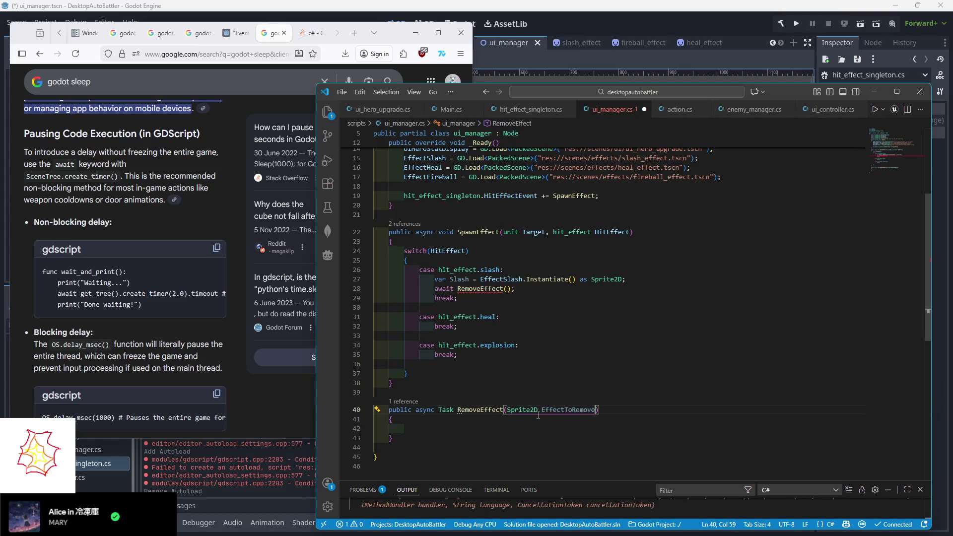
type(")")
- Fill RemoveEffect's body with 'GetTree().CreateTimer(0.5);' followed by 'EffectToRemove.QueueFree();'
left_click(494, 432)
type("EffectToRemove")
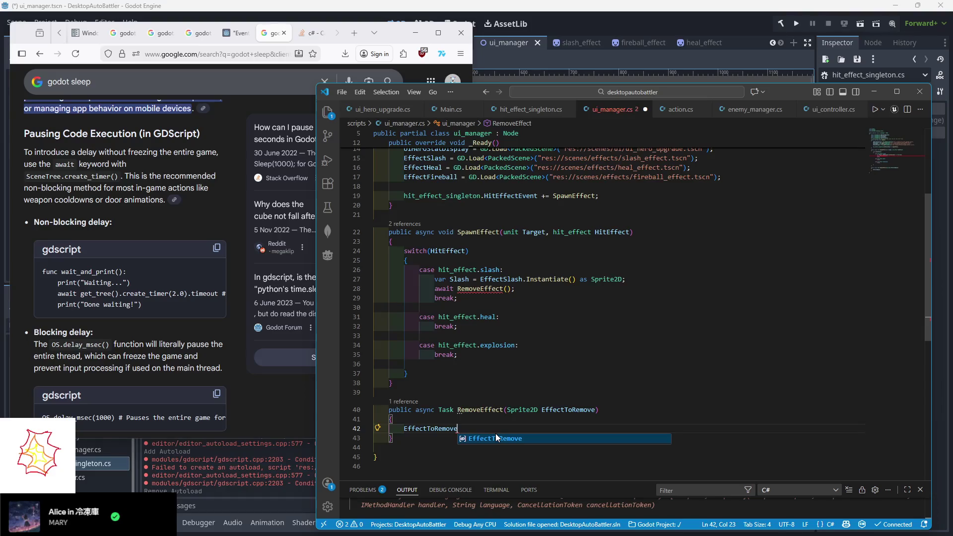
type(".QueueFree()")
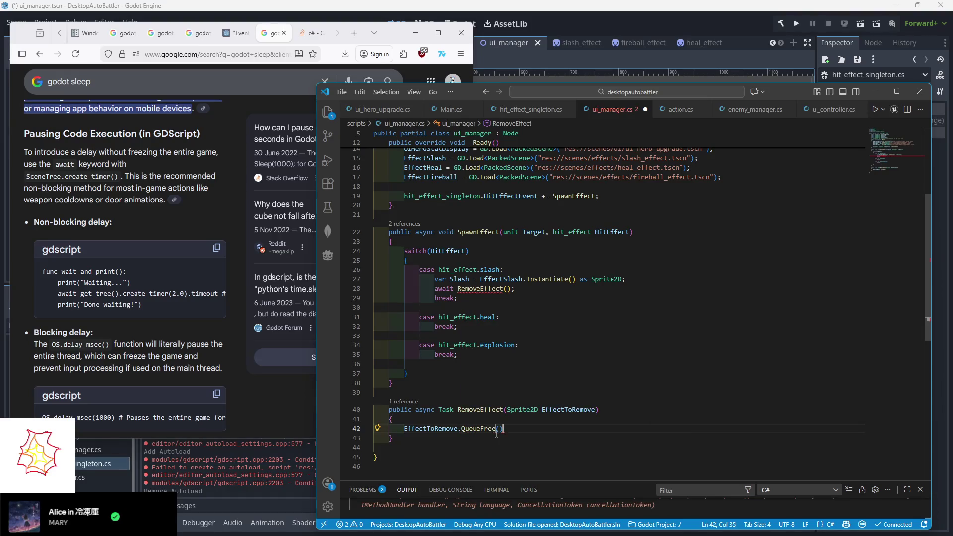
type(";")
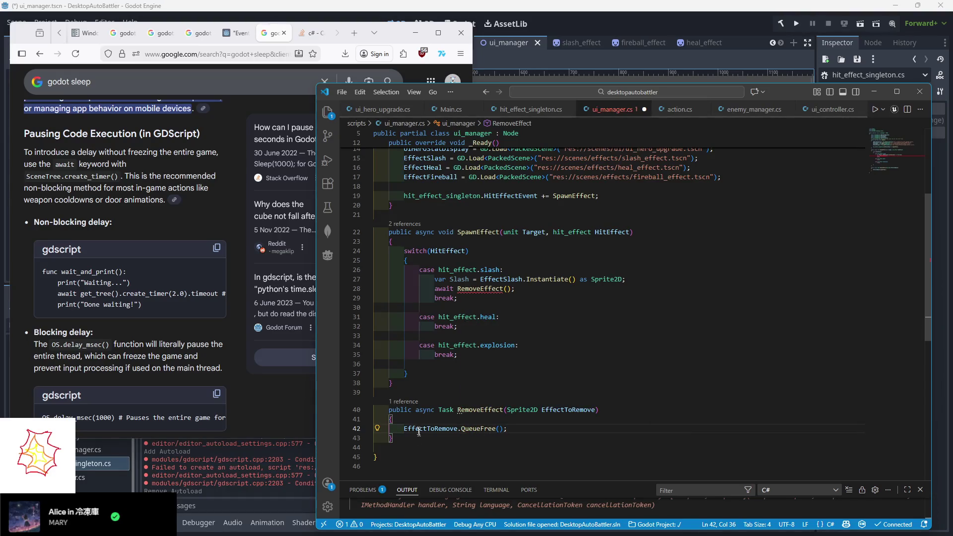
left_click(420, 423)
key("Return")
type("GetTree().")
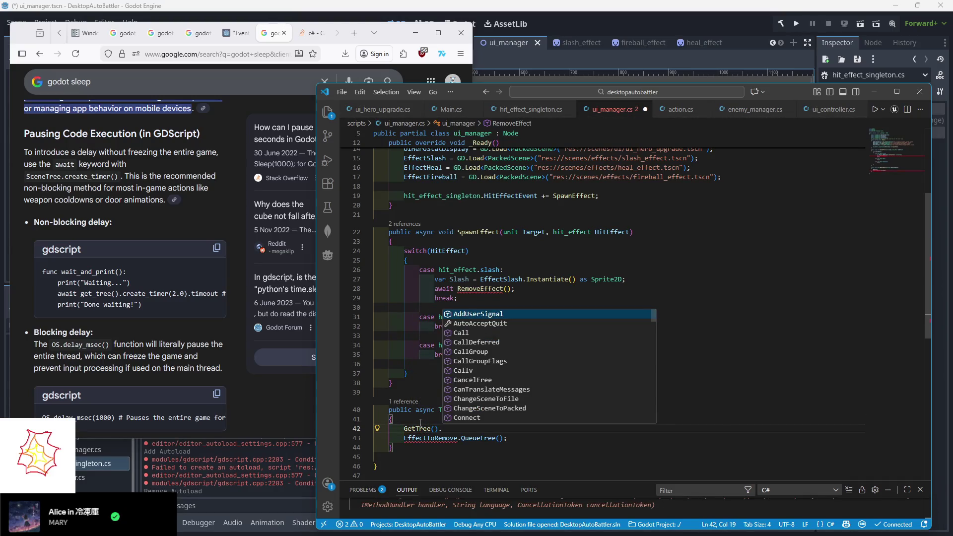
type("GetTim")
key("BackSpace")
key("BackSpace")
key("BackSpace")
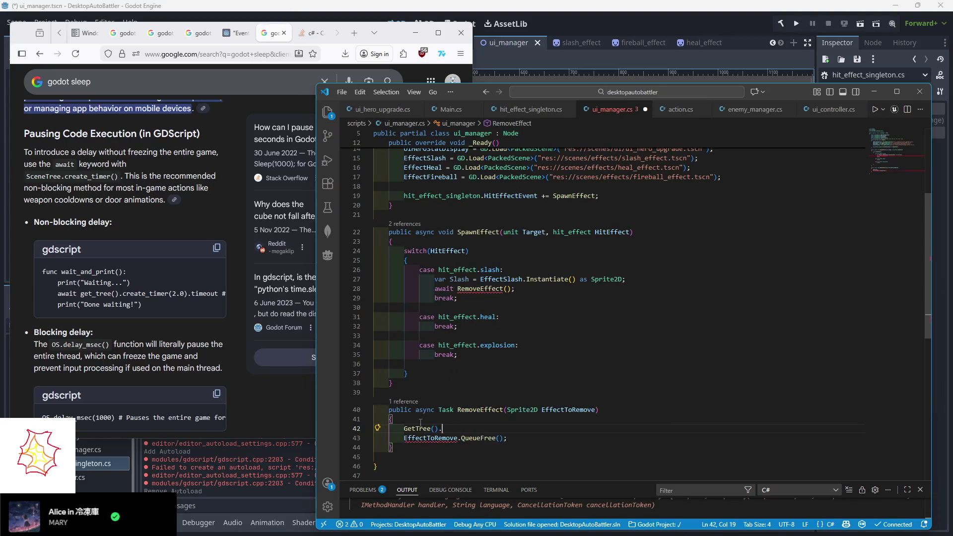
type("CreateTimer()")
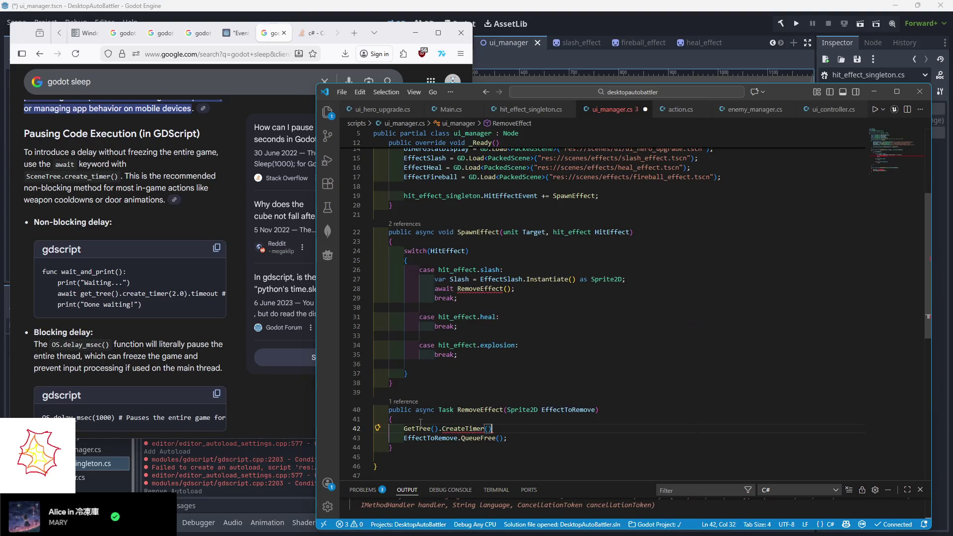
type("0.5")
type(";")
mouse_move(500, 290)
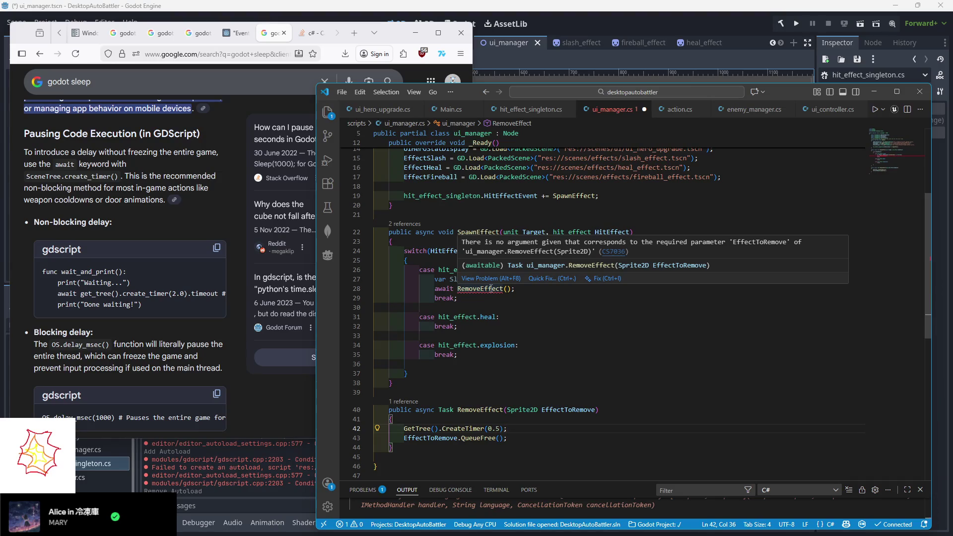
- Pass Slash as the argument in the awaited RemoveEffect call
left_click(508, 289)
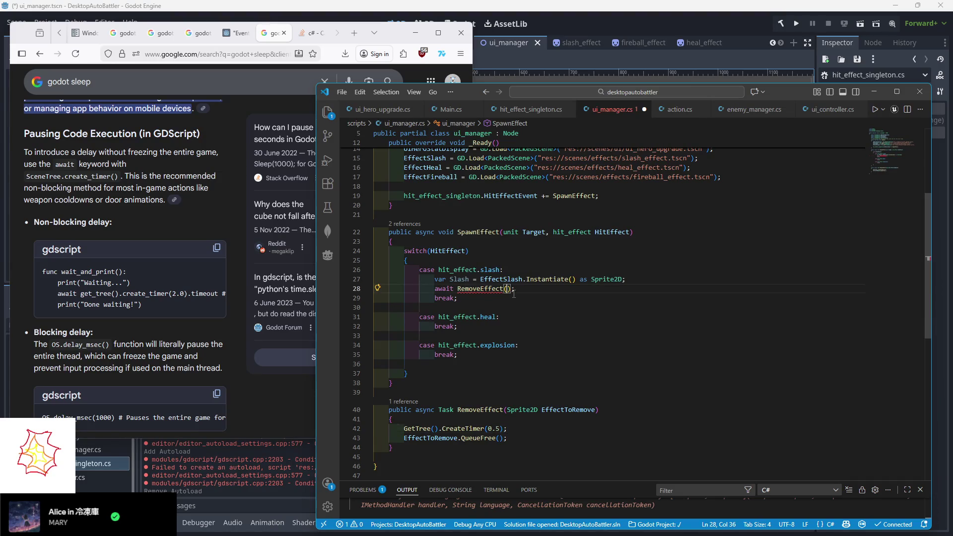
type("Slash")
left_click(496, 307)
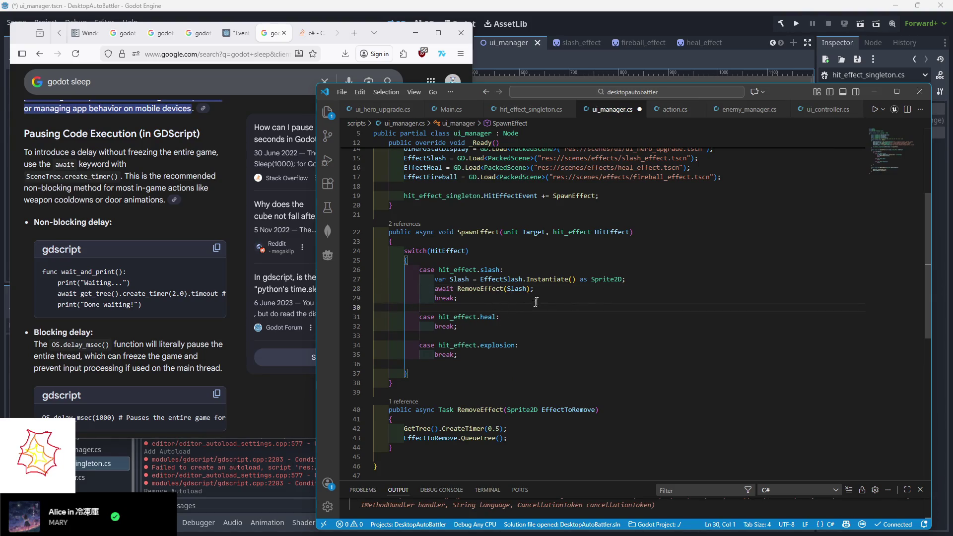
- Copy the slash case's spawn and RemoveEffect lines into the heal and explosion cases
left_click_drag(535, 289, 510, 271)
key("ctrl+c")
left_click(507, 317)
key("ctrl+v")
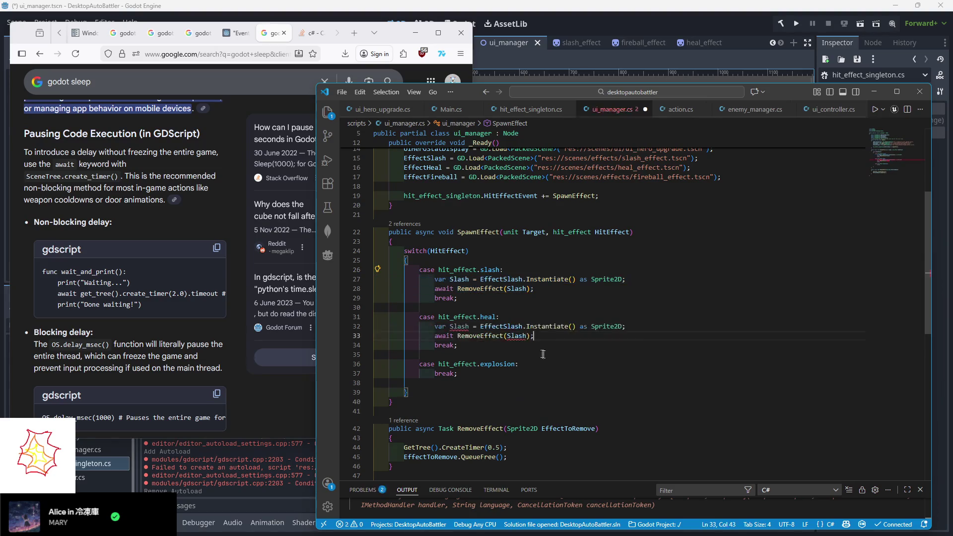
left_click(531, 364)
key("ctrl+v")
- In the heal case, rename Slash to Heal and EffectSlash to EffectHeal
left_click(468, 326)
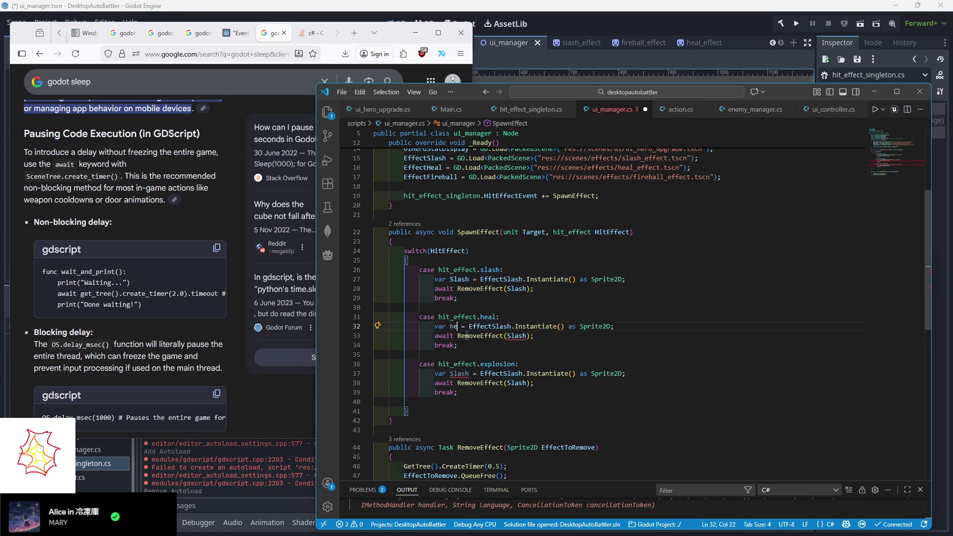
type("Heal")
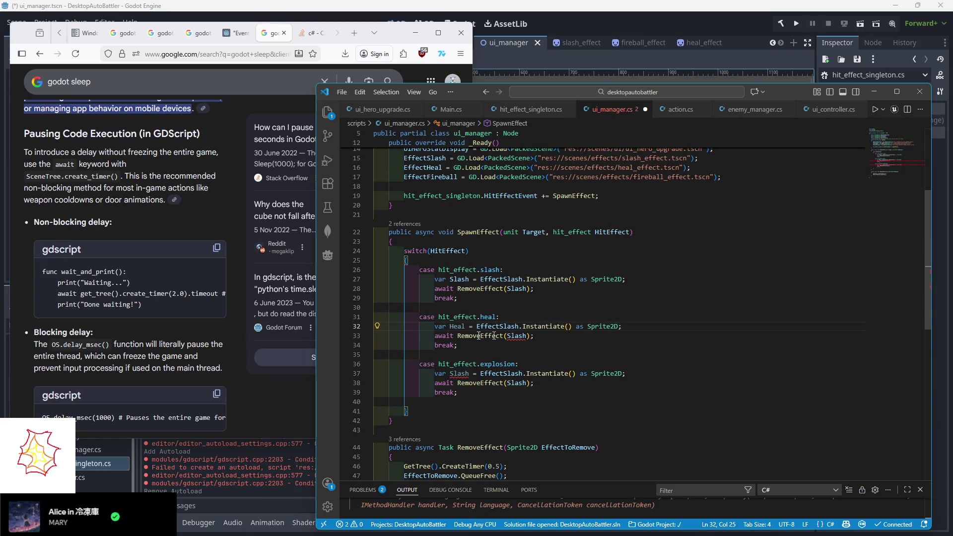
double_click(514, 336)
type("Heal")
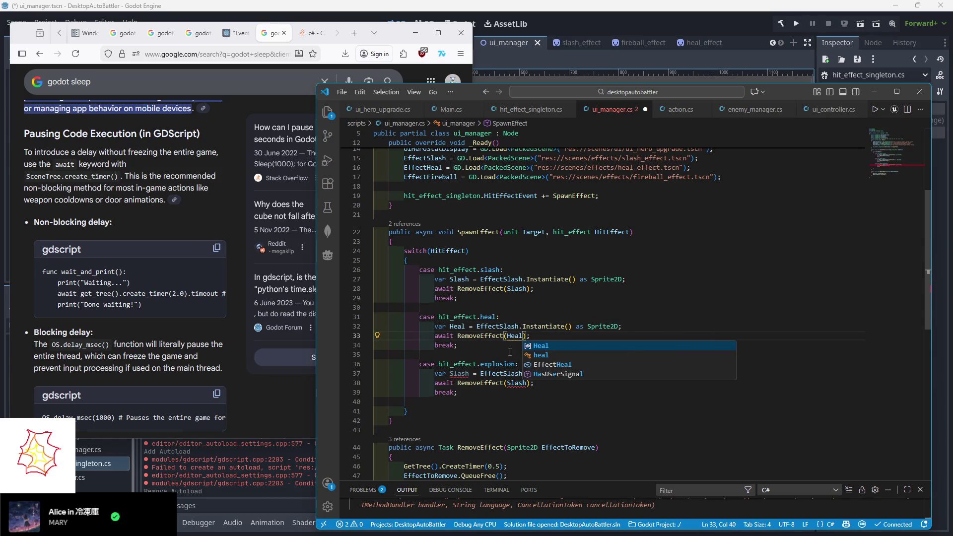
double_click(520, 327)
type("EffectHeal")
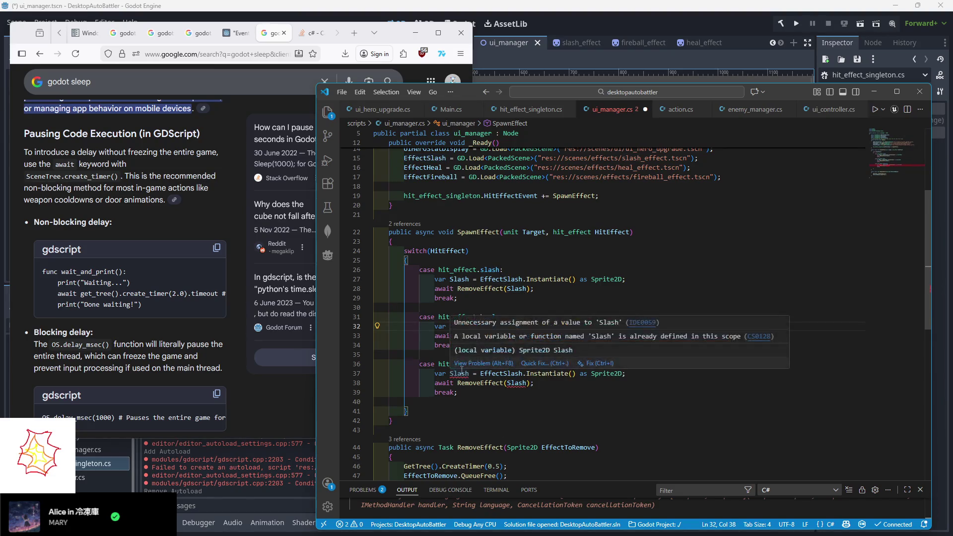
- In the explosion case, rename Slash to Explode and instantiate EffectFireball instead
left_click(460, 373)
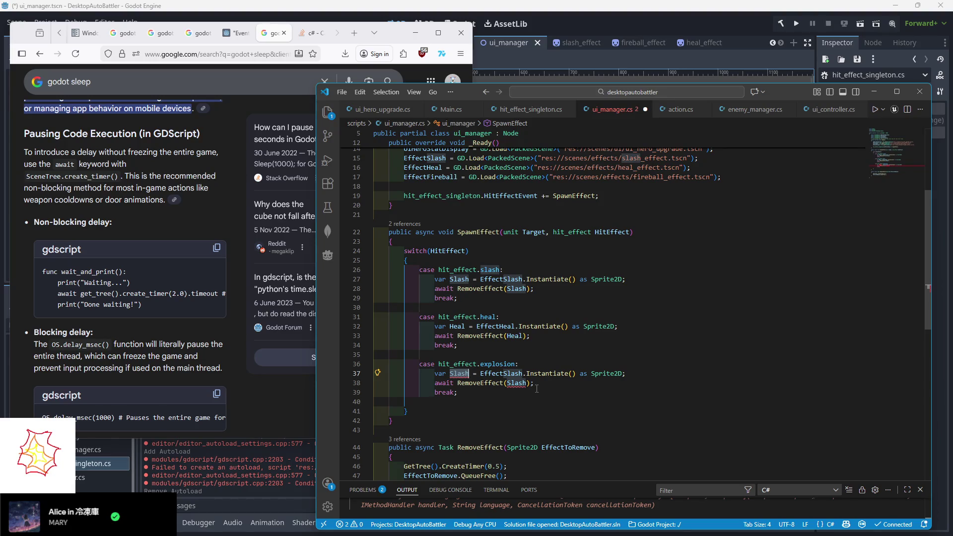
type("Explode")
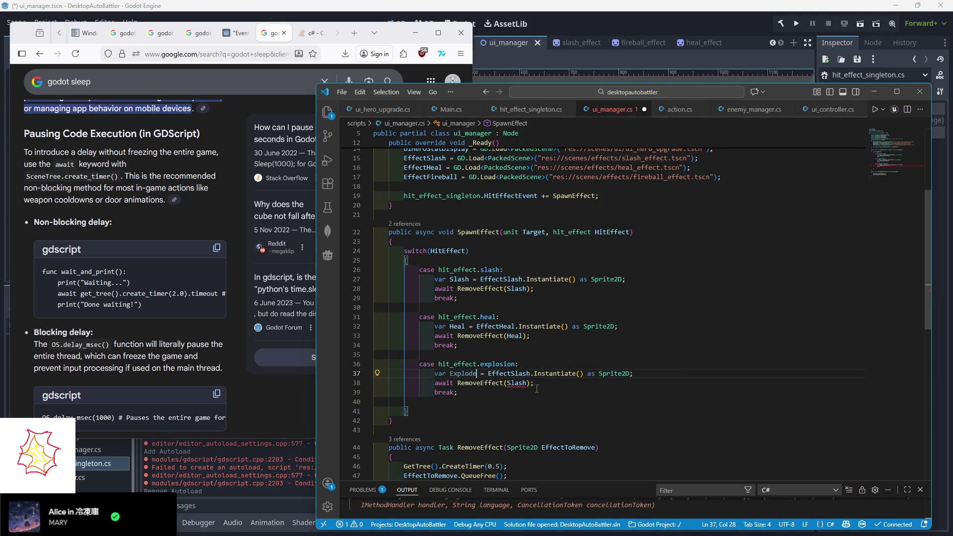
double_click(514, 383)
type("Explode")
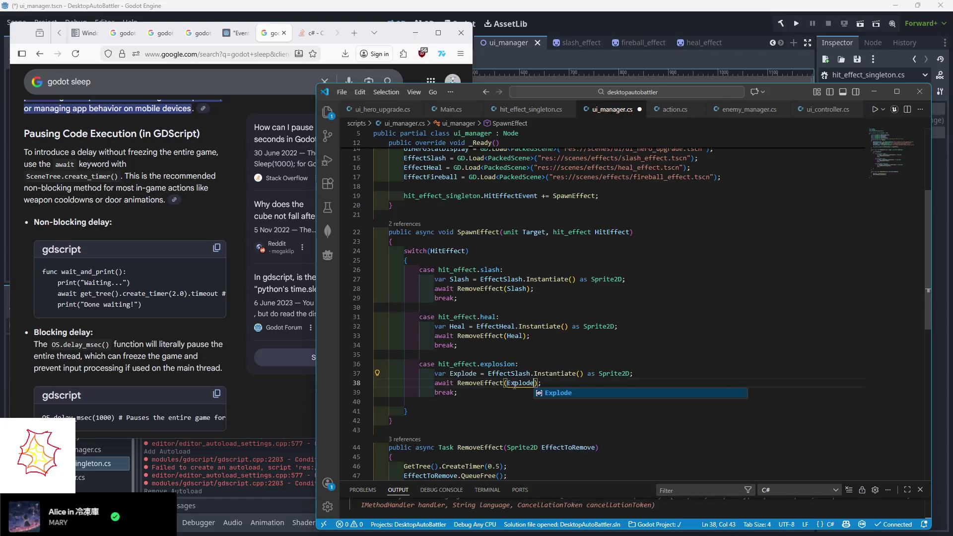
left_click(529, 373)
key("BackSpace")
key("BackSpace")
key("BackSpace")
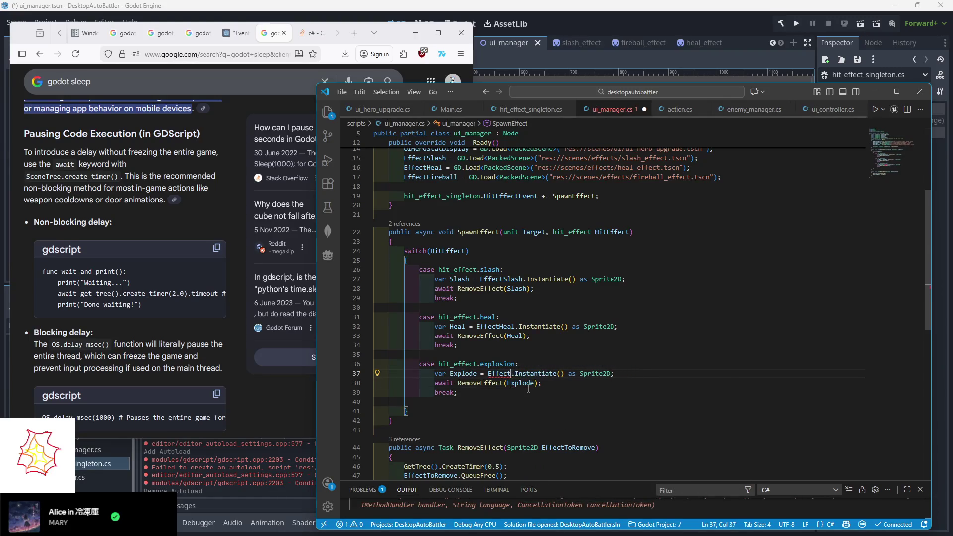
left_click(529, 393)
type("Fireball")
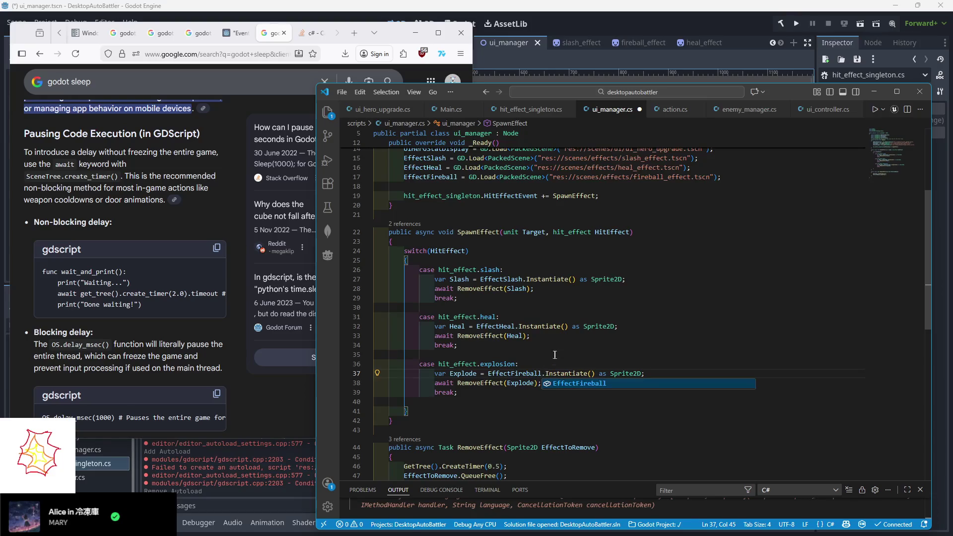
- Save ui_manager.cs and look over the edited cases
left_click(554, 355)
key("ctrl+s")
scroll(493, 396, "down", 3)
scroll(509, 406, "up", 5)
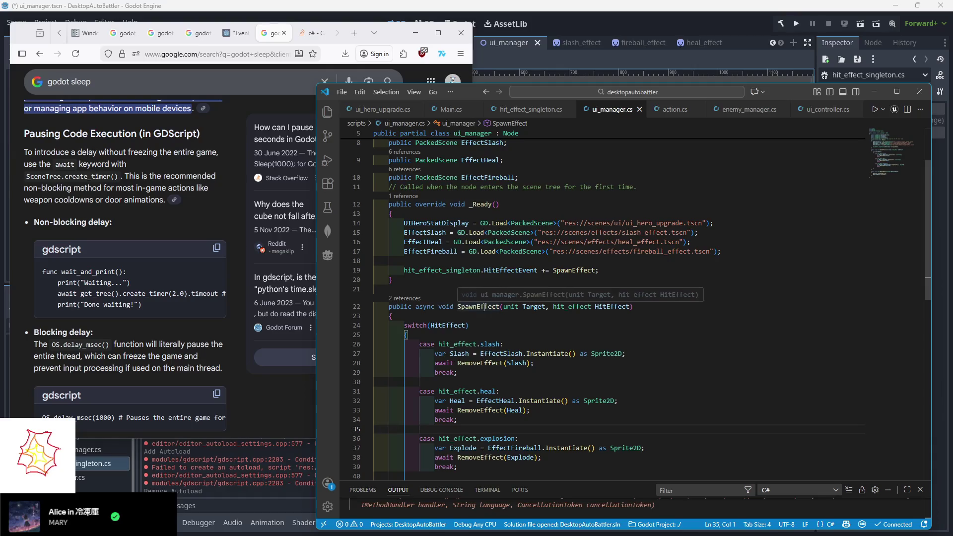
scroll(498, 336, "up", 2)
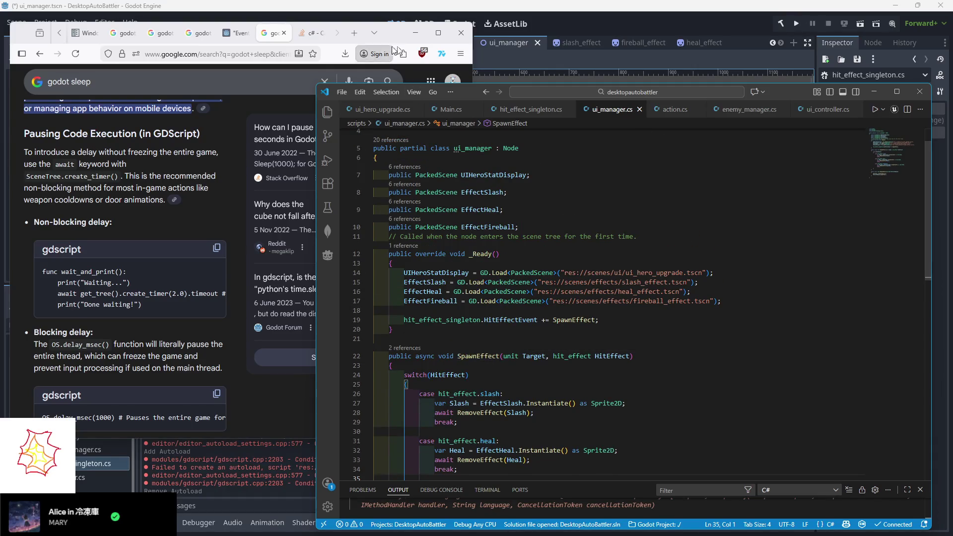
left_click(788, 26)
- Run the project from Godot to test the effects, then stop the game
left_click(797, 24)
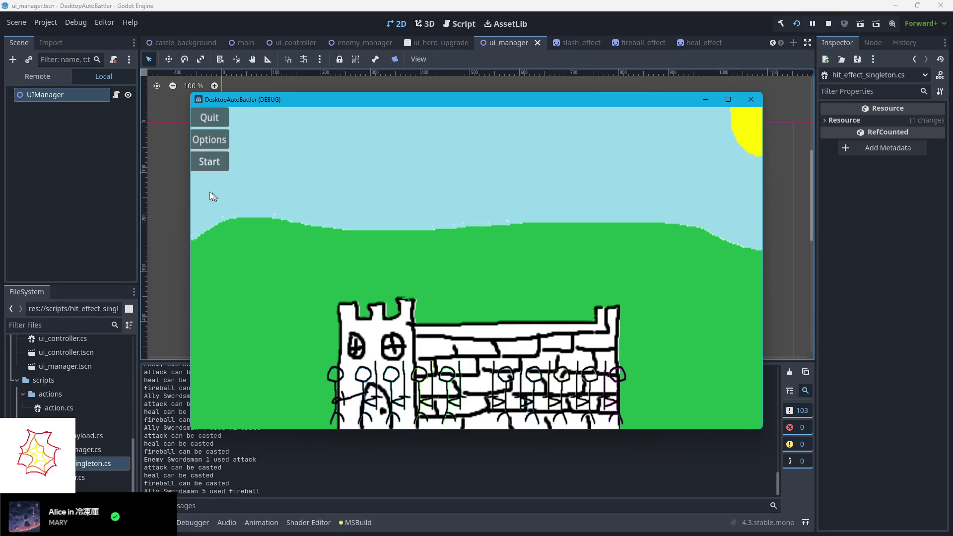
left_click(209, 118)
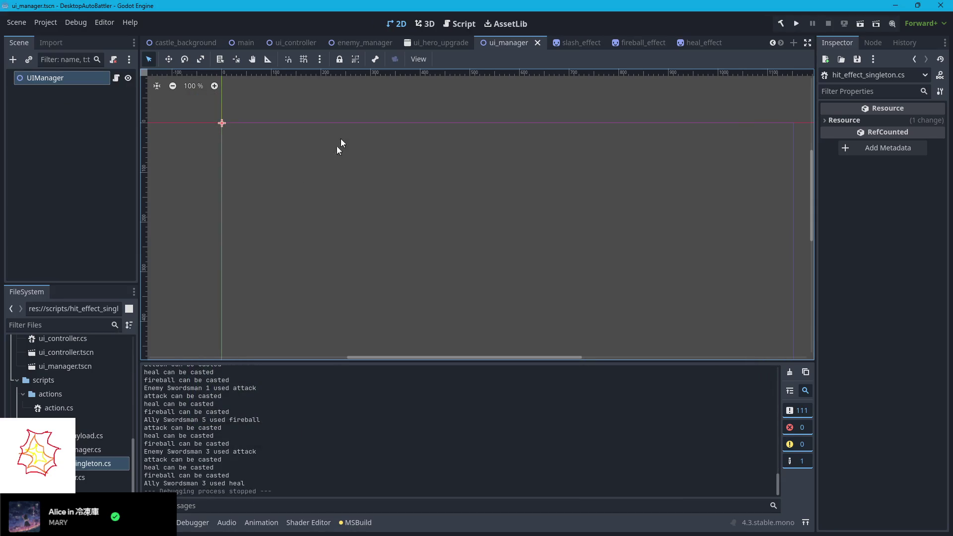
- Open the slash_effect and castle_background scenes to compare their ordering
left_click(571, 46)
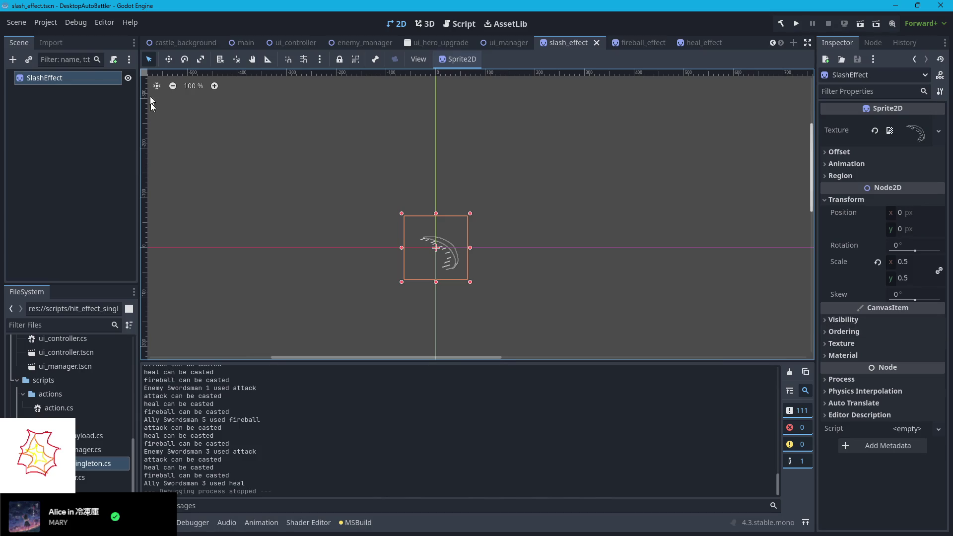
mouse_move(237, 47)
left_click(192, 44)
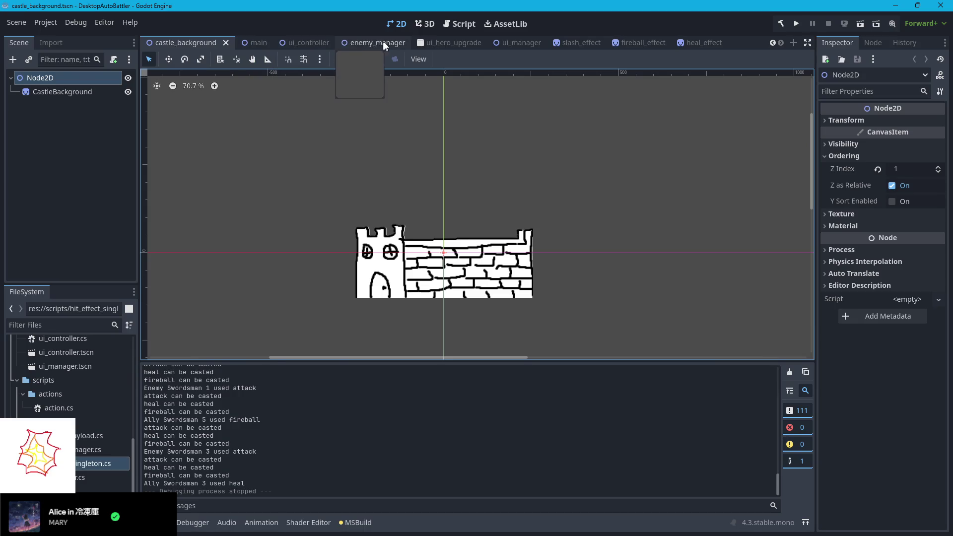
left_click(576, 42)
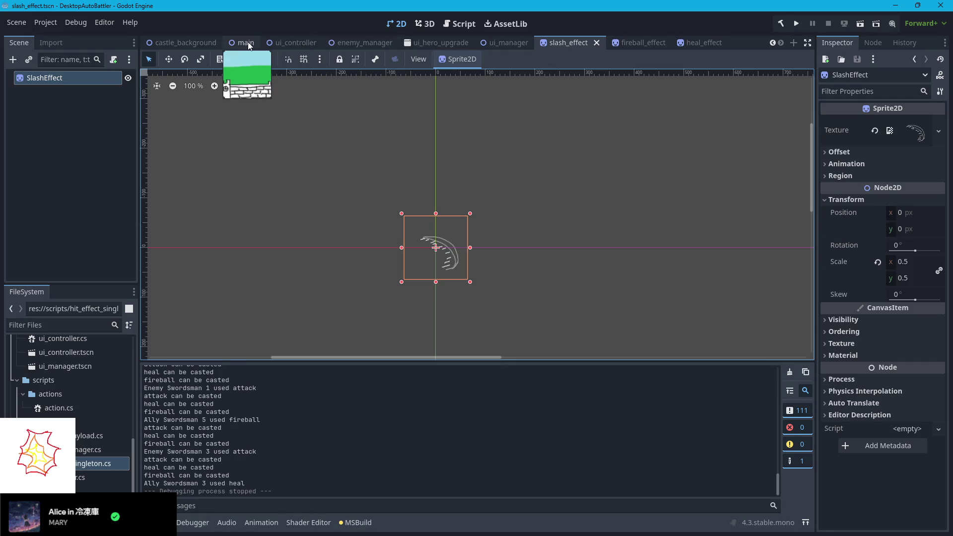
mouse_move(477, 49)
scroll(50, 387, "up", 5)
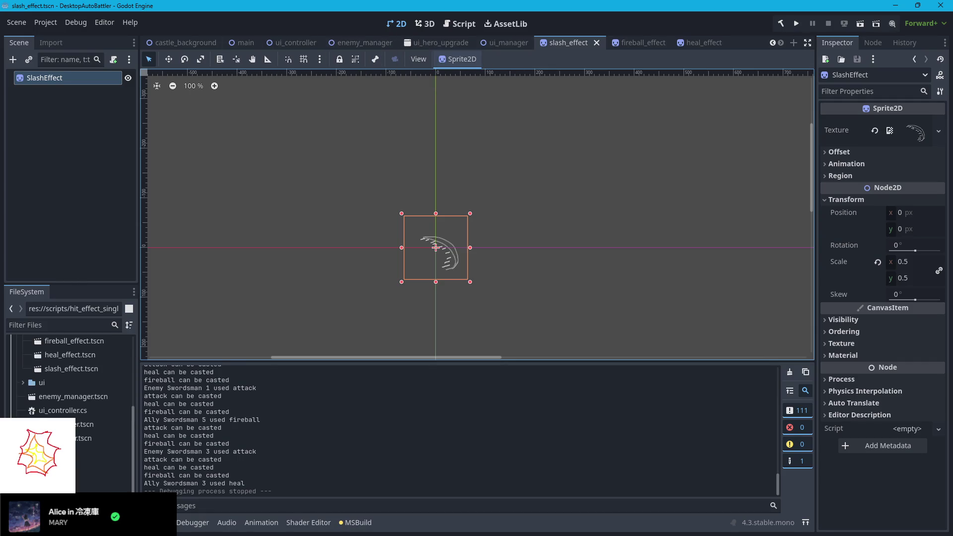
scroll(70, 387, "up", 3)
scroll(69, 388, "up", 5)
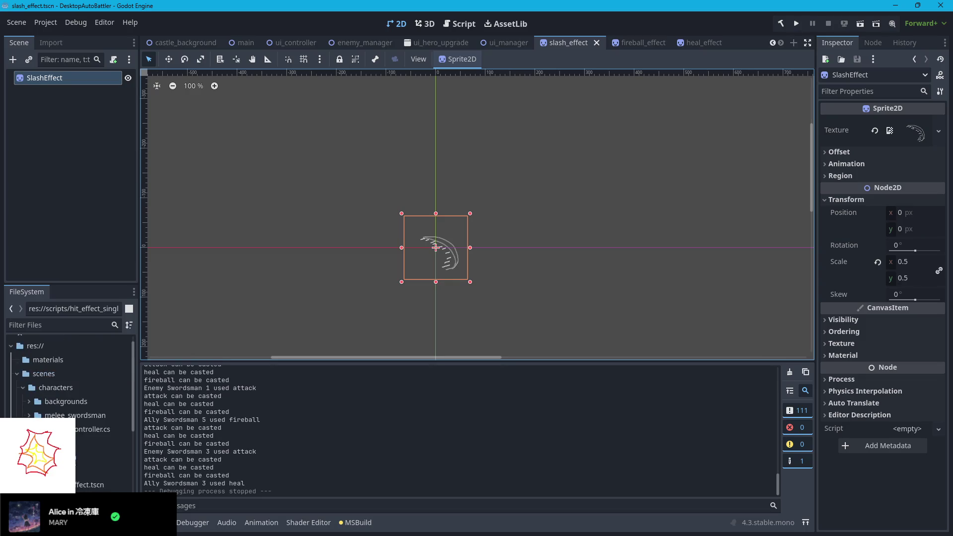
- Inspect the melee_swordsman AnimatedSprite2D's Visibility and Ordering settings, then return to main
left_click(29, 415)
double_click(101, 443)
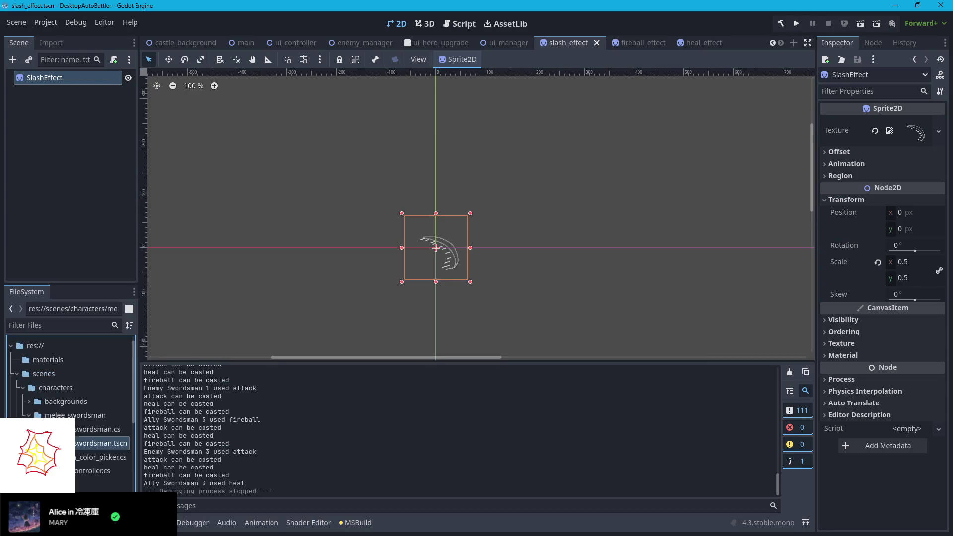
left_click(50, 94)
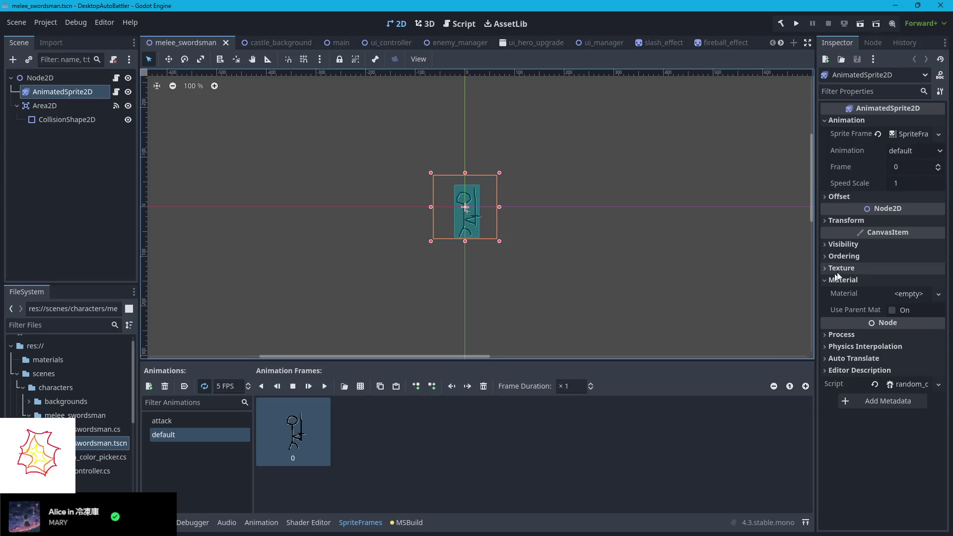
left_click(826, 245)
left_click(826, 245)
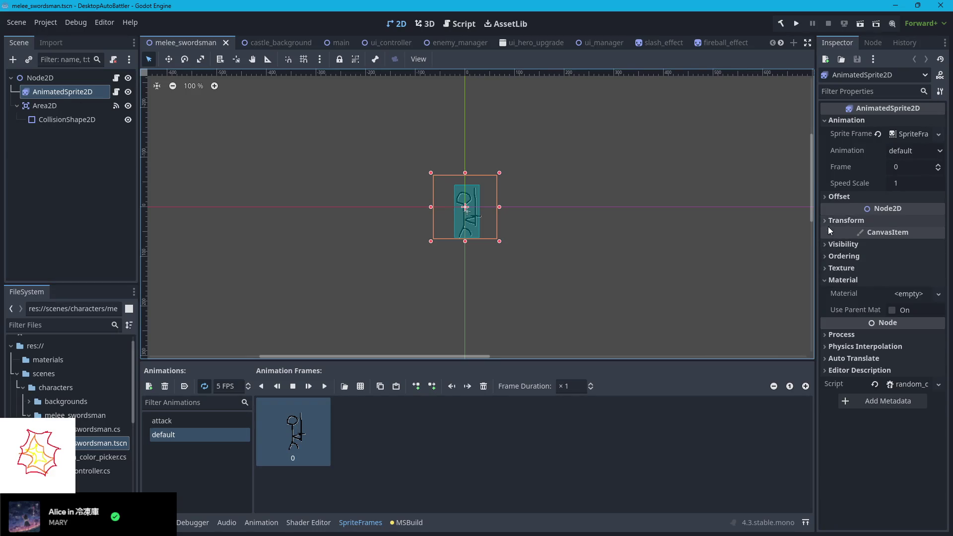
left_click(824, 257)
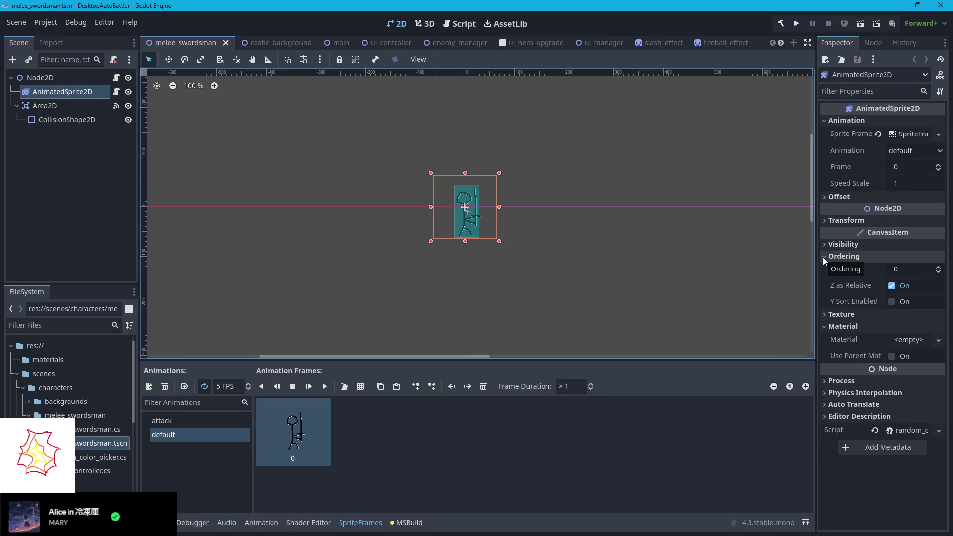
left_click(823, 257)
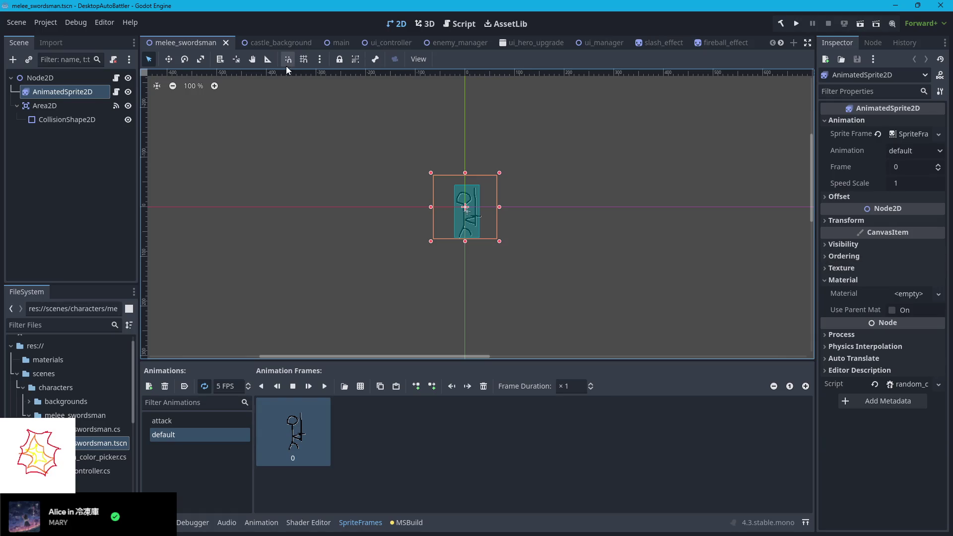
left_click(333, 43)
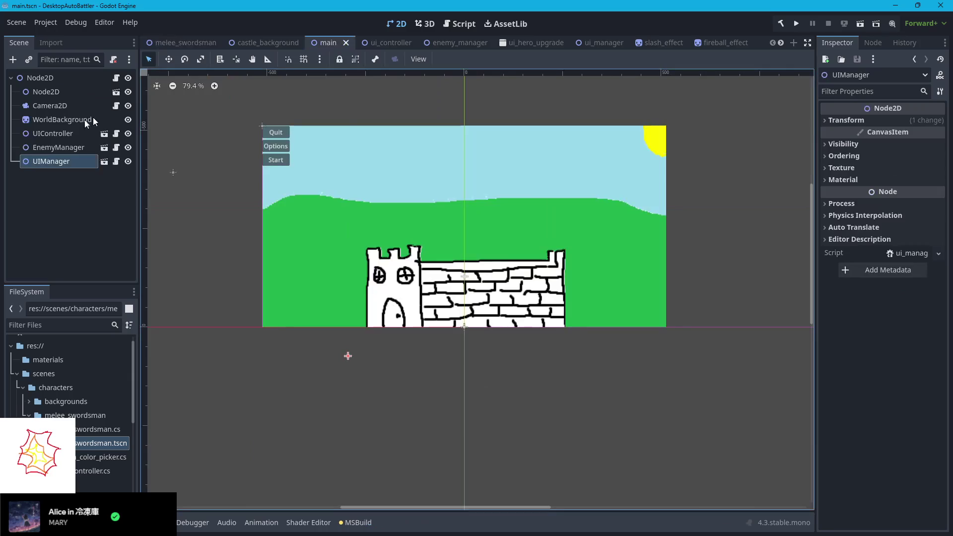
- Check WorldBackground's ordering, then set the slash_effect sprite's Z Index to 1
left_click(54, 120)
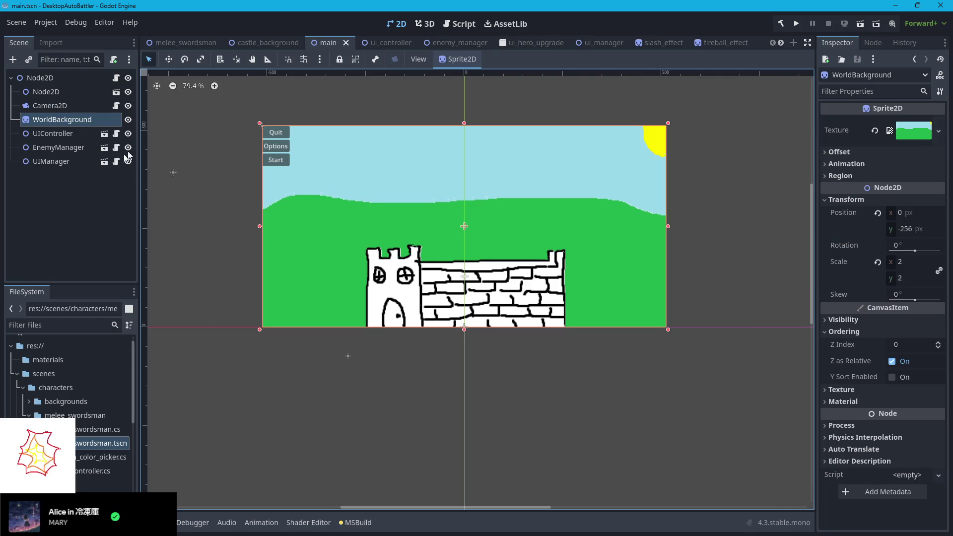
left_click(656, 46)
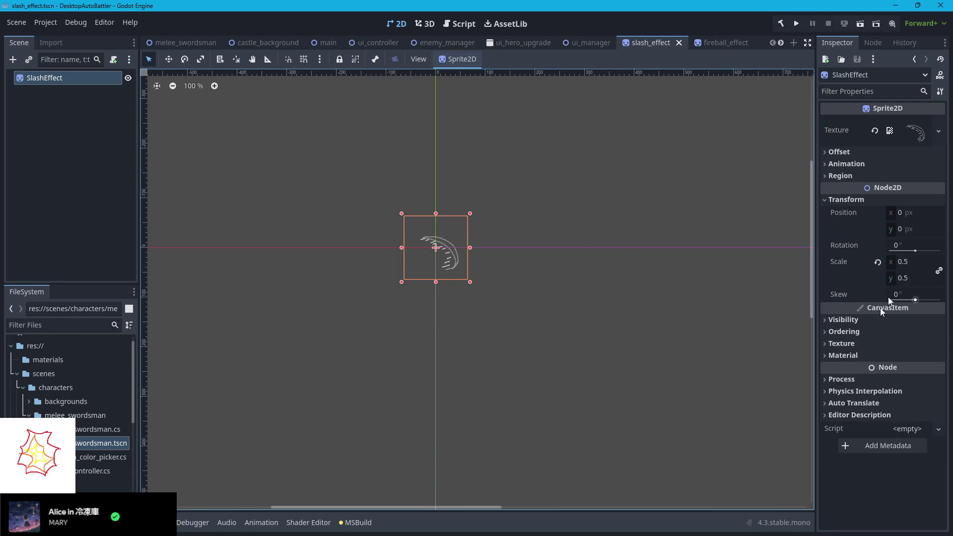
left_click(833, 331)
left_click(938, 342)
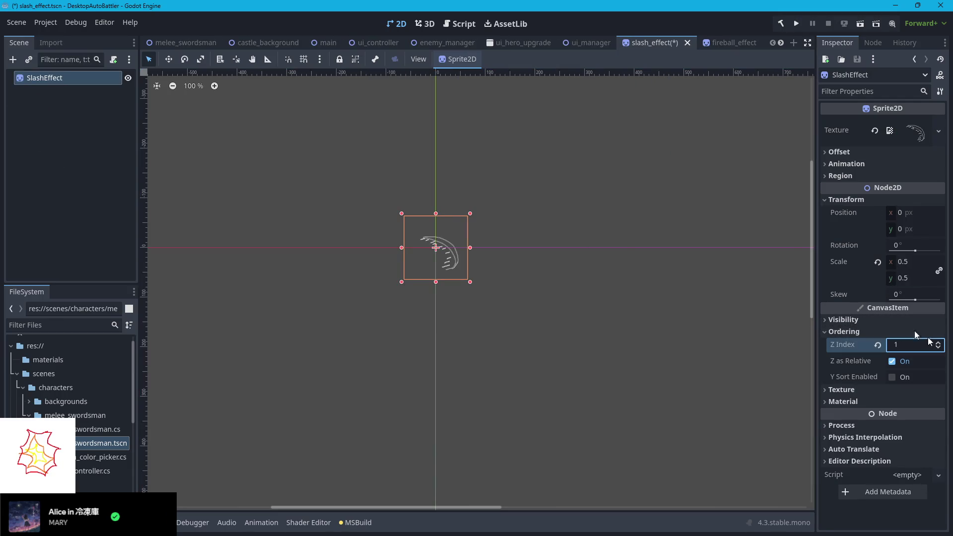
- Set the fireball_effect sprite's Z Index to 1
mouse_move(706, 40)
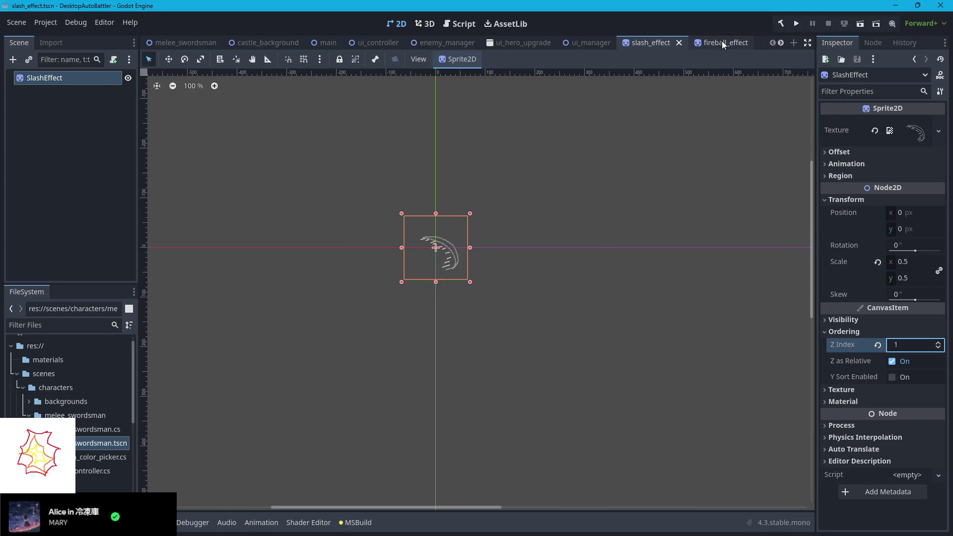
left_click(721, 42)
left_click(834, 331)
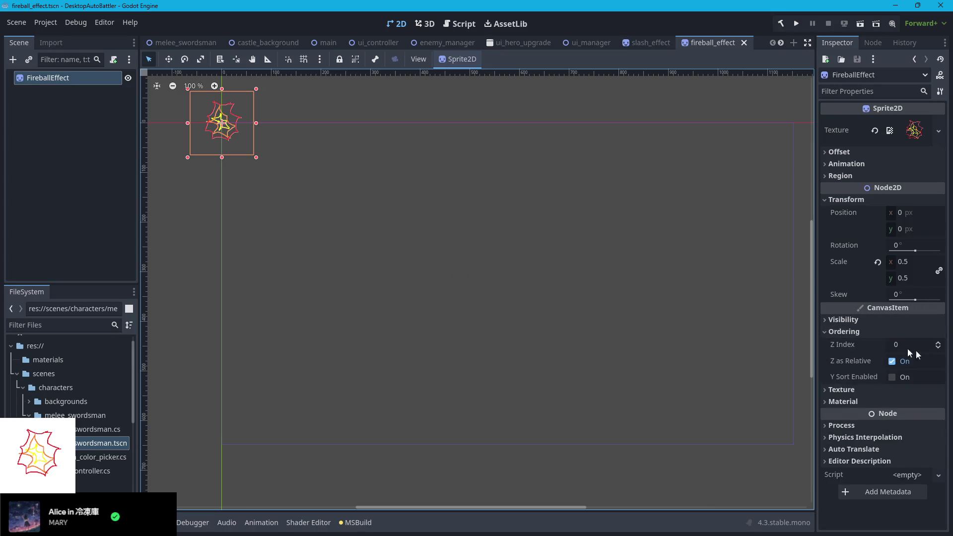
left_click(916, 348)
scroll(693, 42, "down", 1)
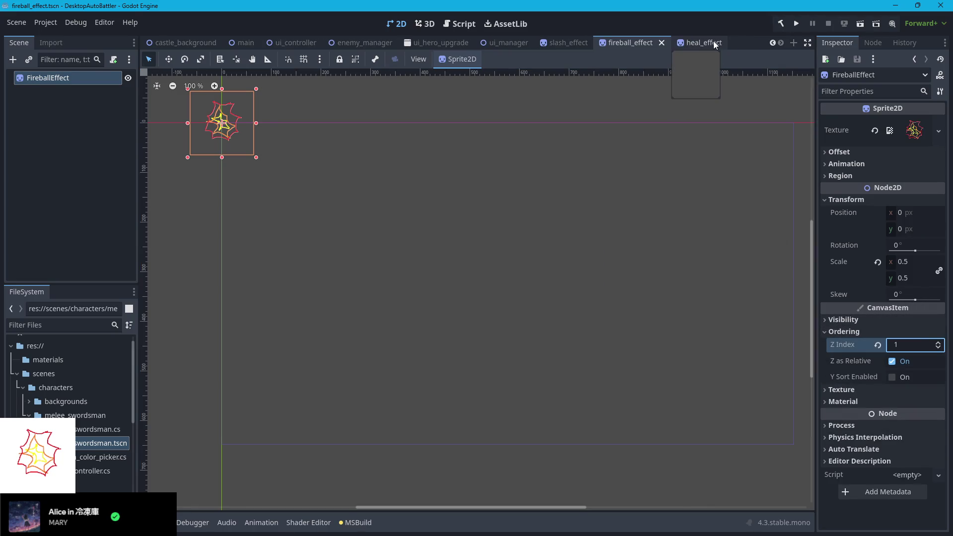
- Set the heal_effect sprite's Z Index to 1 and recheck the other effect scenes
left_click(713, 43)
left_click(828, 332)
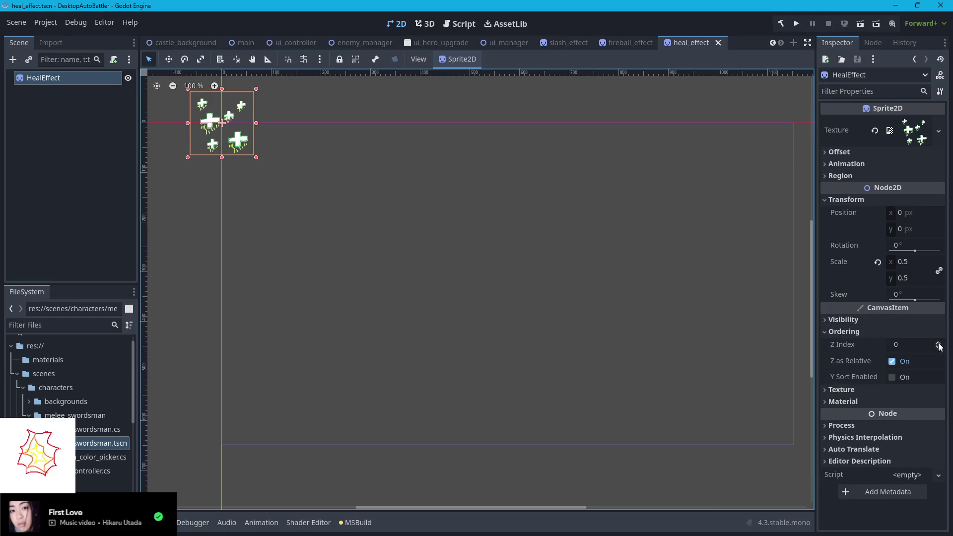
left_click(938, 342)
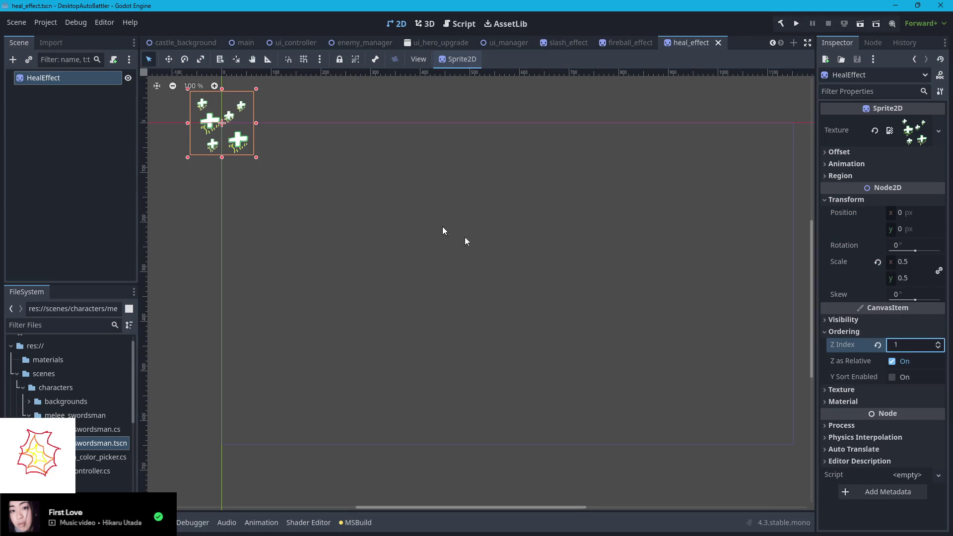
left_click(624, 45)
left_click(562, 44)
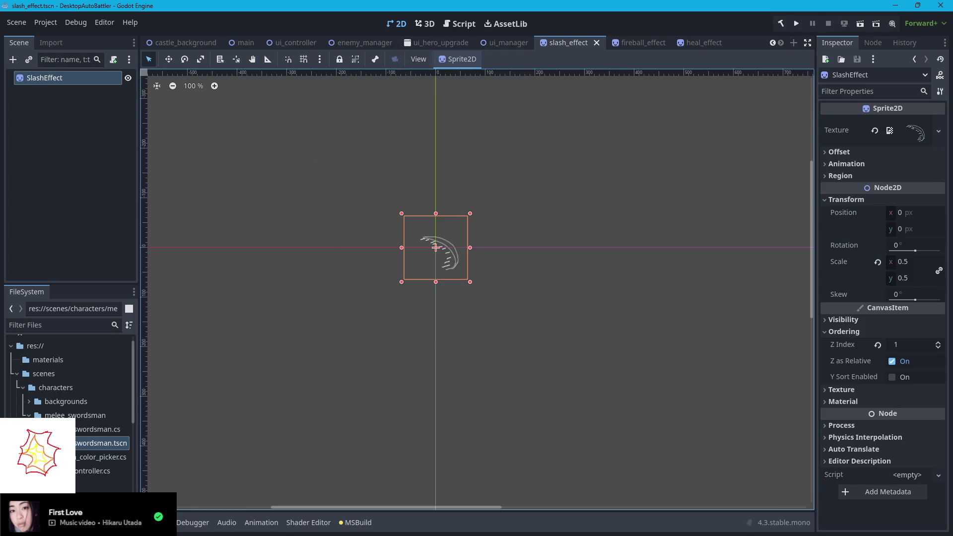
key("alt+Tab")
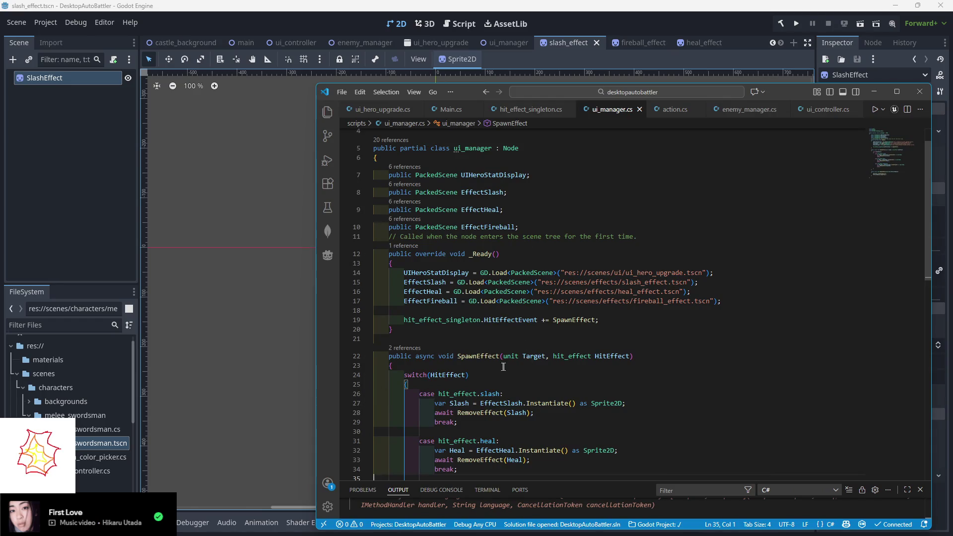
- Add Slash.Position = Target.Position; and AddChild(Slash); to the slash case
scroll(496, 364, "down", 2)
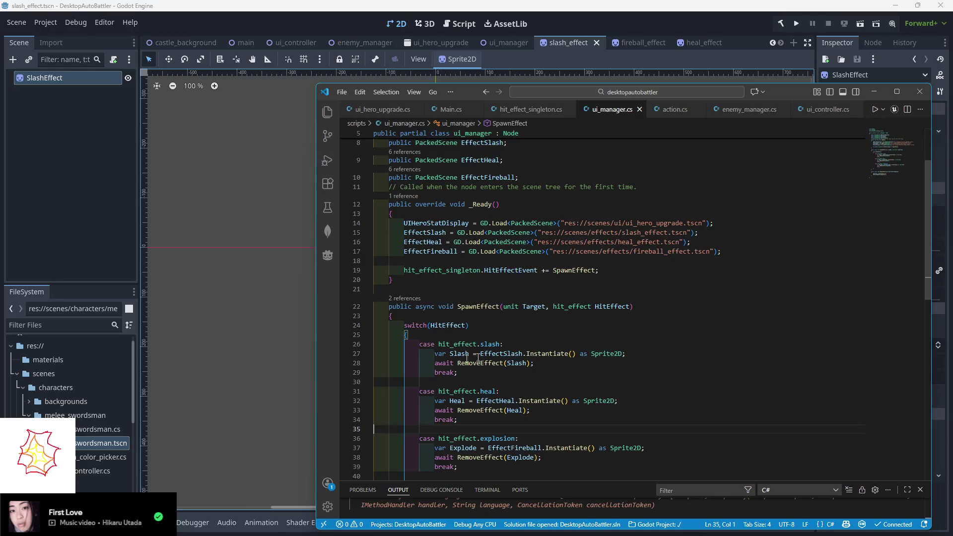
left_click(645, 356)
key("Return")
type("Slash")
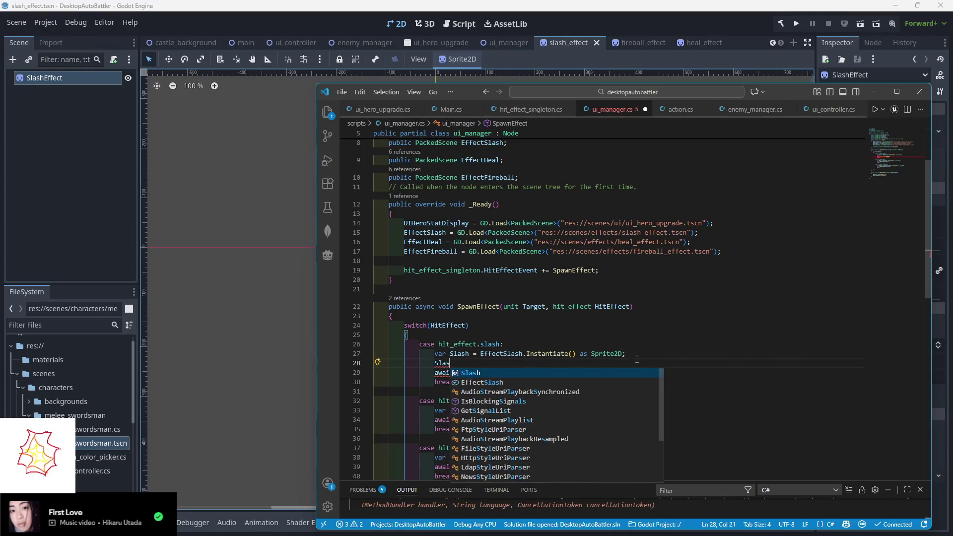
key("BackSpace")
key("BackSpace")
key("BackSpace")
type("AddChil")
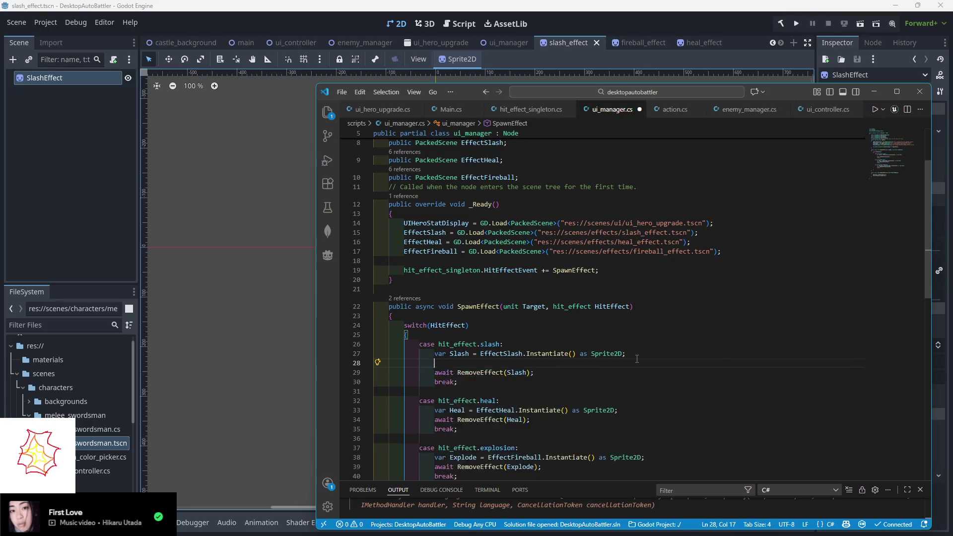
type("d.")
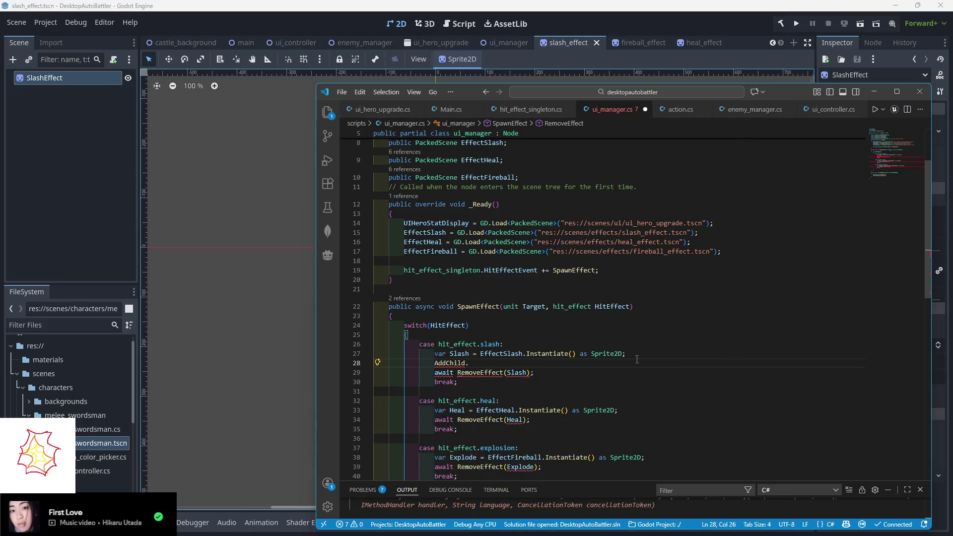
key("BackSpace")
type("(Slash);")
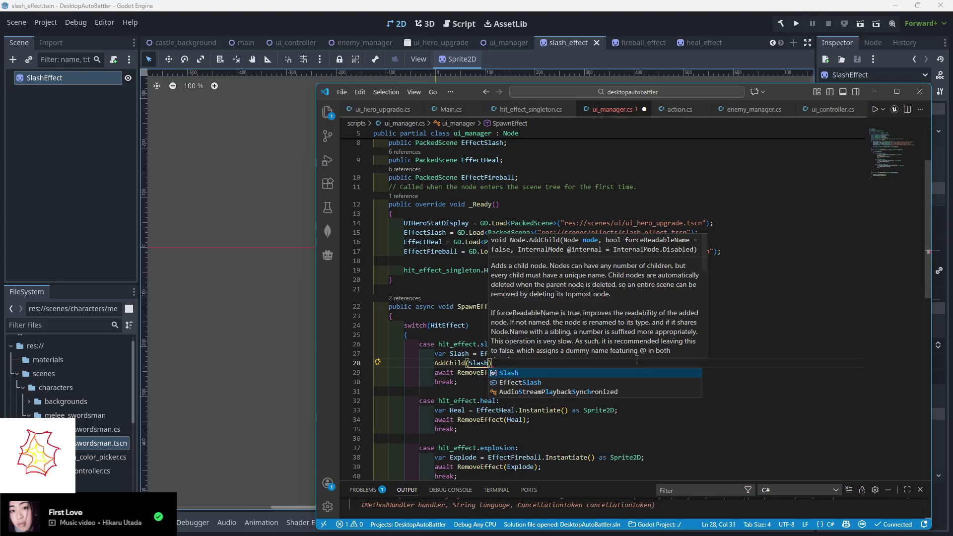
key("ctrl+shift+Return")
type("S")
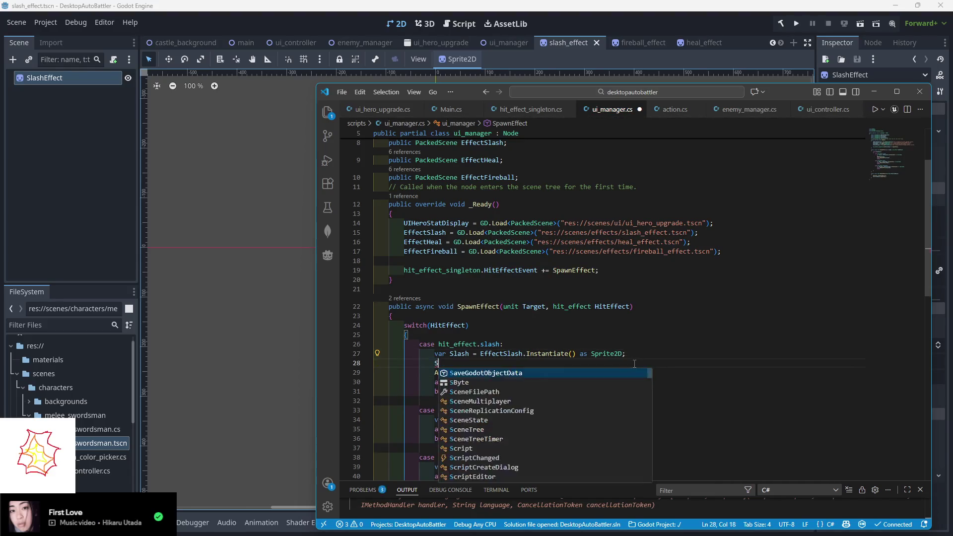
type("lash.Position")
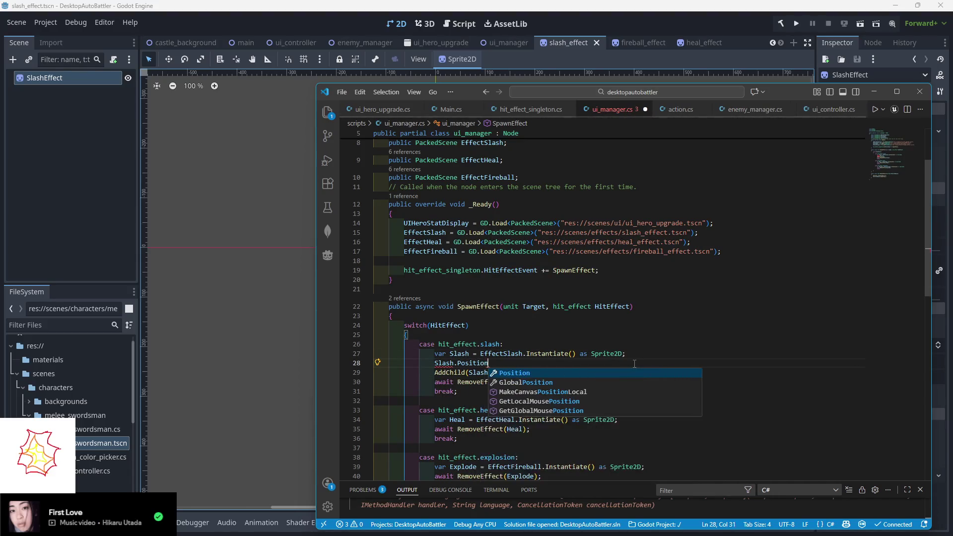
type(" =  Target.Po")
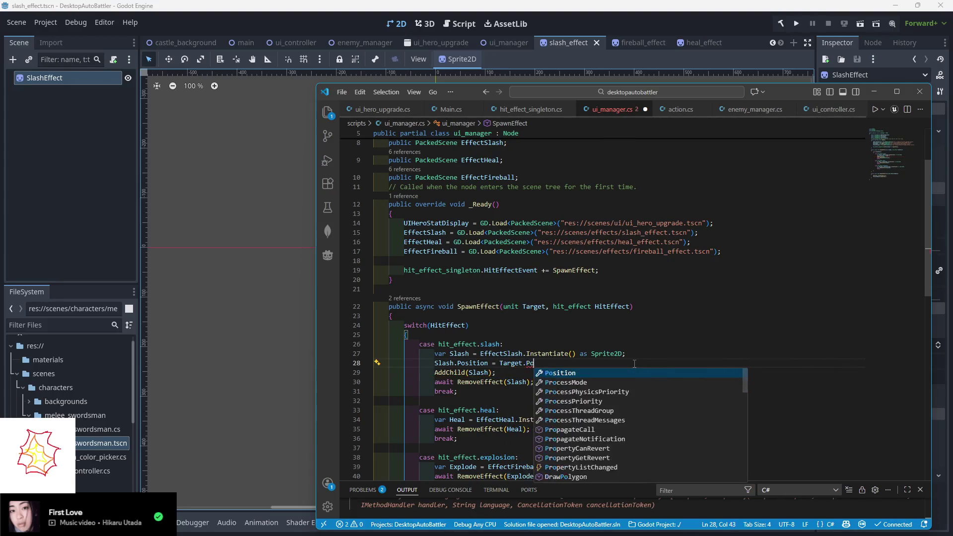
type("sition;")
- Paste the position and AddChild lines into the heal and explosion cases
scroll(575, 353, "down", 2)
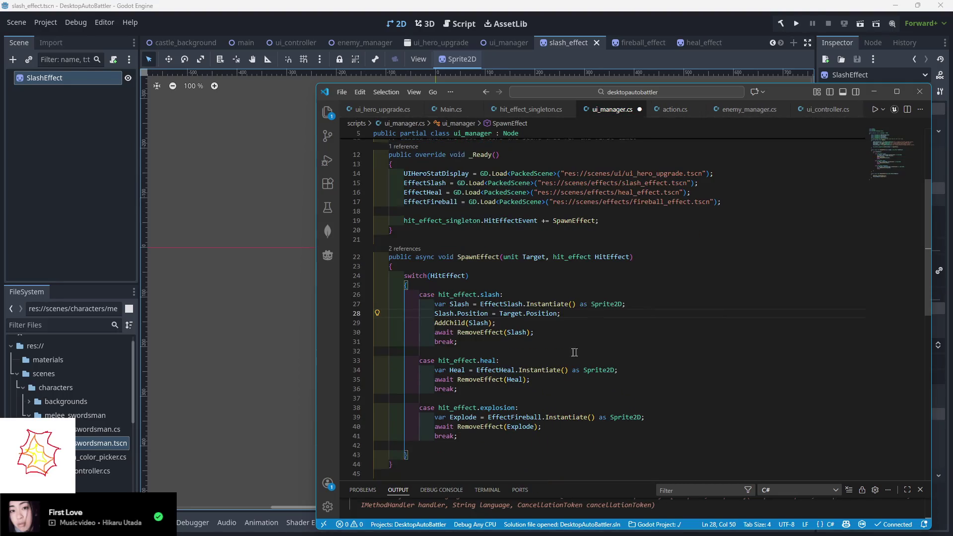
mouse_move(553, 319)
left_mouse_down()
mouse_move(536, 320)
mouse_move(645, 305)
left_mouse_up()
key("ctrl+c")
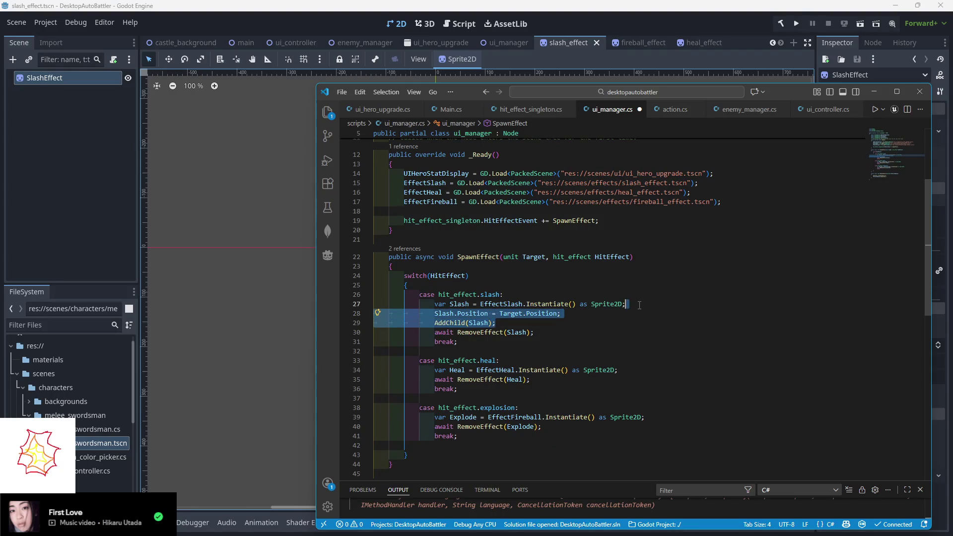
left_click(645, 370)
scroll(648, 397, "down", 1)
key("Return")
key("ctrl+v")
left_click(651, 411)
key("Return")
key("ctrl+v")
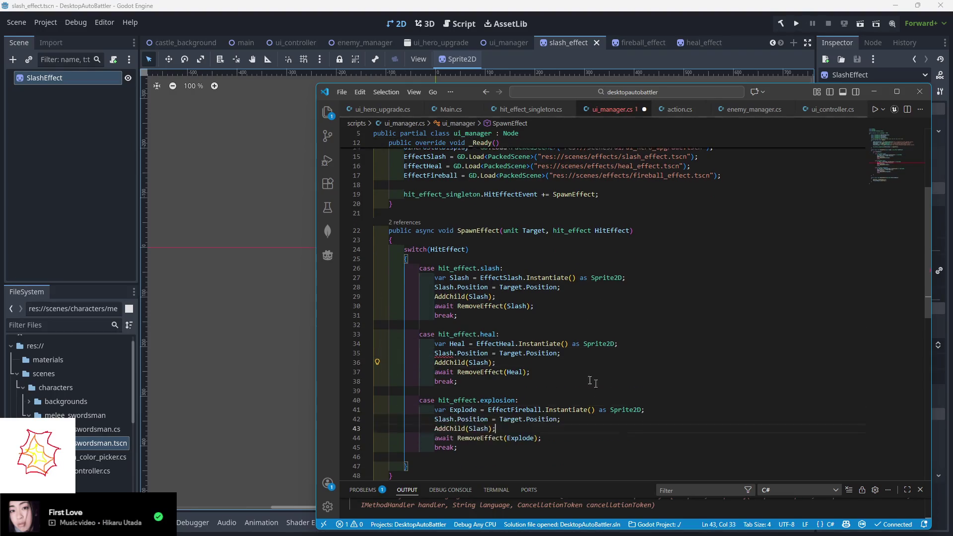
scroll(650, 397, "down", 1)
- Rename Slash to Heal and Explode in the pasted lines, then run the game
left_click(451, 319)
double_click(444, 328)
type("Heal")
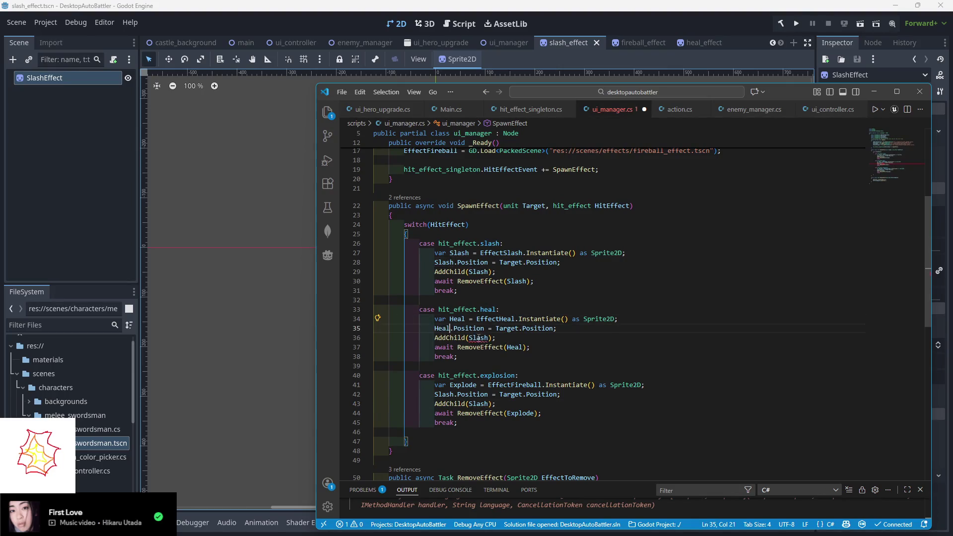
double_click(478, 337)
type("Heal")
left_click(464, 386)
double_click(443, 394)
type("Explode")
double_click(470, 404)
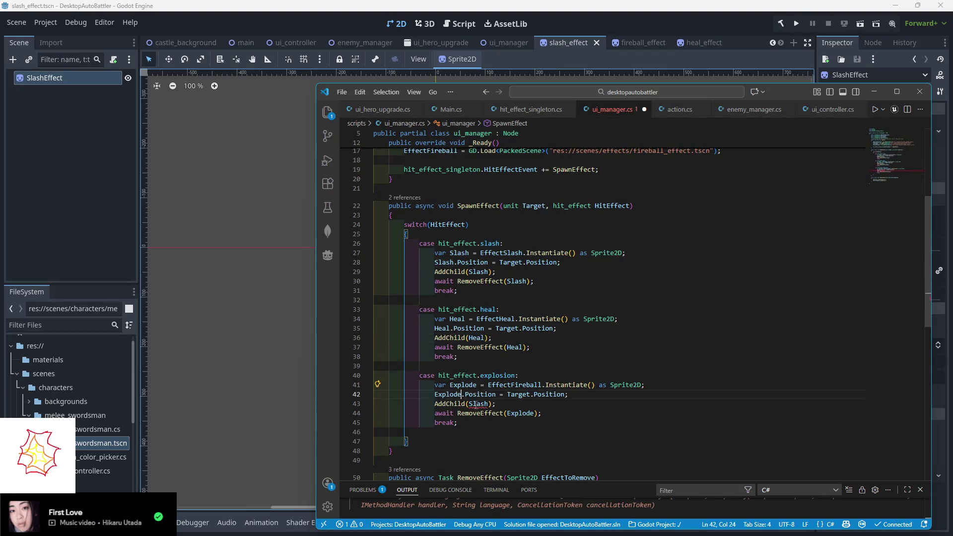
type("Explode")
left_click(585, 356)
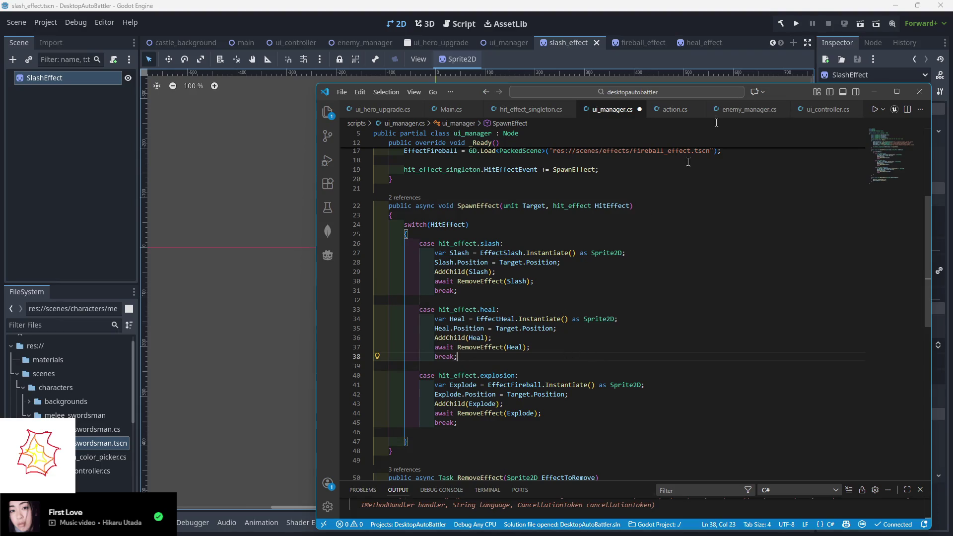
left_click(787, 25)
left_click(796, 23)
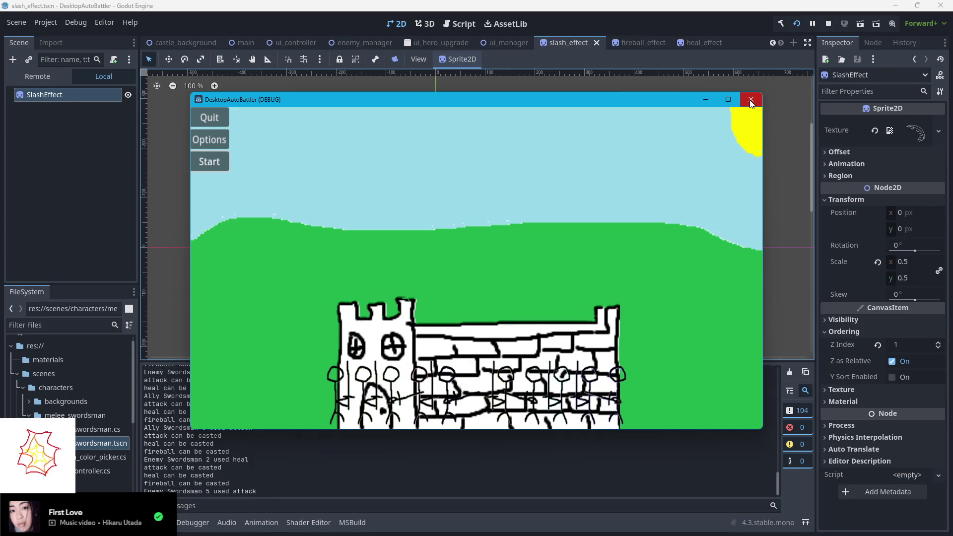
- Close the running game window and return to Visual Studio Code
left_click(750, 102)
key("alt+Tab")
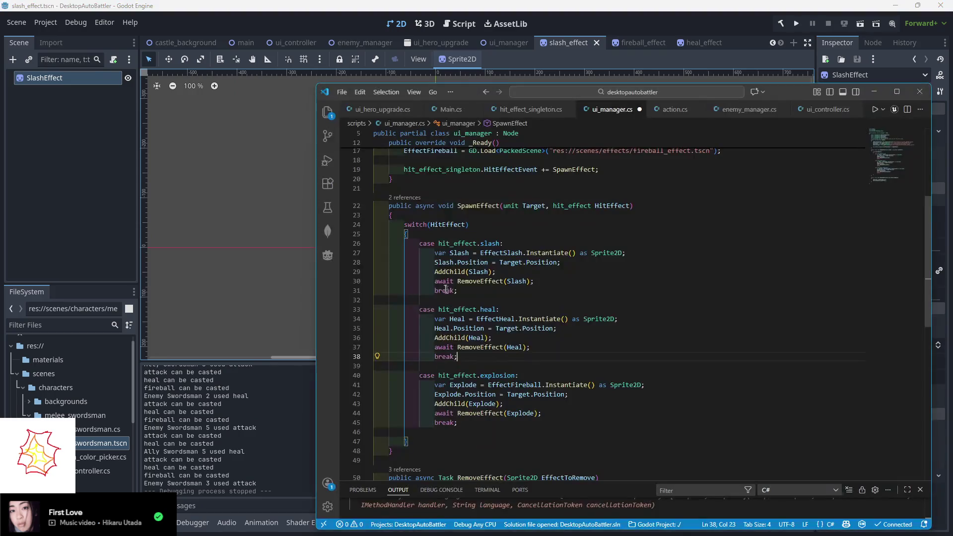
- Insert GD.Print("attempt spawn effect"); at the top of SpawnEffect and save
left_click(436, 215)
key("Return")
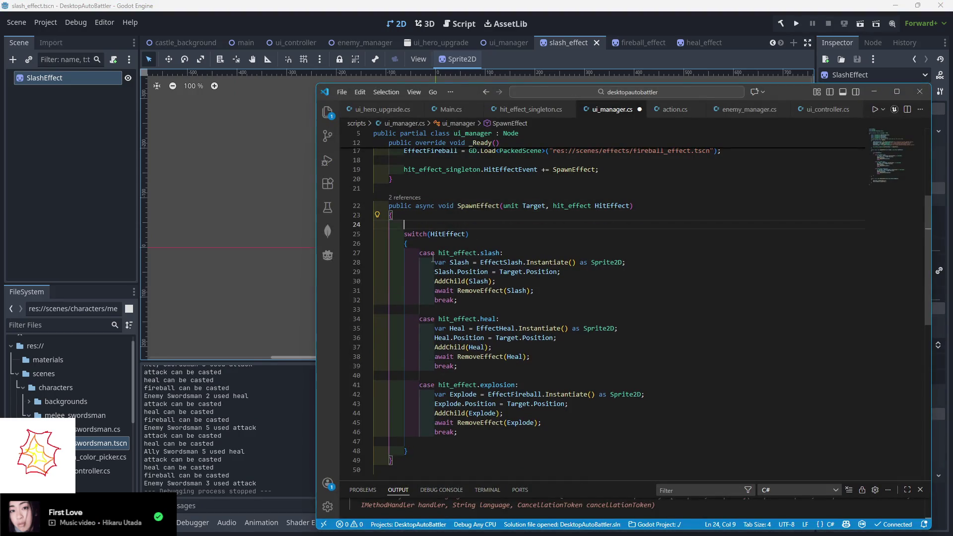
type("GD.Print(\"")
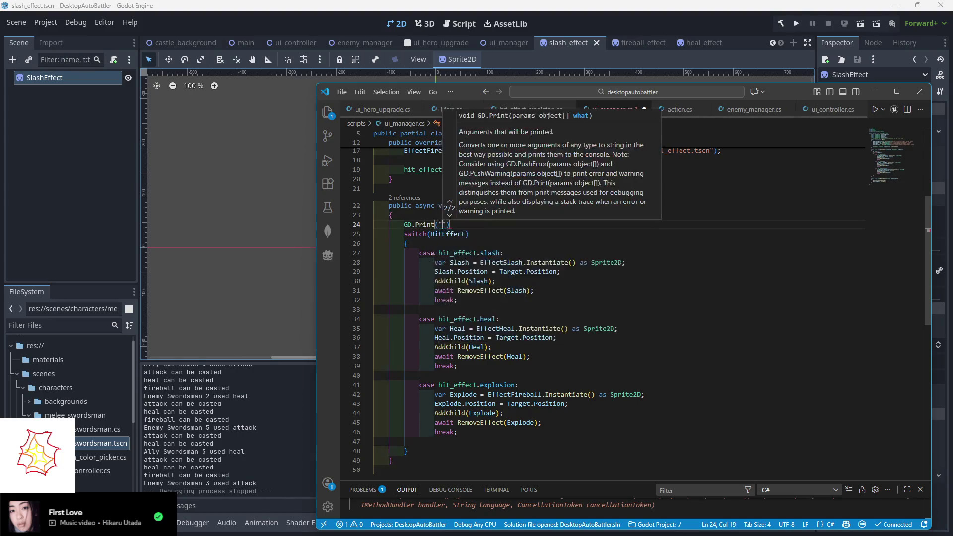
type("attemp")
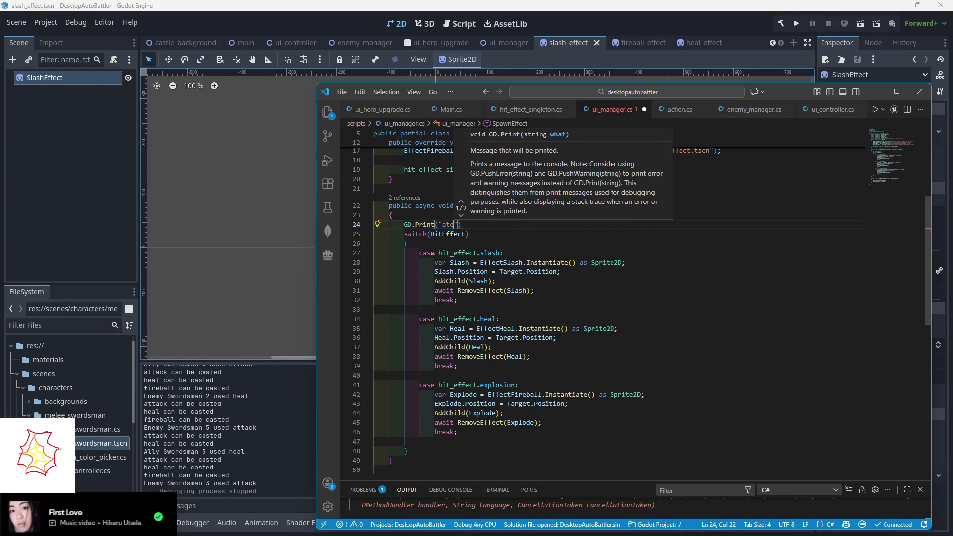
type("t spawn effect\");")
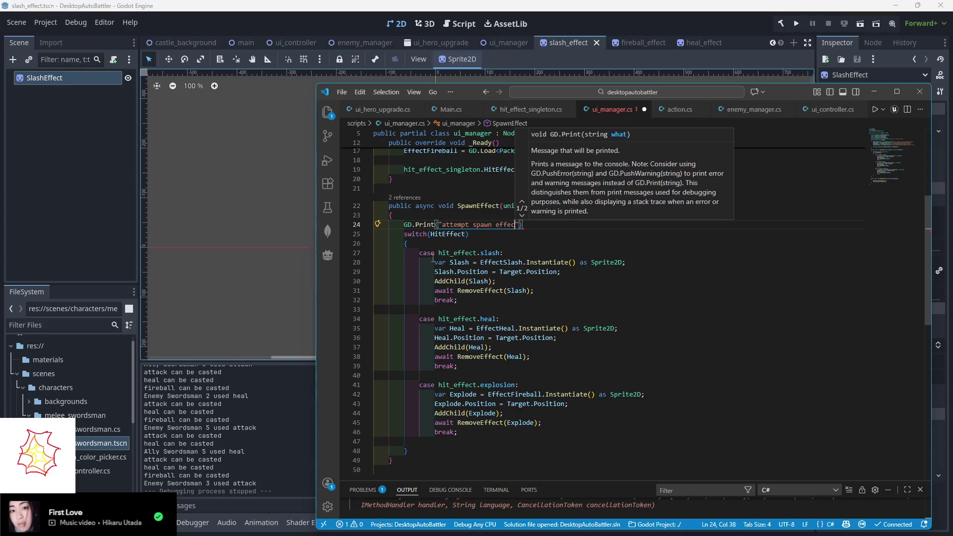
key("ctrl+s")
left_click(795, 23)
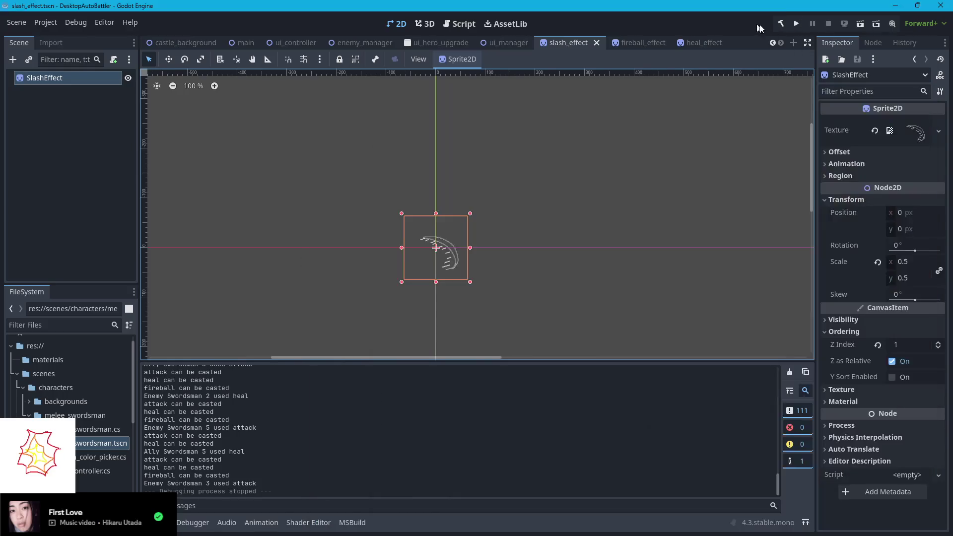
- Rerun the game, watch for 'attempt spawn effect' in the log, then close it
left_click(796, 24)
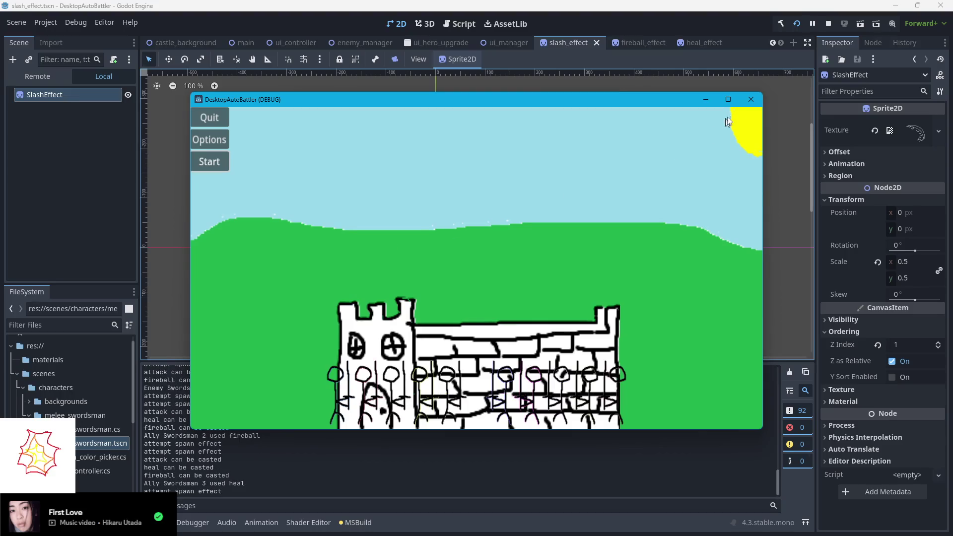
left_click(751, 100)
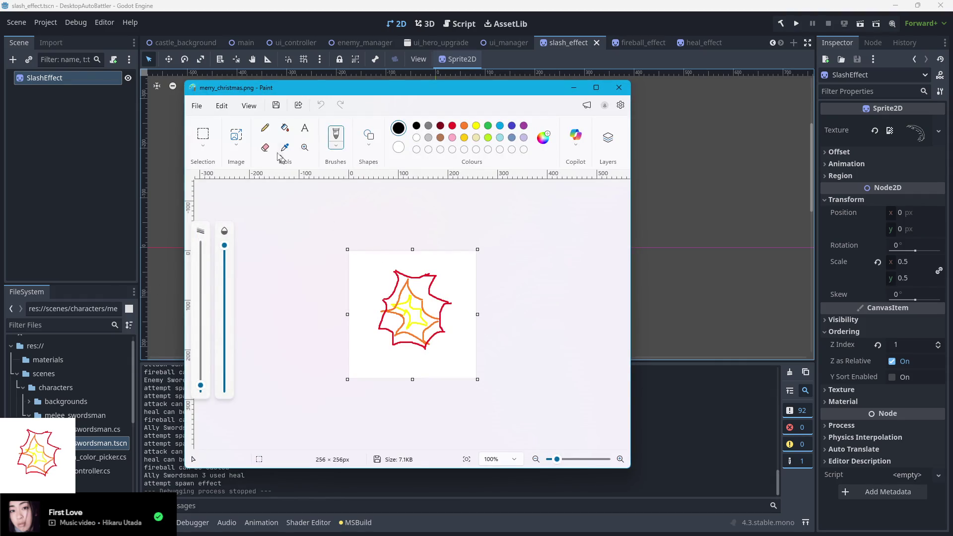
- Delete the old starburst and brush a brown tree trunk near the bottom
left_click(203, 134)
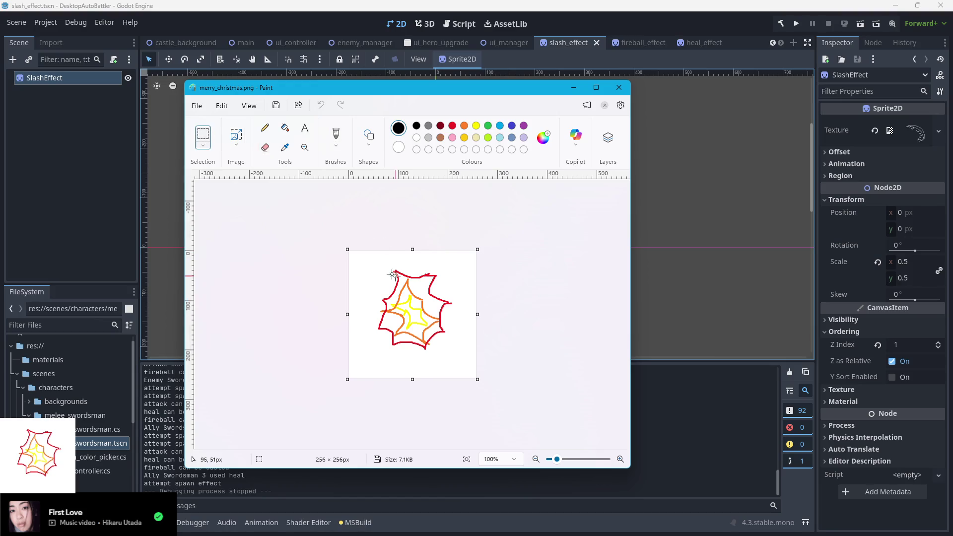
left_click_drag(358, 263, 448, 353)
key("Delete")
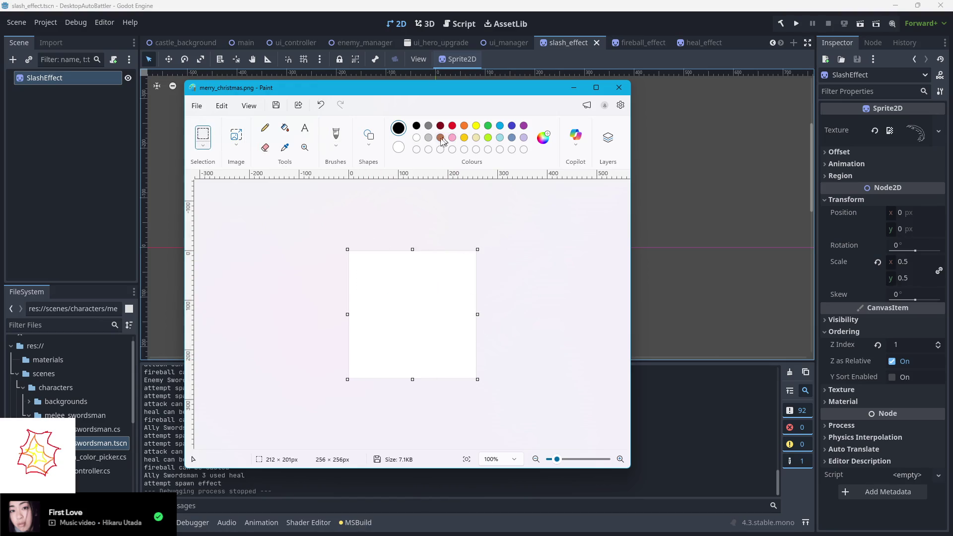
left_click(440, 138)
mouse_move(395, 361)
left_mouse_down()
mouse_move(389, 338)
mouse_move(392, 377)
left_mouse_up()
left_click(335, 134)
left_click_drag(427, 349, 439, 377)
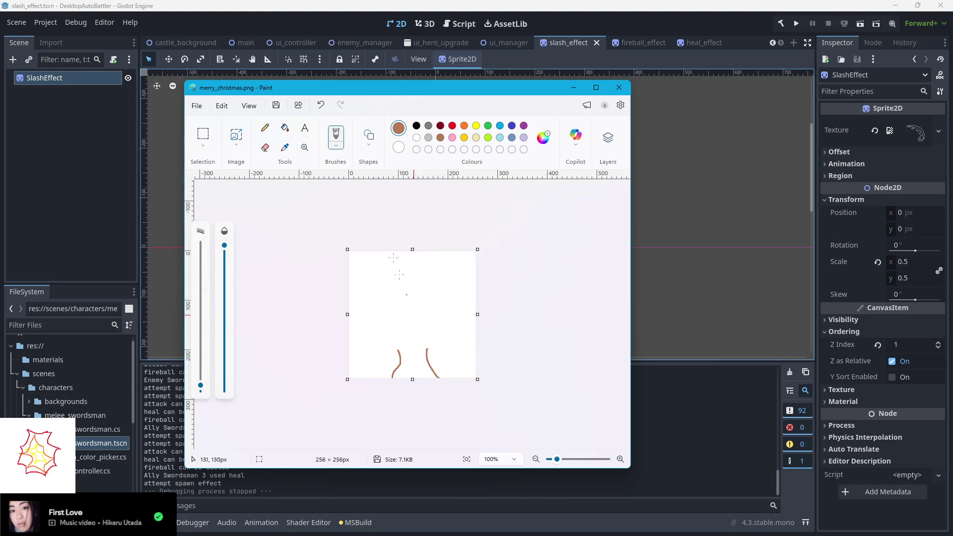
- Draw the green zigzag tree outline, a yellow star and a brown garland
left_click(487, 127)
mouse_move(395, 353)
left_mouse_down()
mouse_move(388, 310)
mouse_move(408, 274)
mouse_move(438, 325)
mouse_move(430, 357)
left_mouse_up()
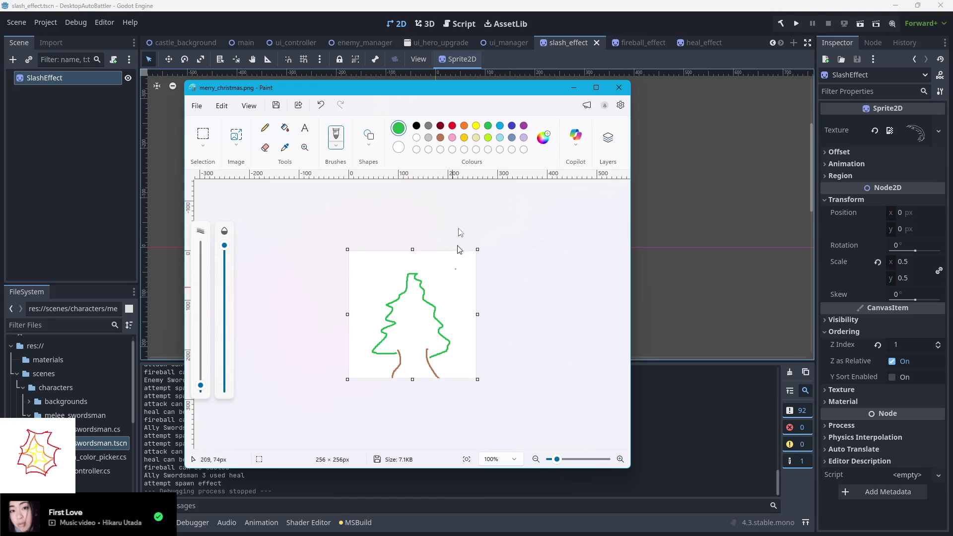
left_click(476, 127)
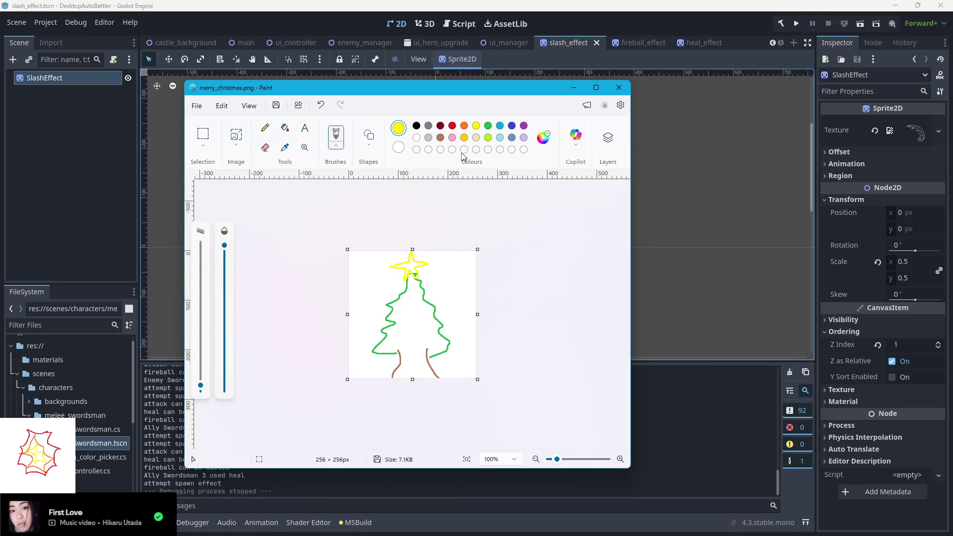
left_click(440, 138)
left_click_drag(400, 298, 435, 338)
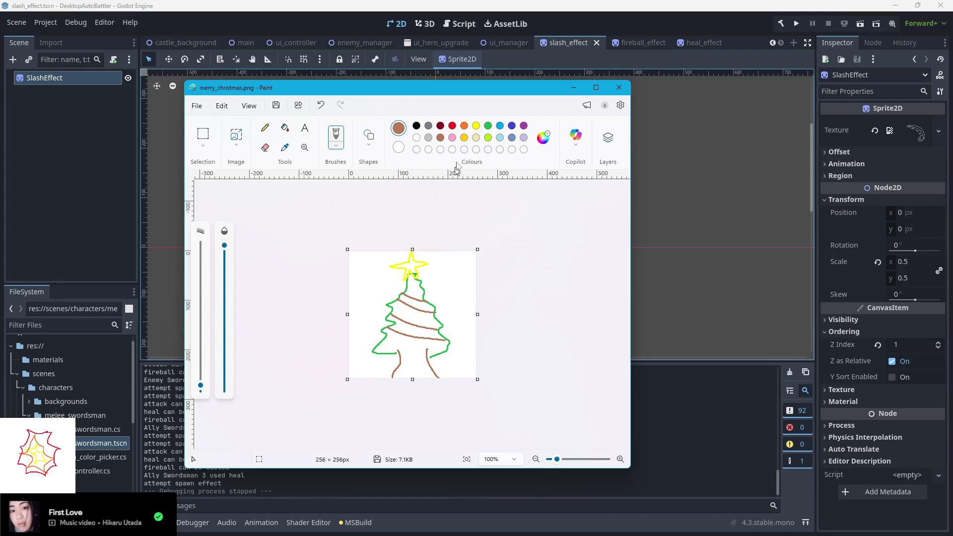
- Add red and light grey ornaments to the tree, then close Paint
left_click(452, 126)
left_click(427, 139)
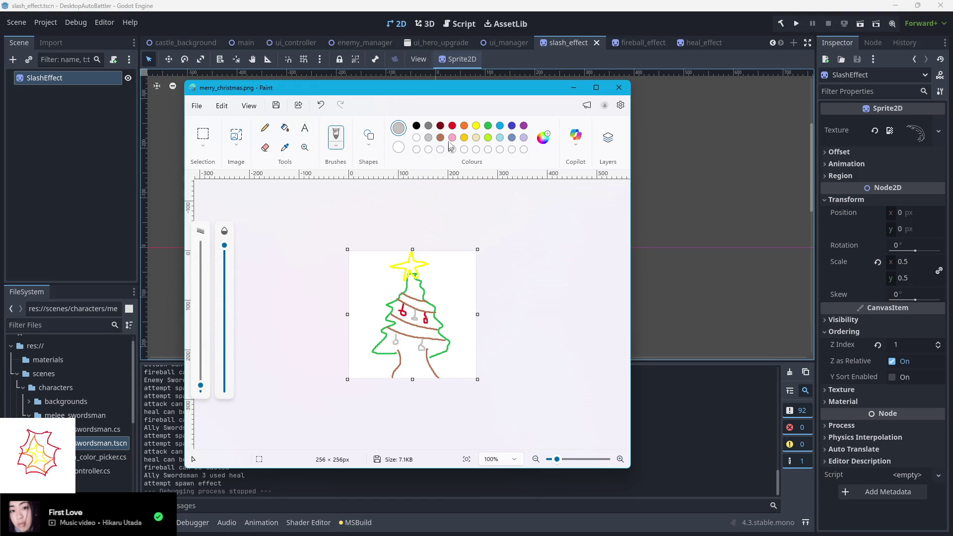
left_click(452, 126)
mouse_move(408, 337)
left_mouse_down()
mouse_move(405, 347)
mouse_move(439, 348)
left_mouse_up()
left_click_drag(253, 90, 239, 90)
left_click(604, 87)
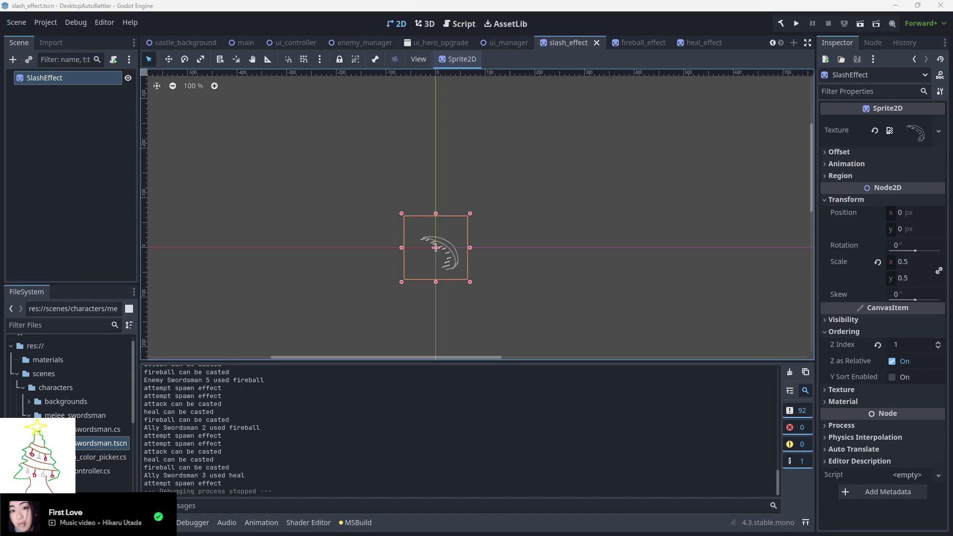
- Add GD.Print("removing effect"); after QueueFree() in RemoveEffect, save ui_manager.cs, and run the game
key("alt+Tab")
scroll(516, 410, "down", 5)
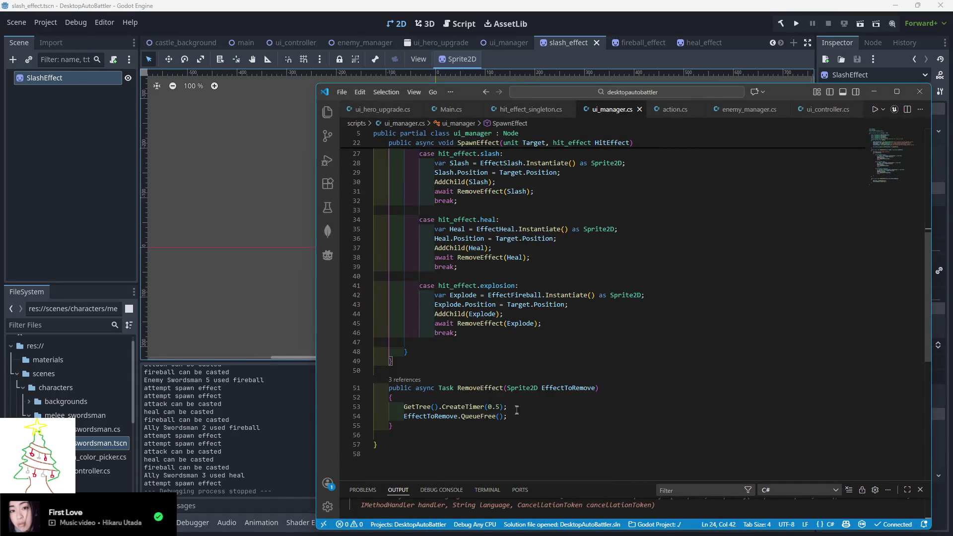
left_click(524, 418)
key("Return")
type("PrintOrphanNodes(\"")
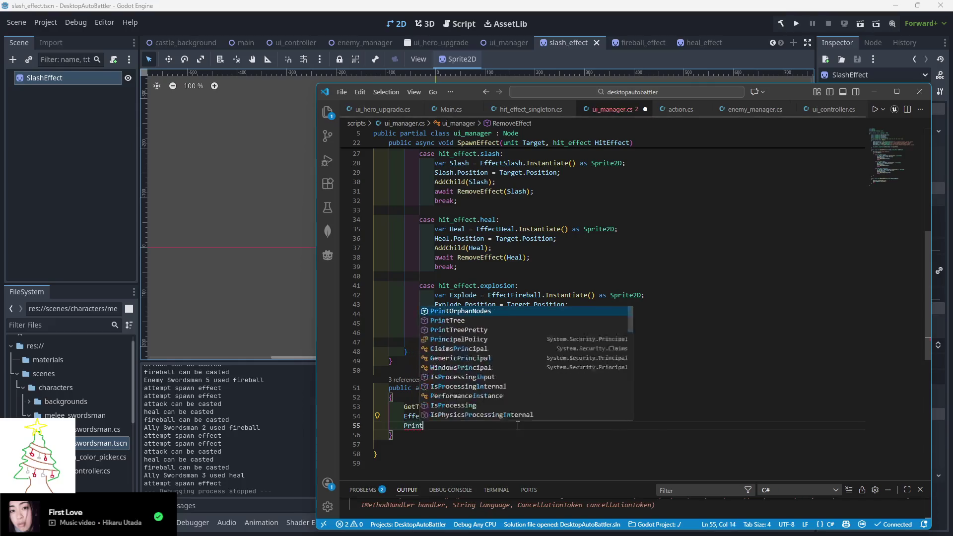
key("ctrl+z")
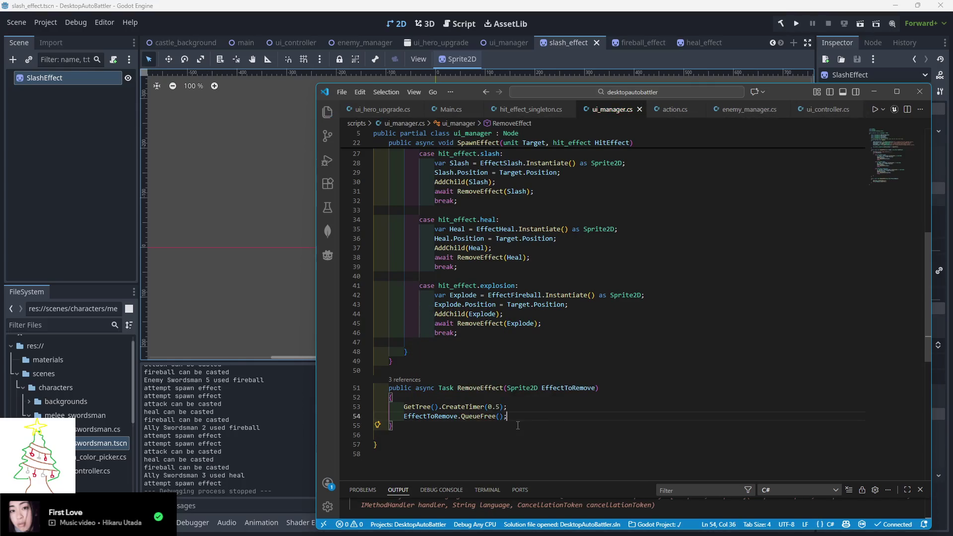
key("Return")
type("GD.Print")
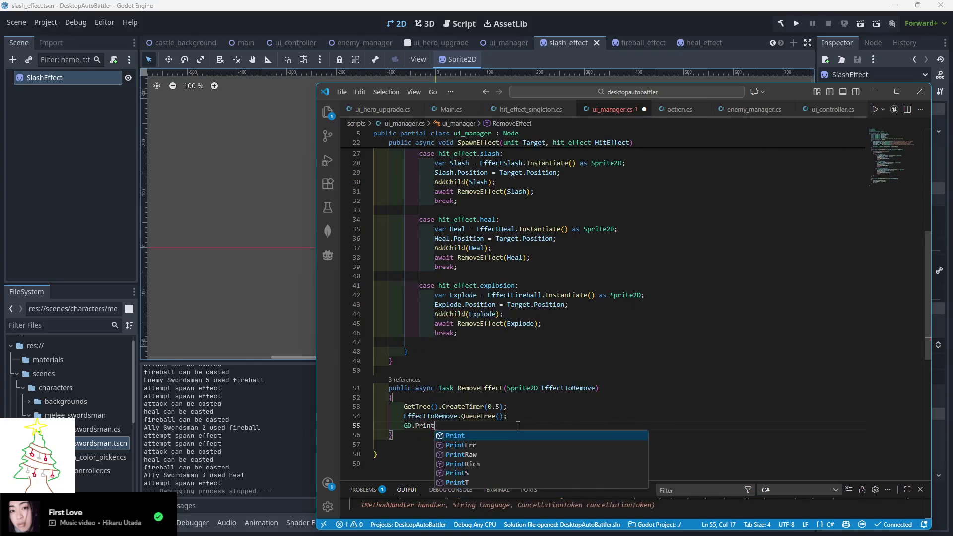
type("(\"removing effect\"")
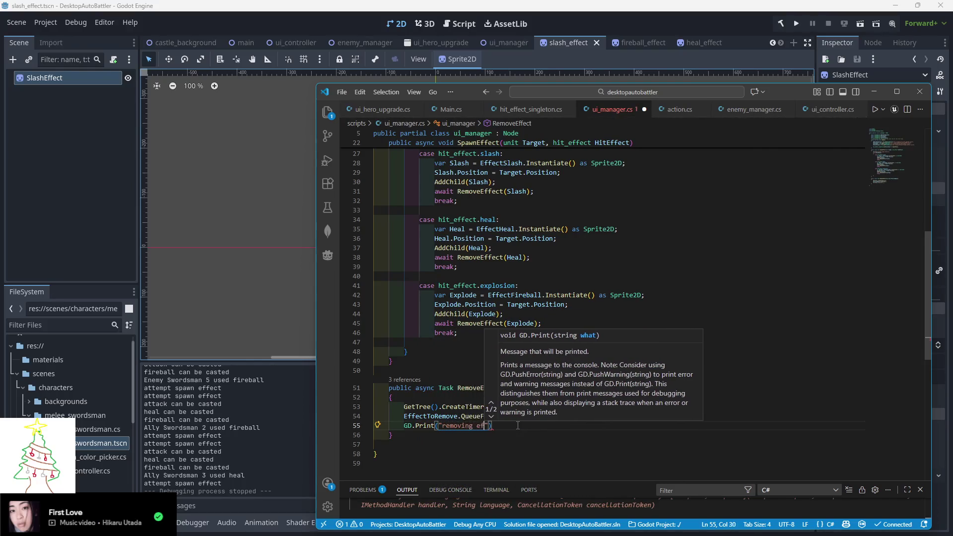
type(");")
key("ctrl+s")
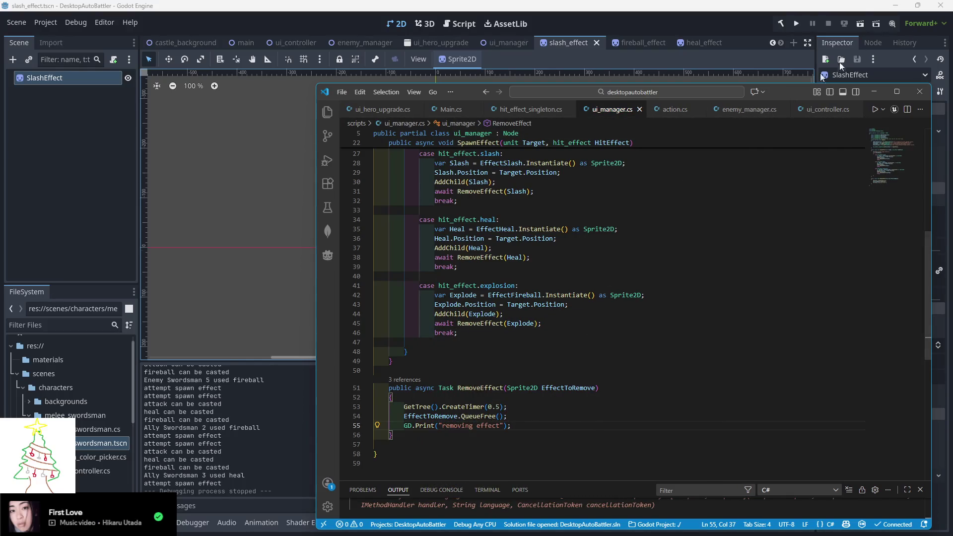
left_click(798, 23)
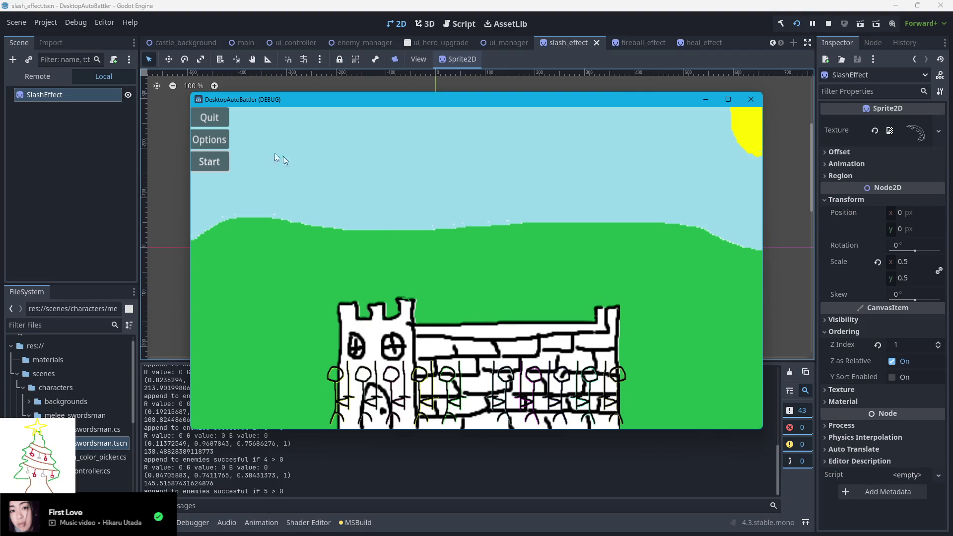
- Start a battle to see the "removing effect" log lines, then close the game
left_click(207, 159)
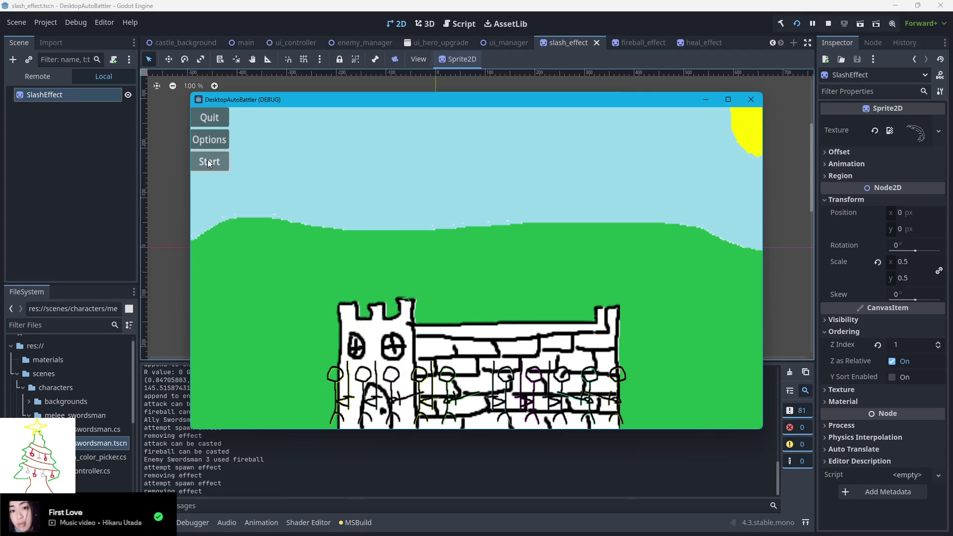
left_click(209, 117)
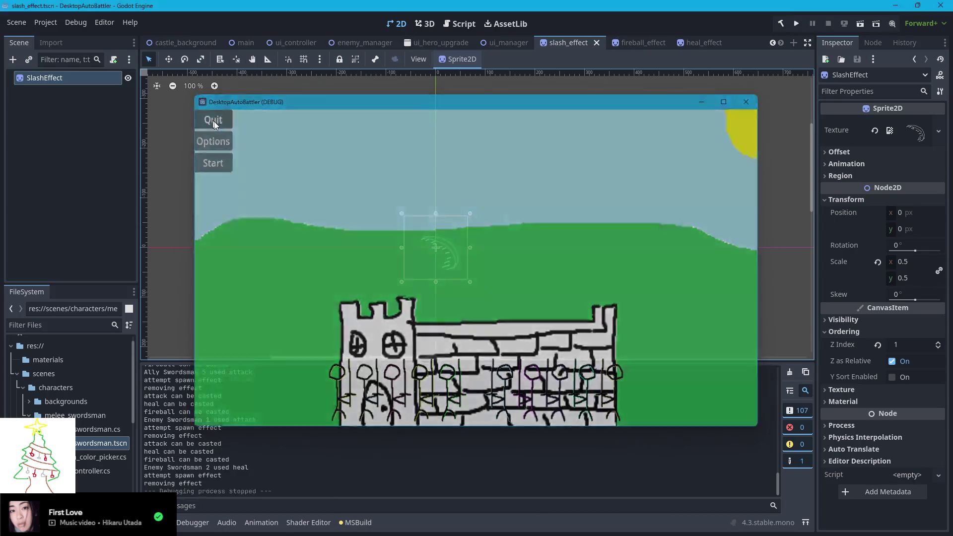
key("alt+Tab")
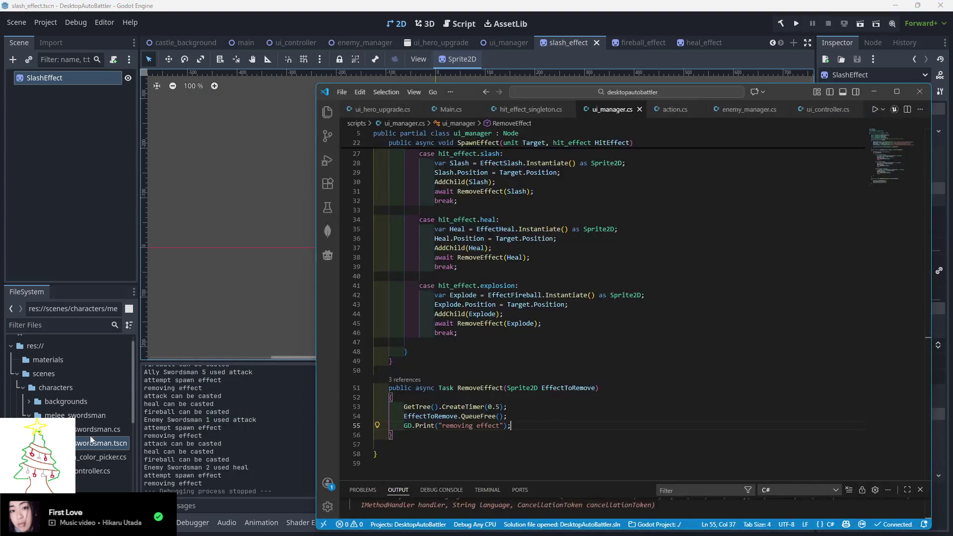
- Prefix line 53 with await and append .Timeout to CreateTimer(0.5) via autocomplete
left_click(404, 407)
type("await")
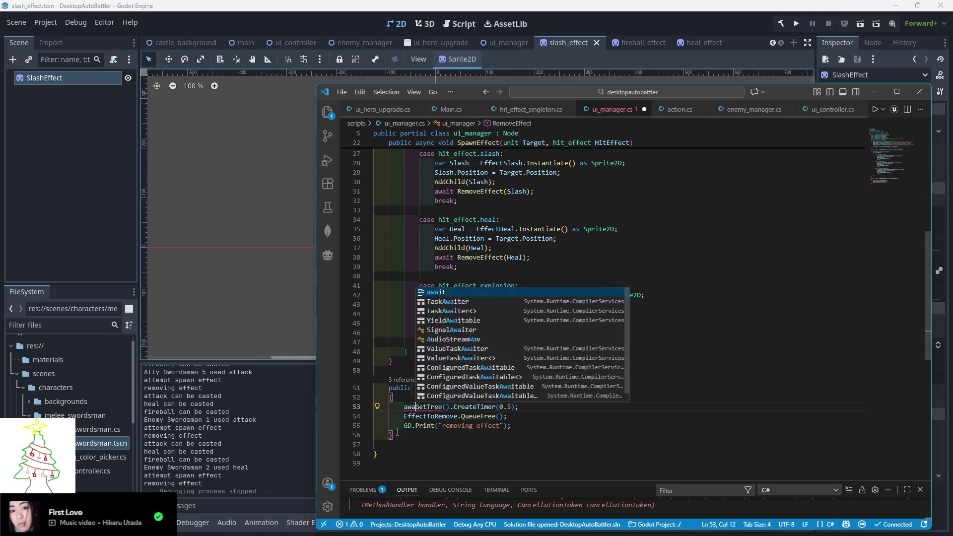
mouse_move(490, 408)
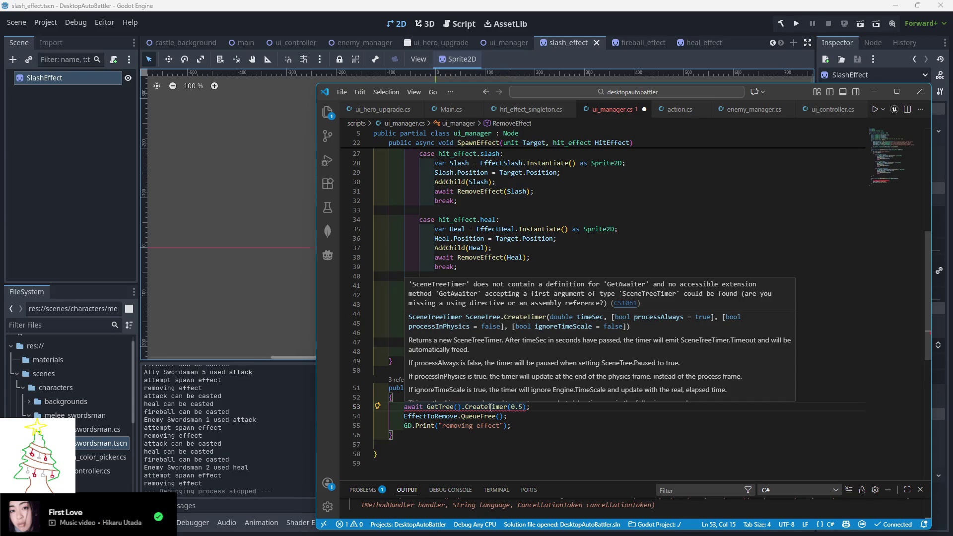
left_click(527, 407)
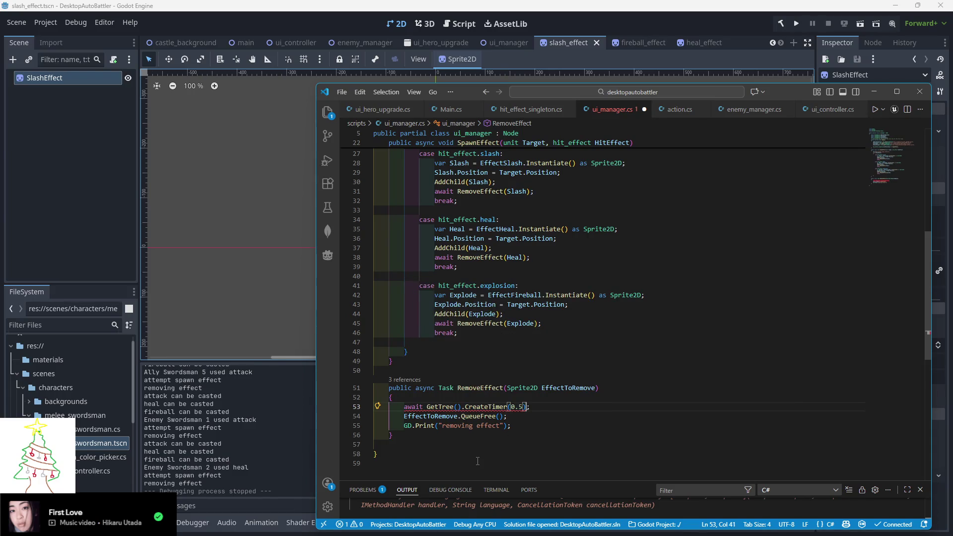
type(".Cra")
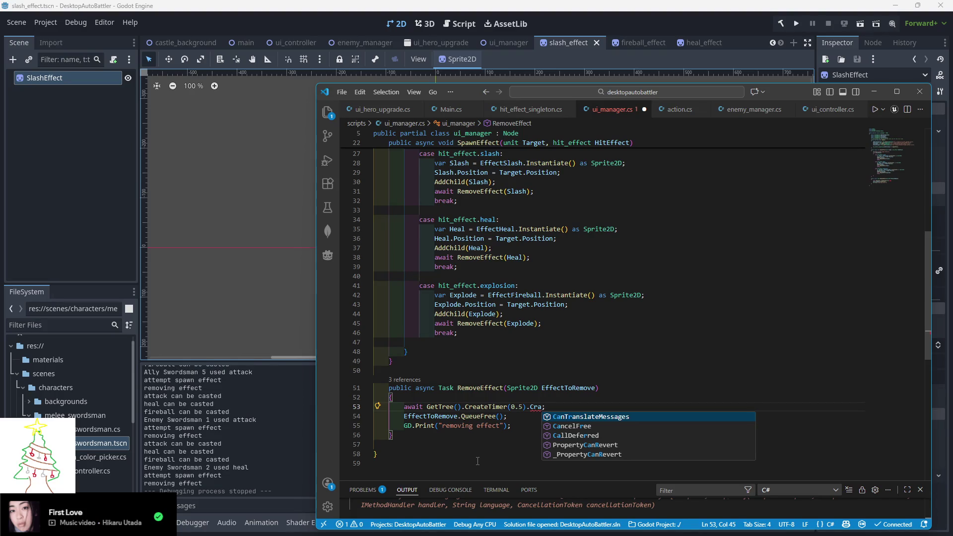
key("BackSpace")
key("BackSpace")
key("BackSpace")
type("time")
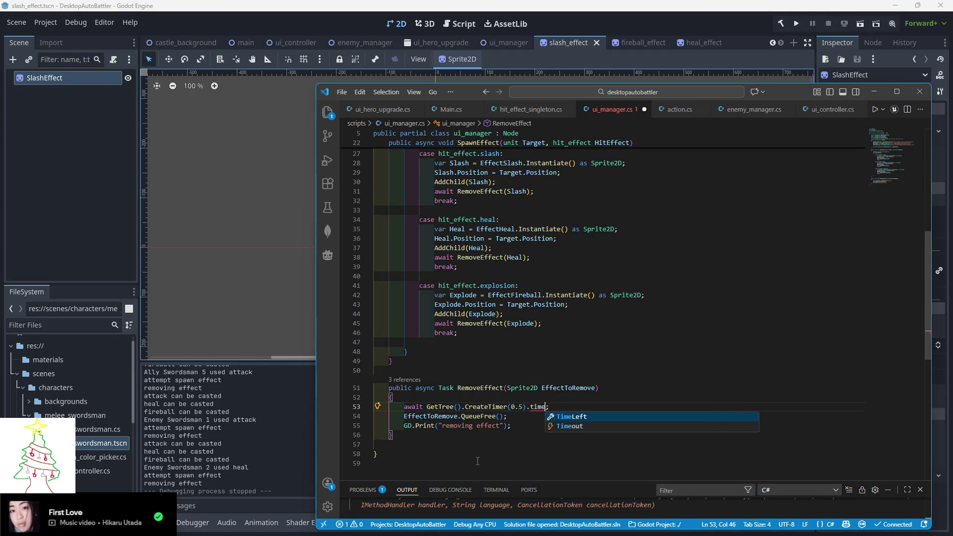
key("Down")
key("Return")
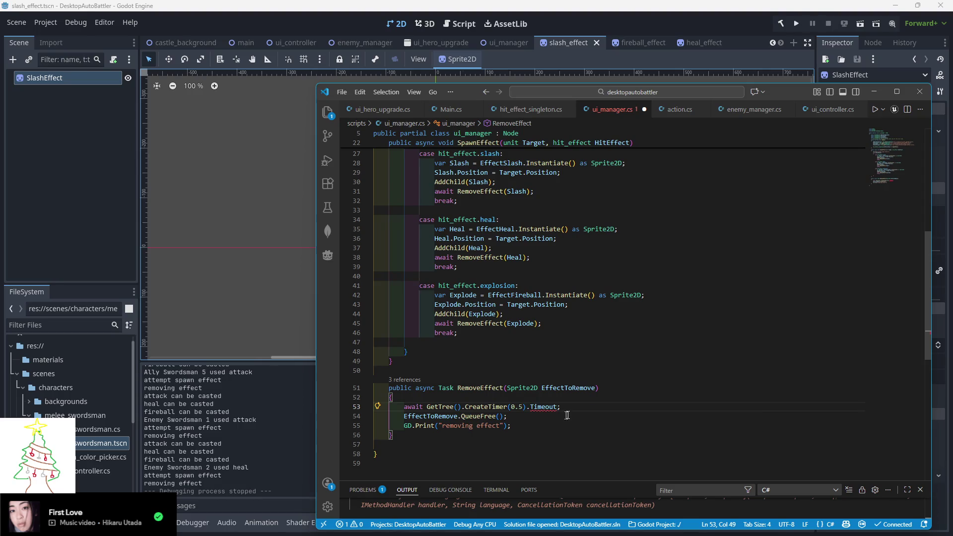
- Delete the await keyword so line 53 reads GetTree().CreateTimer(0.5).Timeout;
double_click(411, 407)
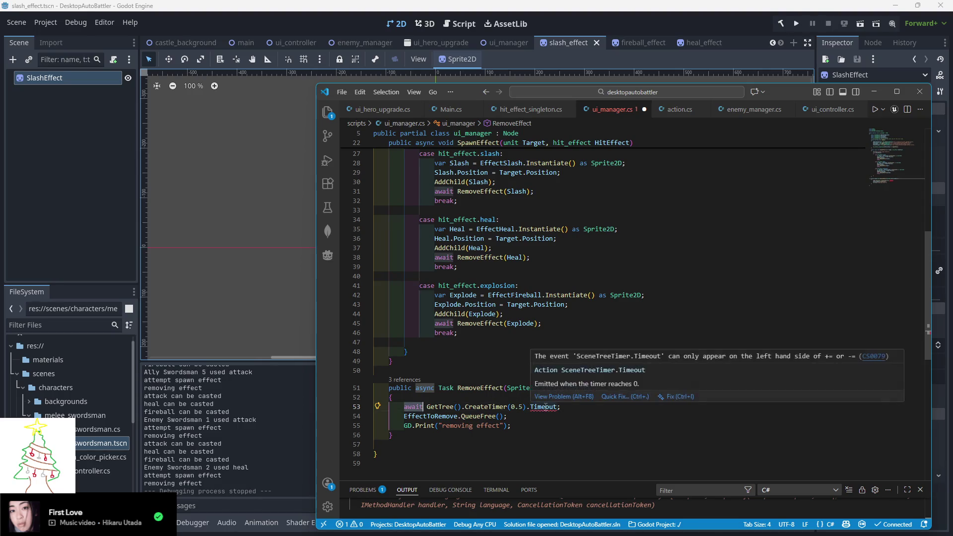
key("Delete")
key("Delete")
left_click(518, 408)
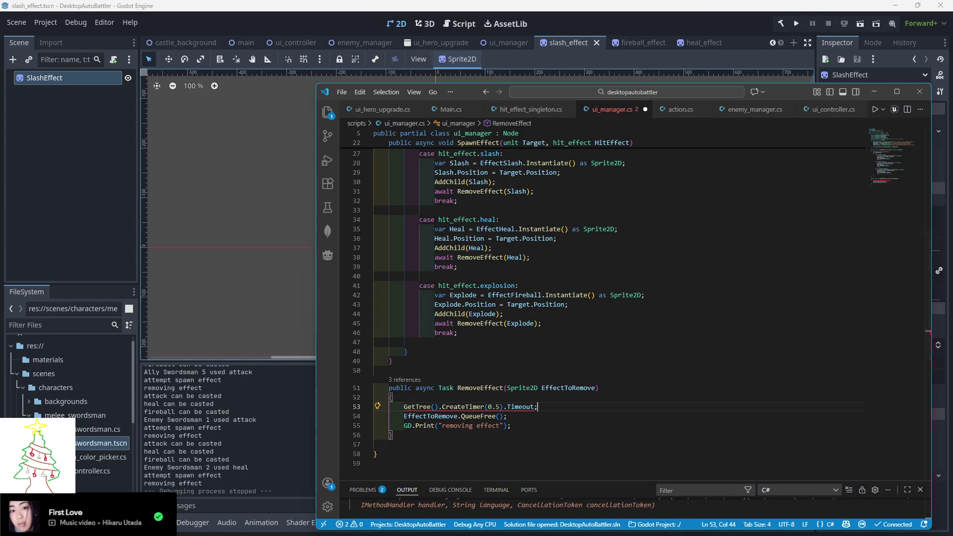
key("alt+Tab")
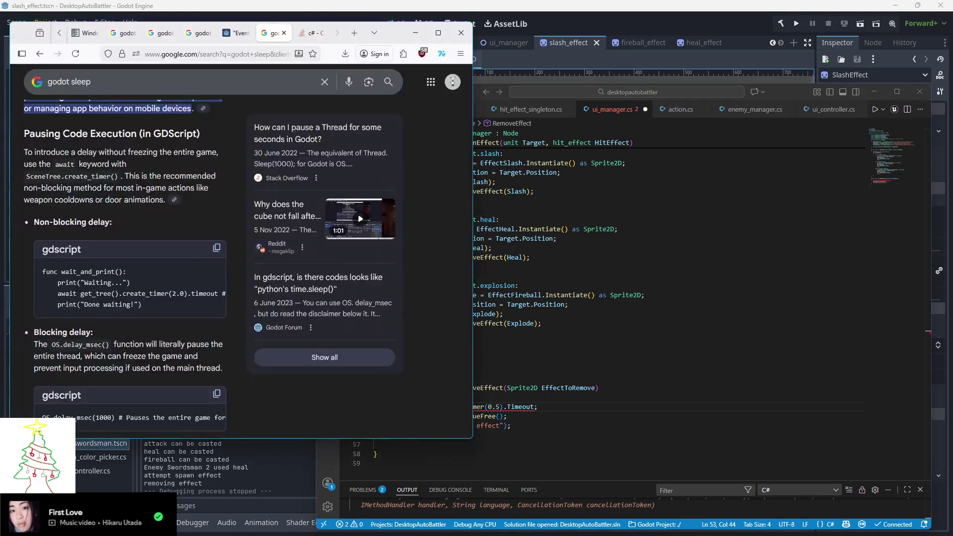
- Change the Google query from 'godot sleep' to 'godot await timeout c#'
scroll(131, 327, "down", 5)
scroll(131, 327, "down", 3)
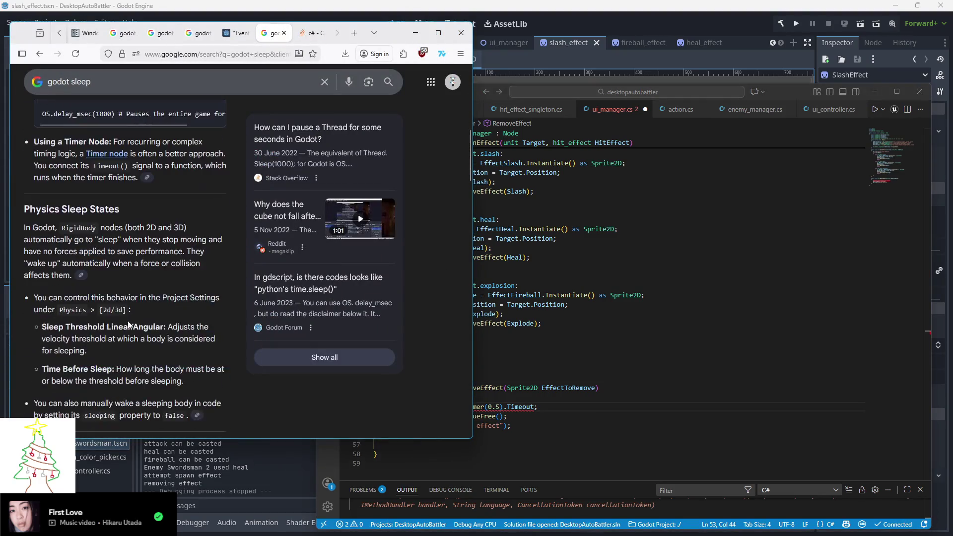
scroll(124, 248, "up", 10)
left_click(80, 90)
double_click(79, 91)
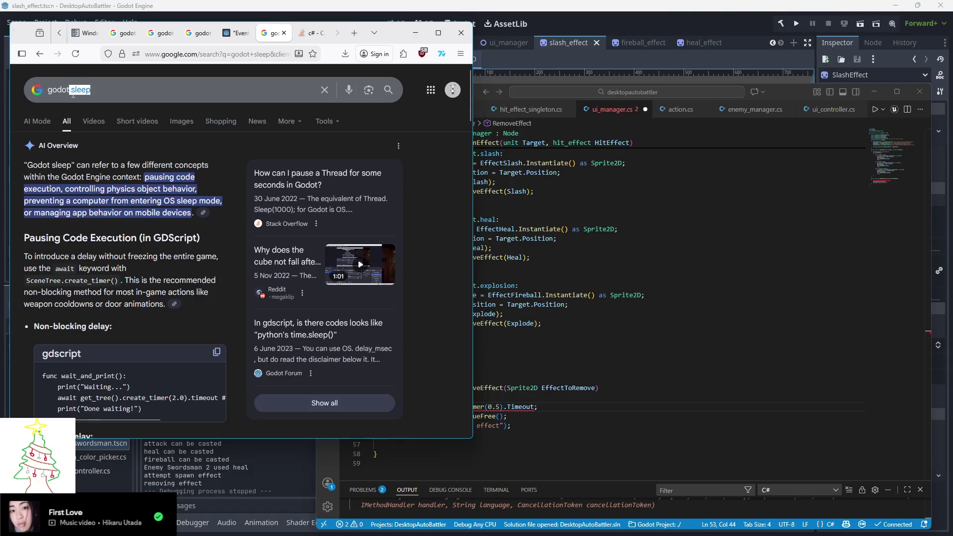
type("await timeout c#")
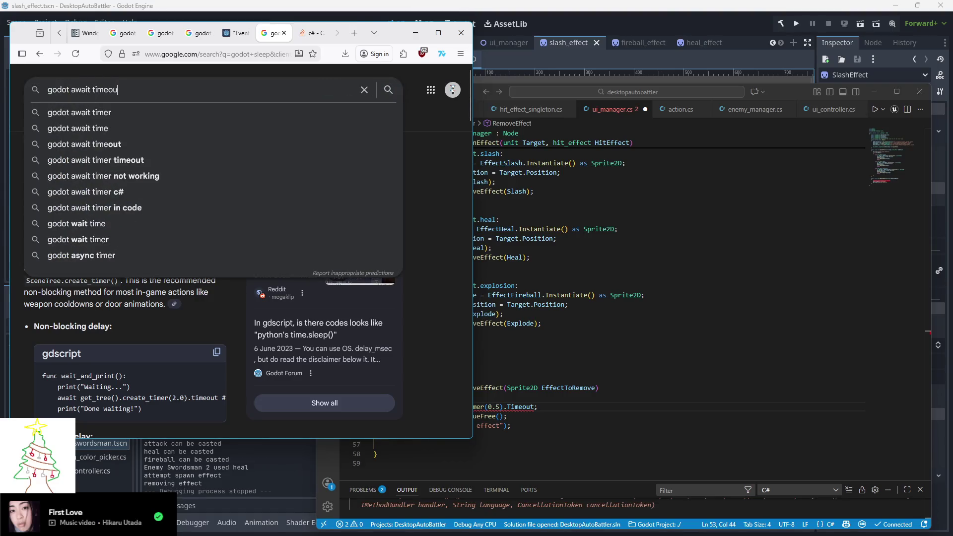
key("Return")
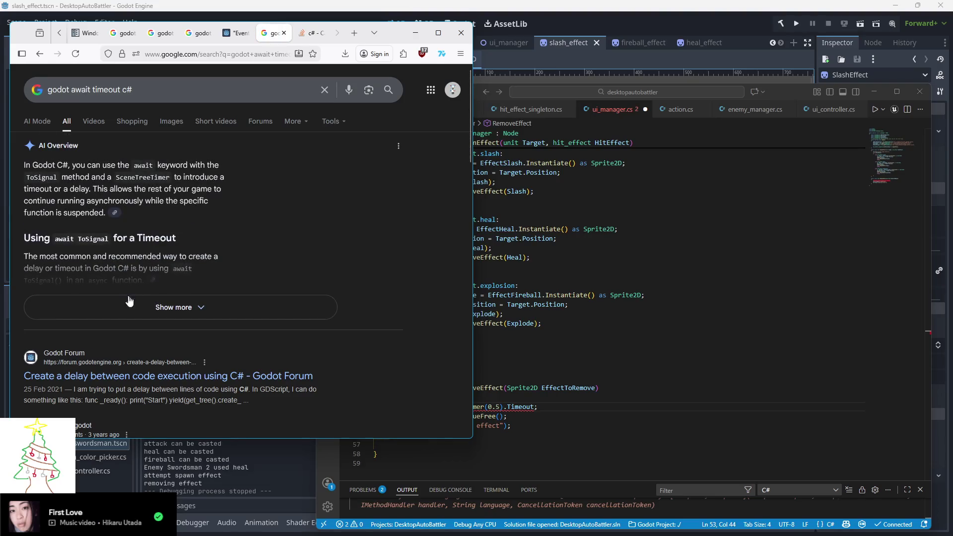
- Expand the AI overview to read its C# ToSignal(GetTree().CreateTimer(duration)) example
left_click(131, 302)
scroll(174, 313, "down", 2)
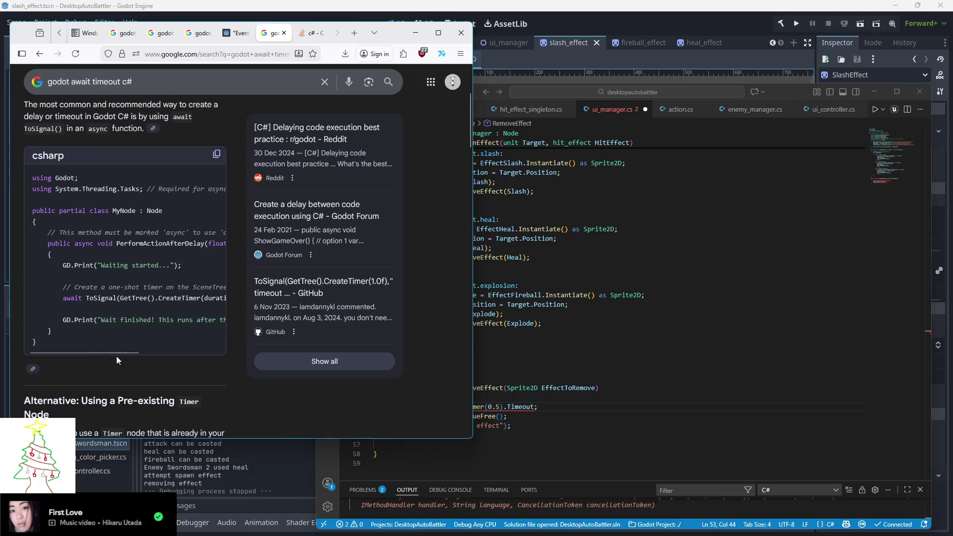
mouse_move(104, 350)
left_mouse_down()
mouse_move(196, 356)
mouse_move(118, 357)
left_mouse_up()
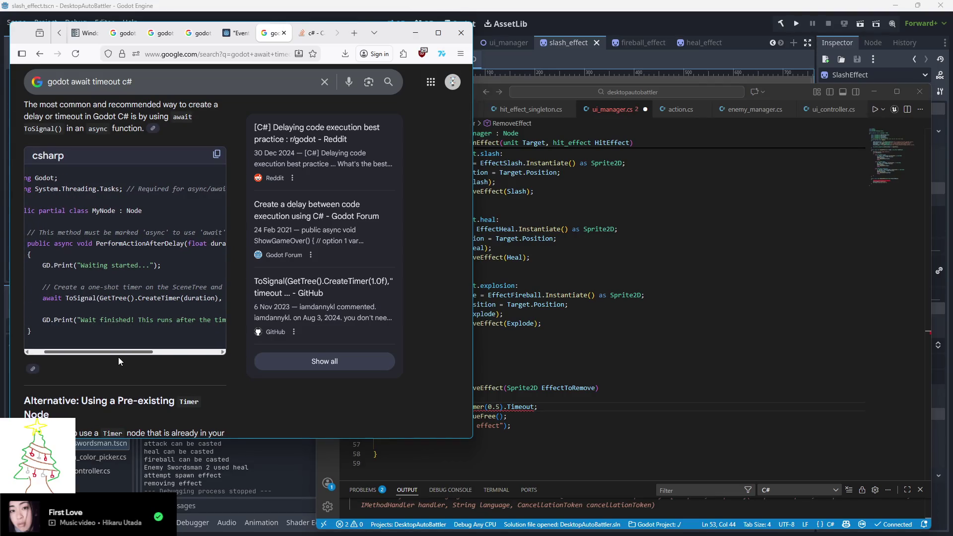
left_click(403, 407)
- Rewrite line 53 to begin await ToSignal(GetTree().CreateTimer(0.5), ..
type("await ToSig")
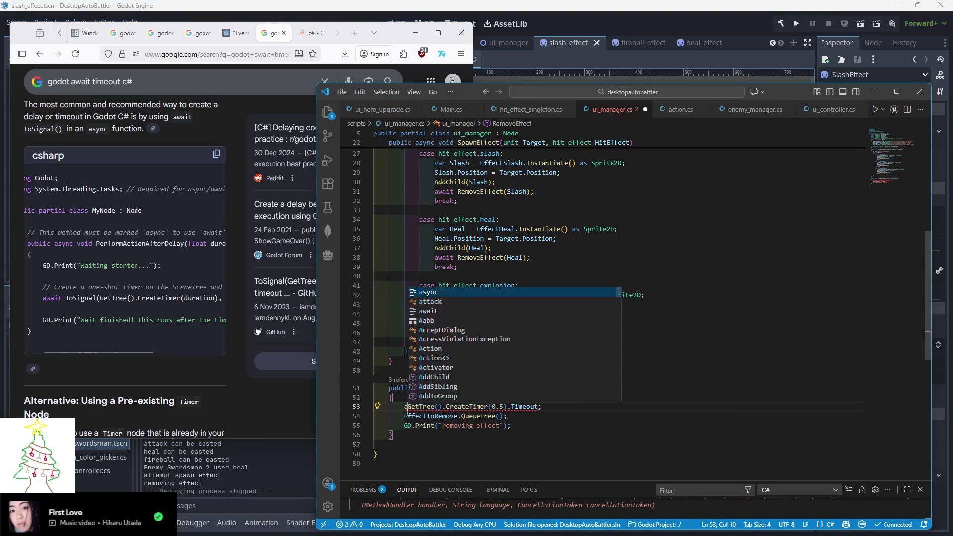
key("Tab")
type("(")
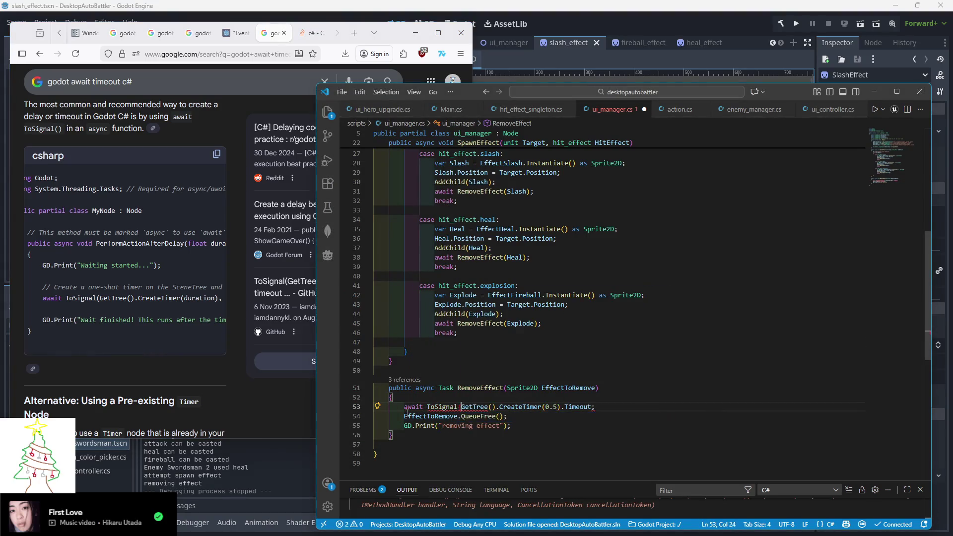
key("End")
key("Left")
key("ctrl+BackSpace")
type("Timed")
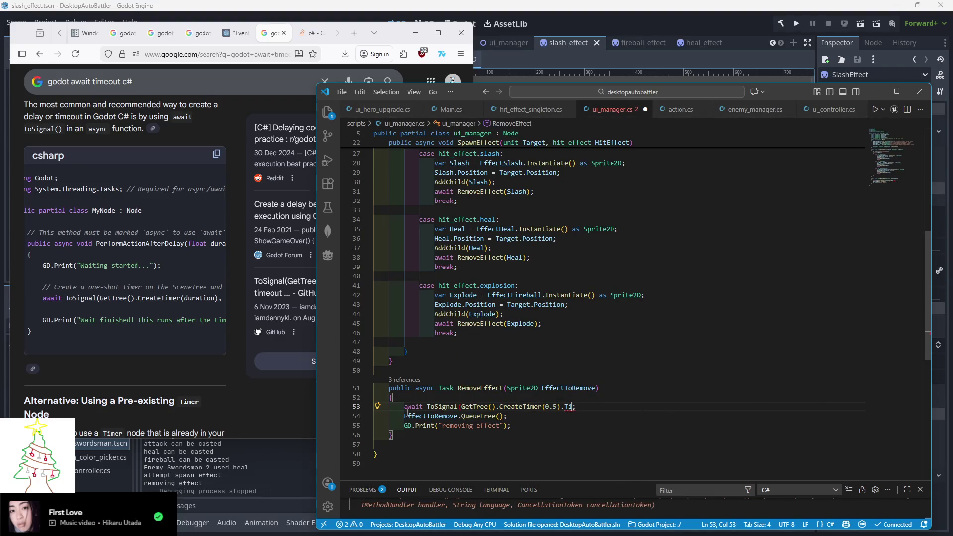
key("BackSpace")
type("),")
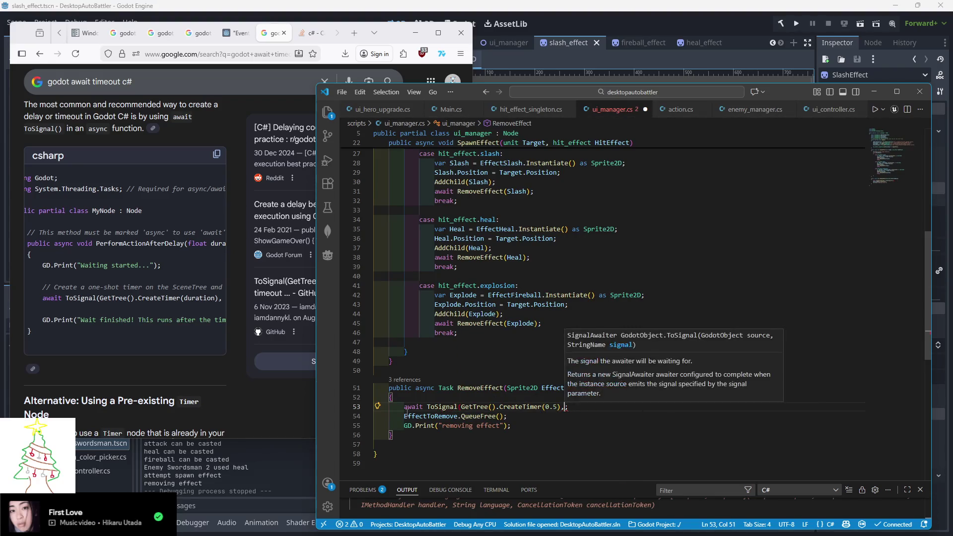
mouse_move(109, 351)
left_mouse_down()
mouse_move(193, 353)
mouse_move(108, 353)
mouse_move(176, 357)
left_mouse_up()
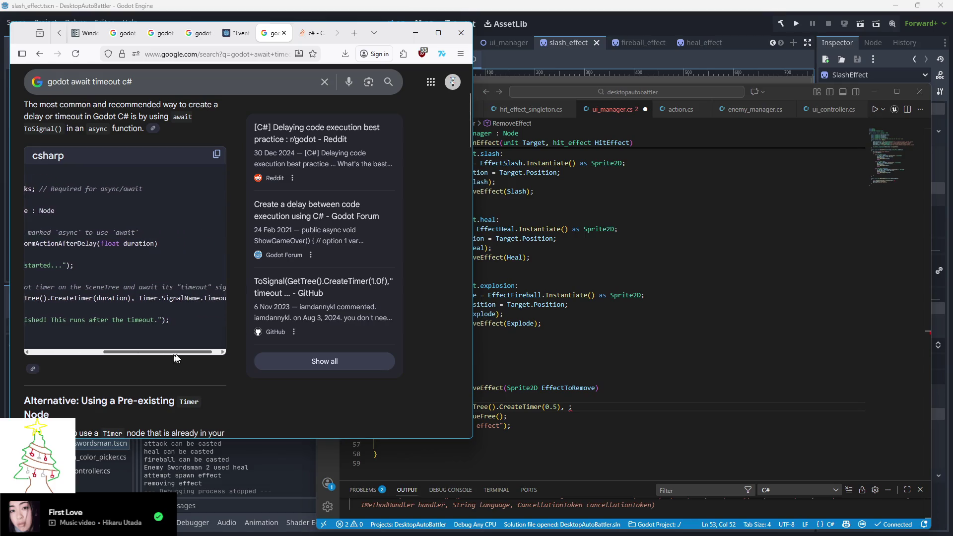
- Complete the ToSignal call with Timer.SignalName.Timeout) as the signal argument
left_click(565, 406)
type("Timer.SignalNa")
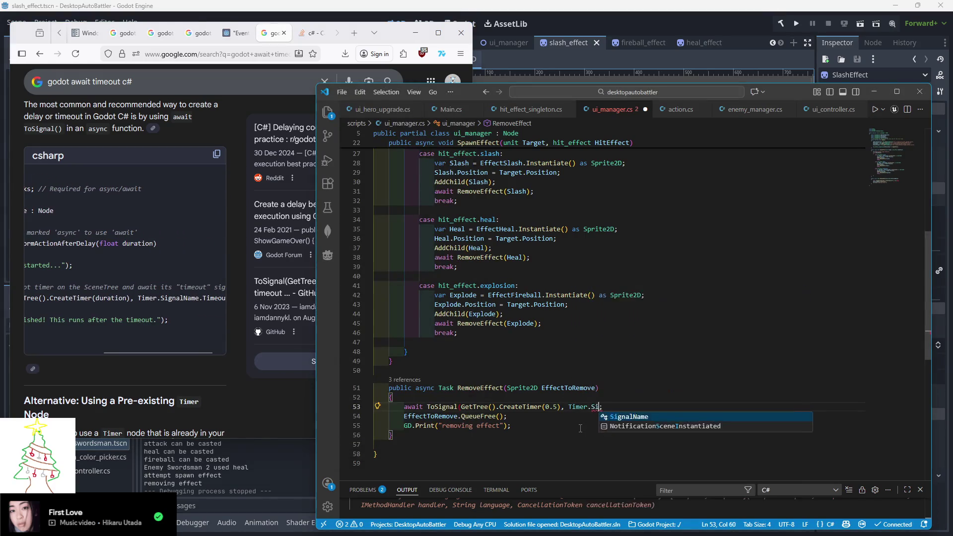
key("Tab")
type(".")
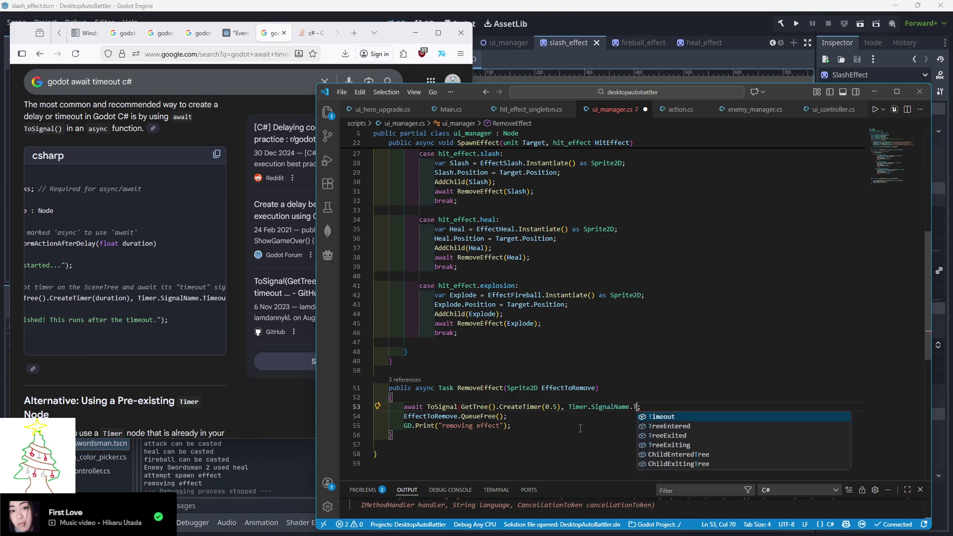
type("Timeout")
key("Tab")
type(")")
- Save ui_manager.cs and run the game from the Godot editor
key("ctrl+s")
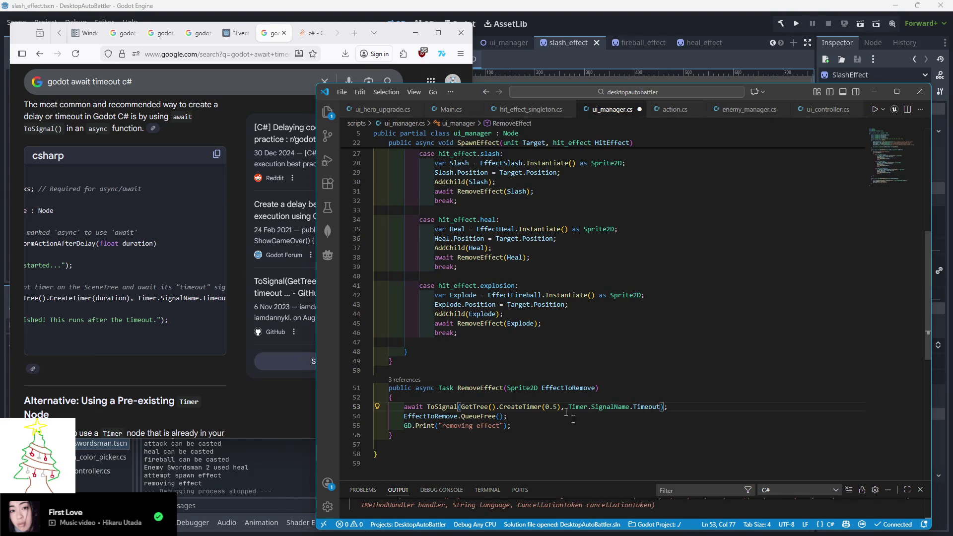
key("End")
left_click(696, 50)
left_click(797, 23)
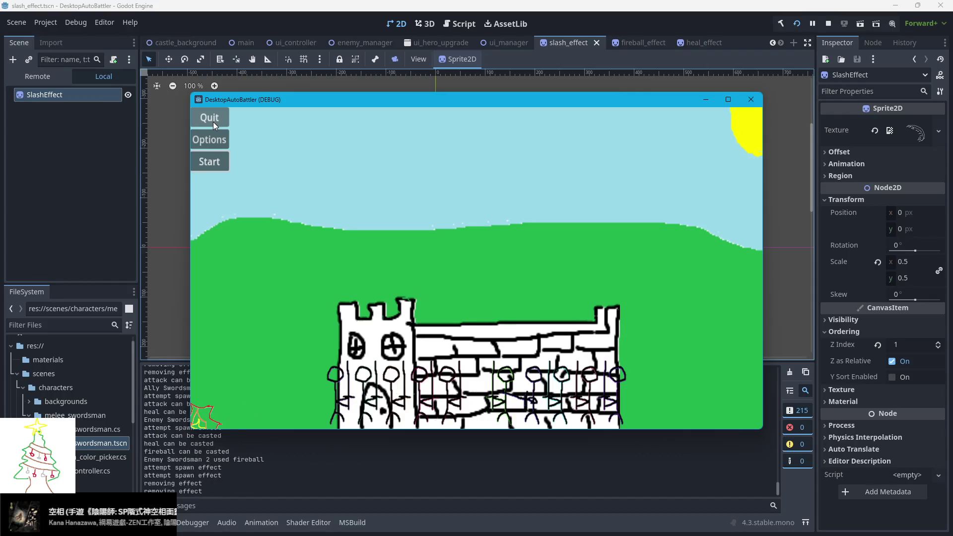
- Quit the running game and return to the code editor
left_click(214, 121)
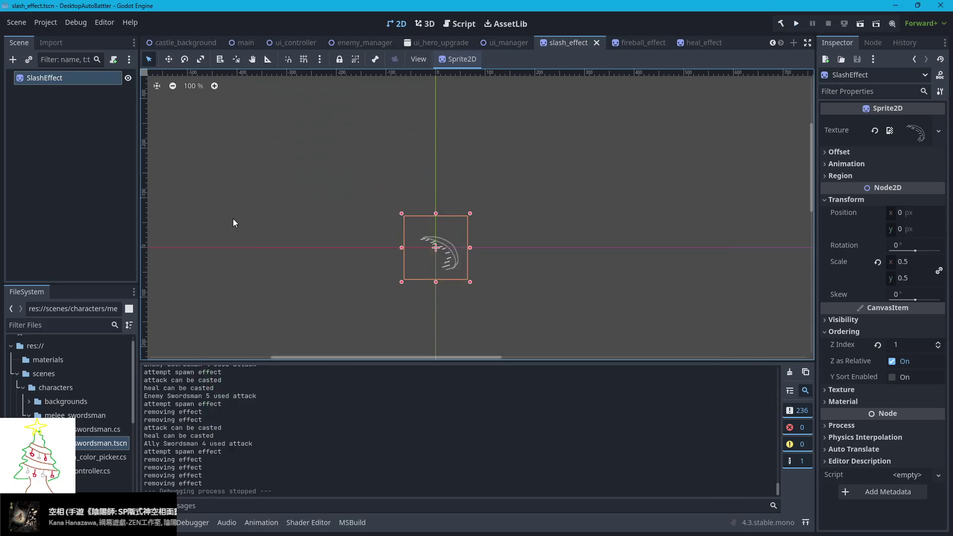
key("alt+Tab")
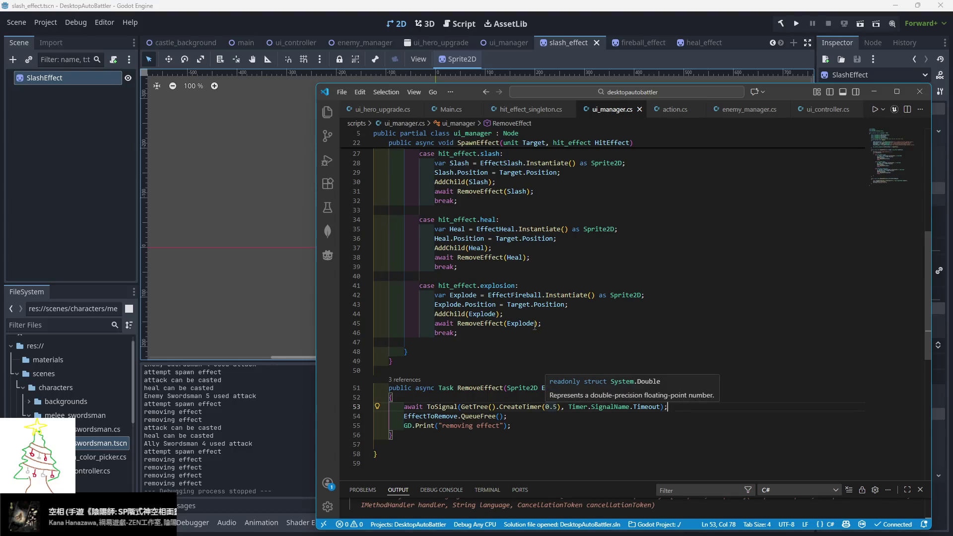
- Jump from SpawnEffect's target parameter to the unit class definition in unit.cs
left_click(544, 268)
scroll(543, 284, "up", 3)
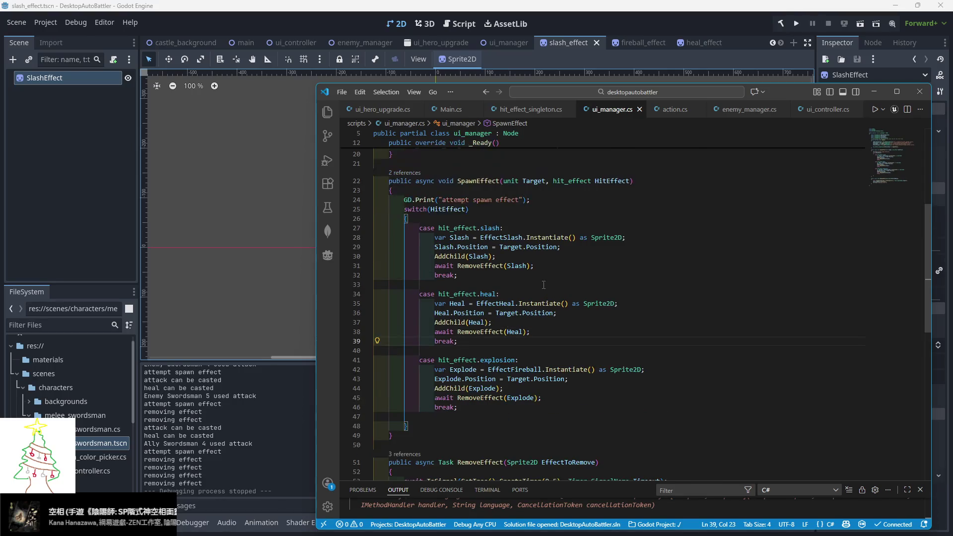
scroll(543, 284, "up", 3)
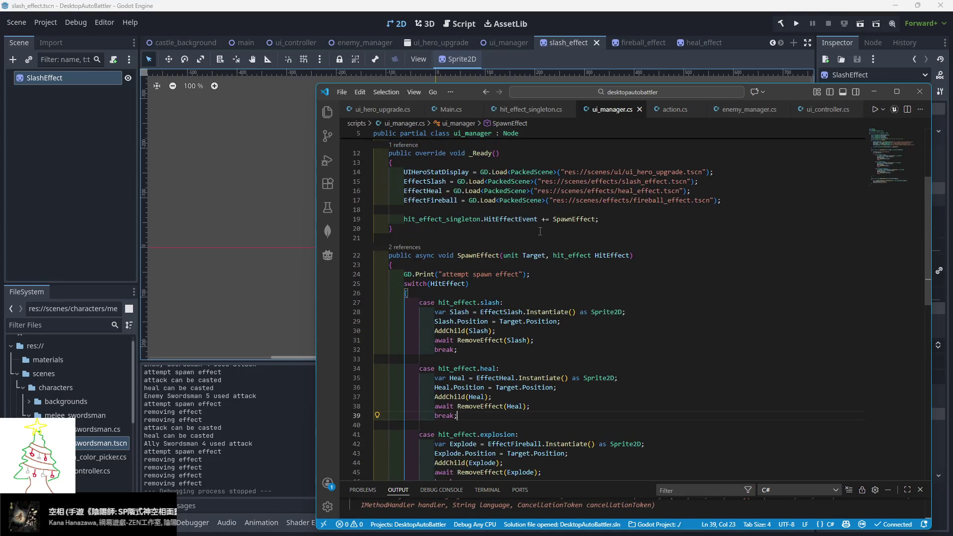
left_click(506, 255, "ctrl")
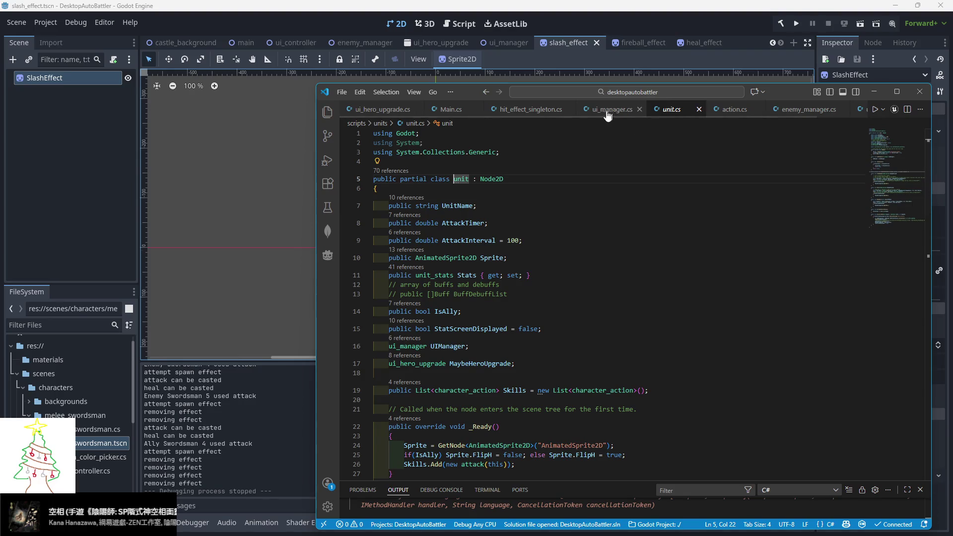
- Use Target.Sprite.Position for the slash, heal and explosion effects (lines 29, 36, 43), then run
left_click(528, 111)
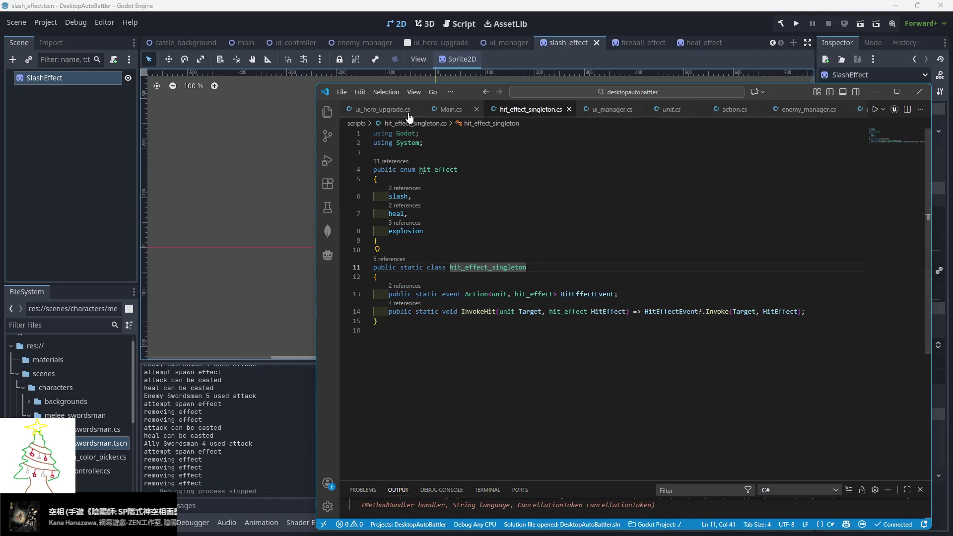
left_click(612, 109)
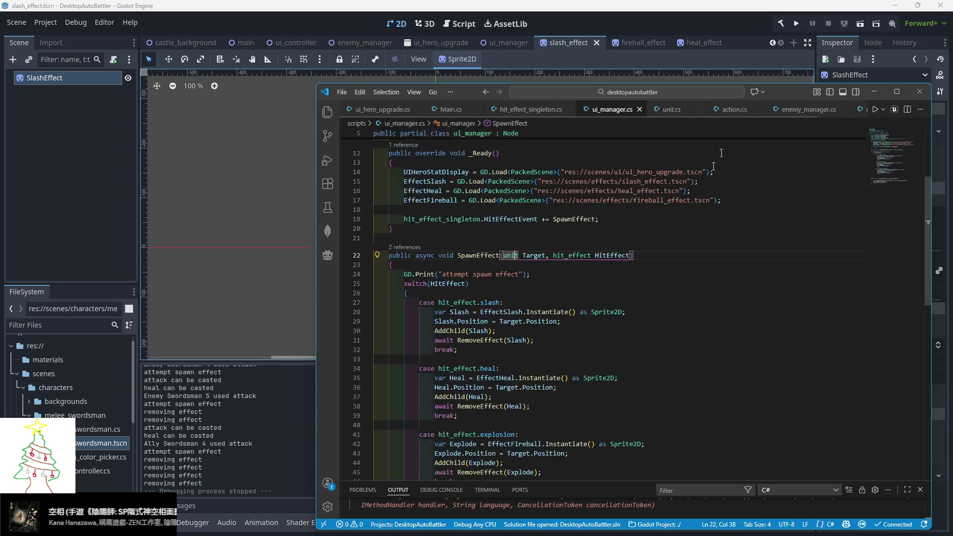
scroll(562, 291, "down", 2)
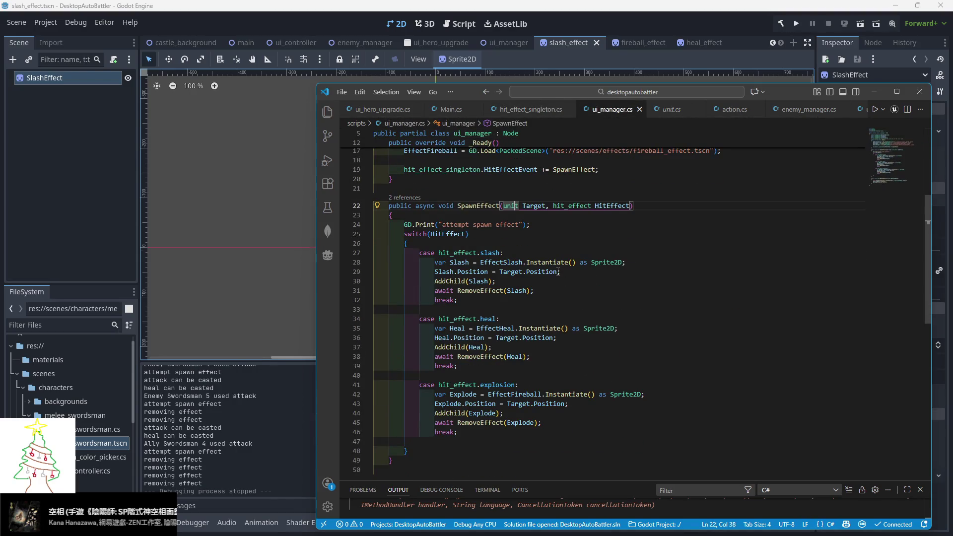
left_click(558, 272)
type("Sprite.")
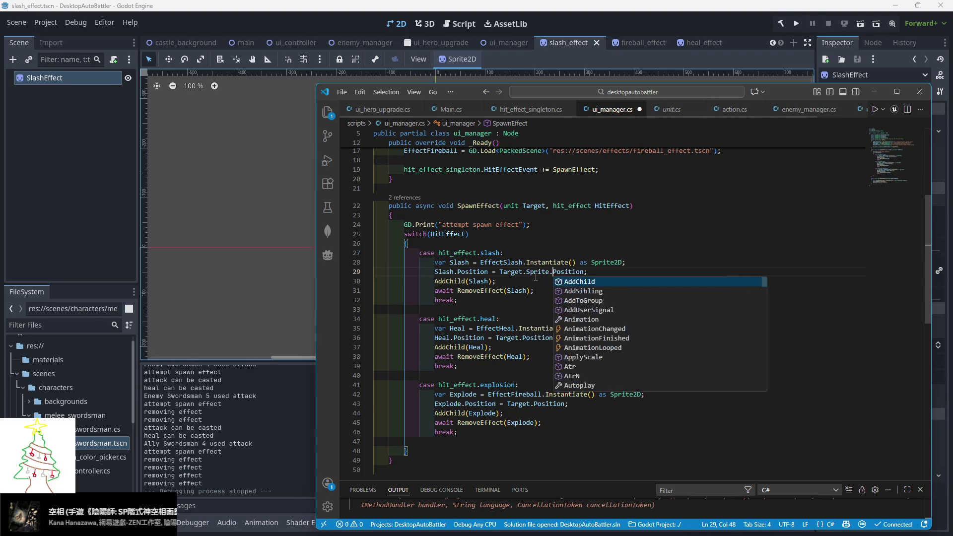
left_click(521, 338)
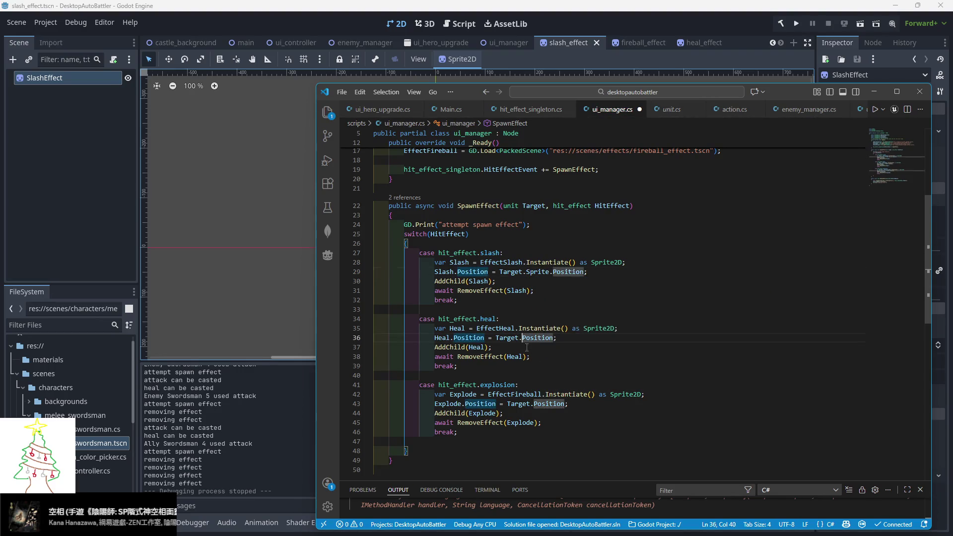
type("Sprite.")
left_click(534, 403)
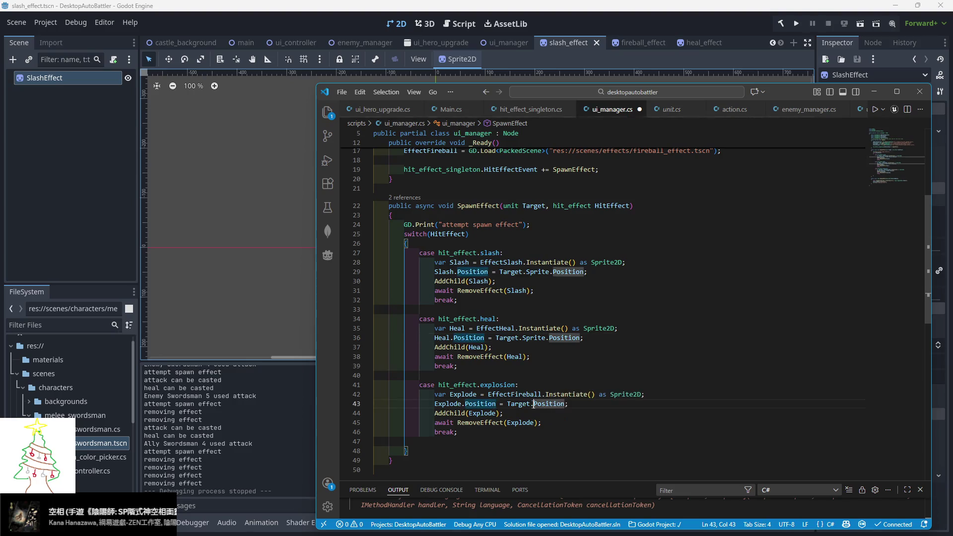
type("Sprite.")
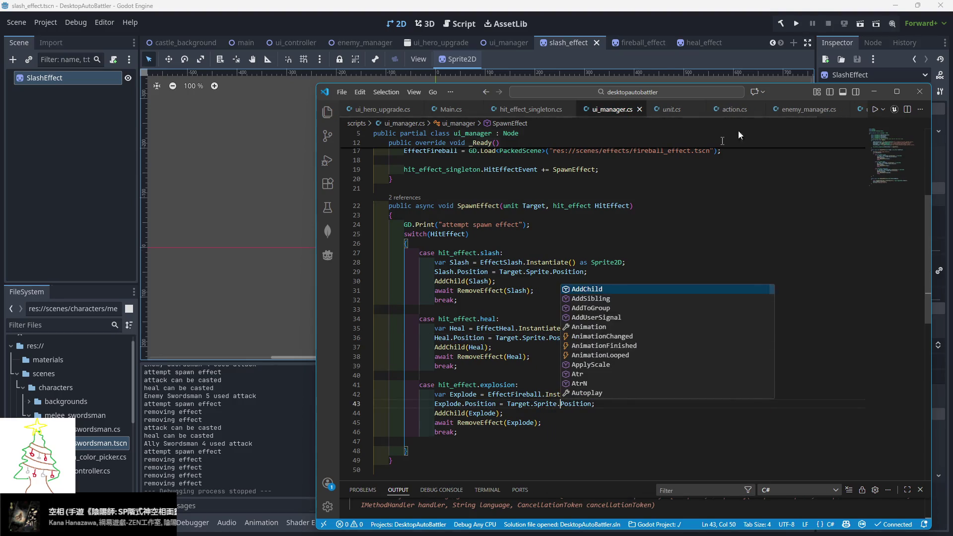
left_click(796, 24)
left_click(796, 25)
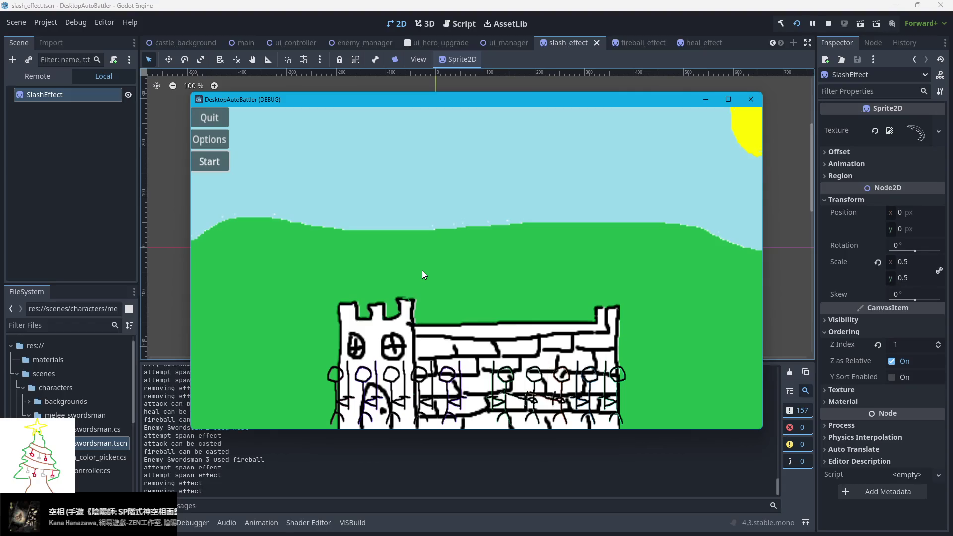
- Stop the game with F8 after watching where the effects appear
key("F8")
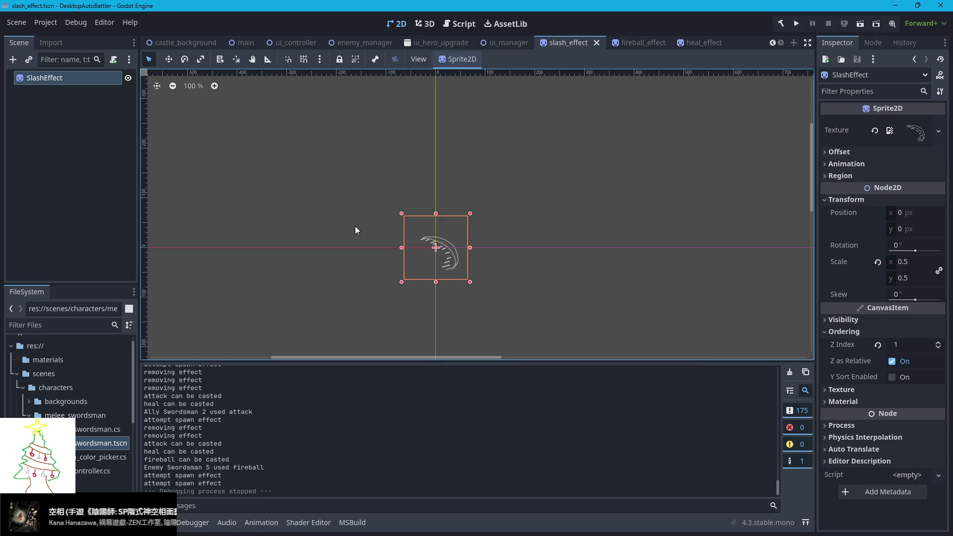
- Remove the three Sprite. insertions, save ui_manager.cs, and switch to Godot's melee_swordsman scene
key("alt+Tab")
key("ctrl+BackSpace")
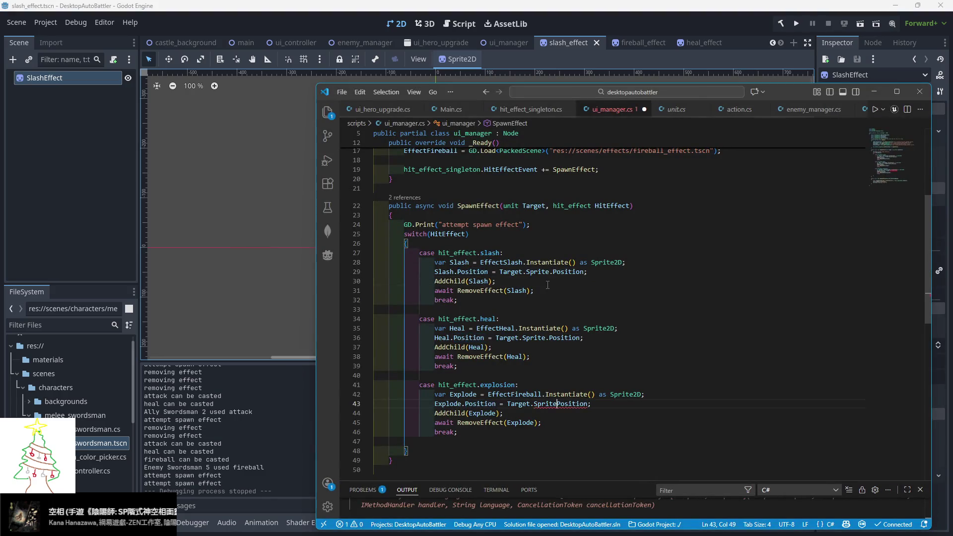
left_click(549, 338)
key("ctrl+BackSpace")
left_click(553, 271)
key("ctrl+BackSpace")
left_click(595, 290)
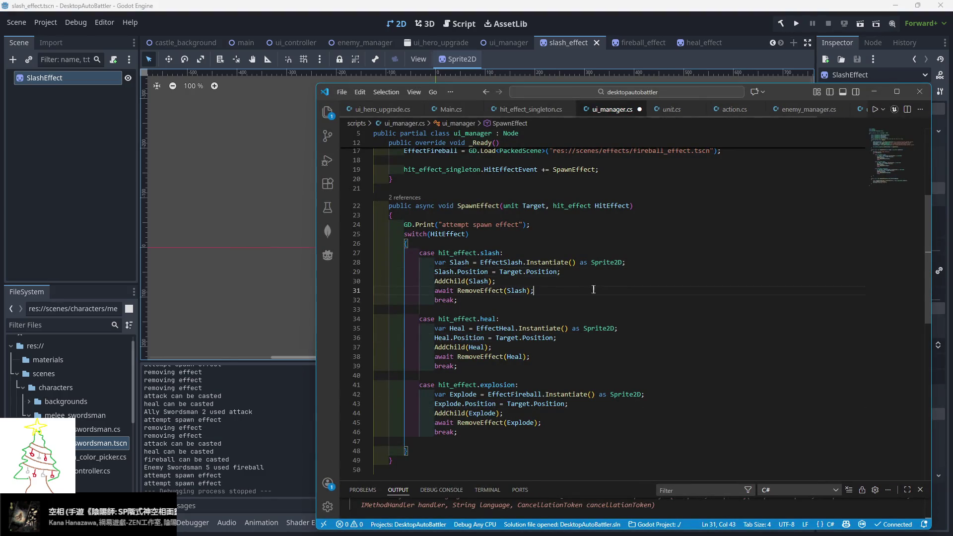
key("ctrl+s")
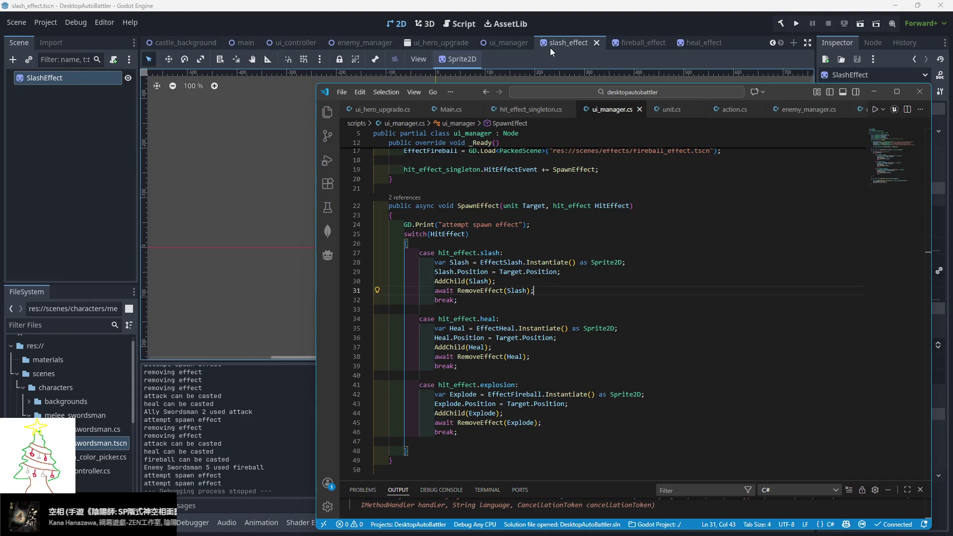
scroll(549, 47, "up", 1)
left_click(177, 43)
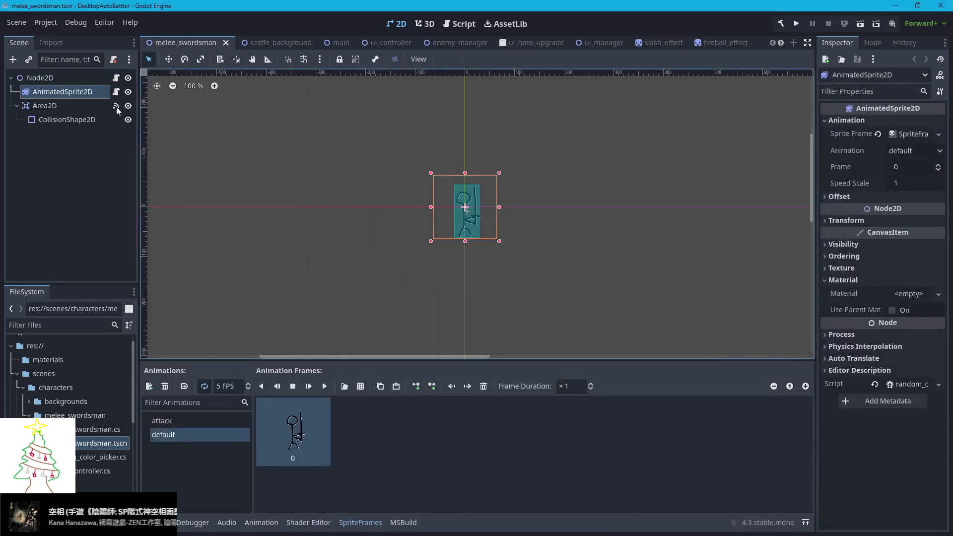
- Select the root Node2D of melee_swordsman and open its melee_swordsman.cs script
left_click(54, 126)
left_click(34, 79)
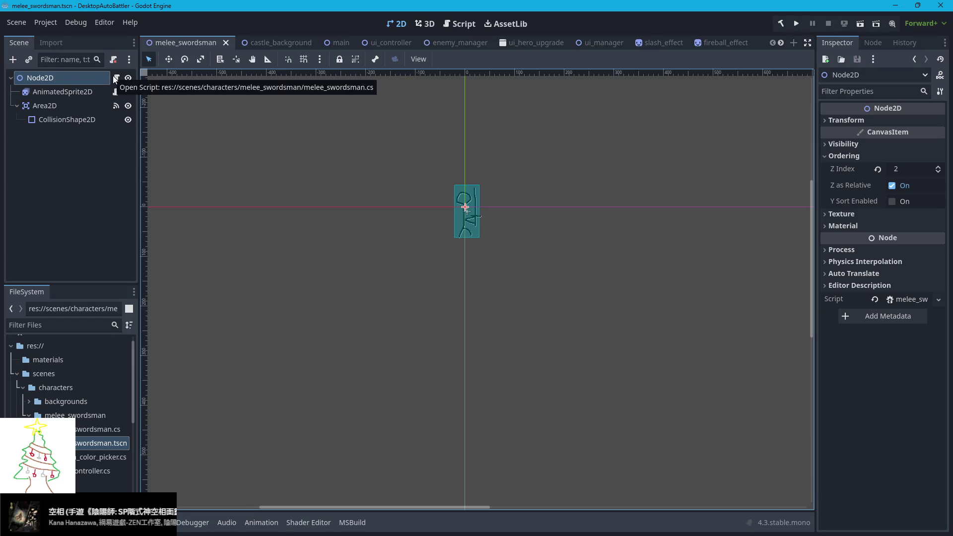
left_click(115, 80)
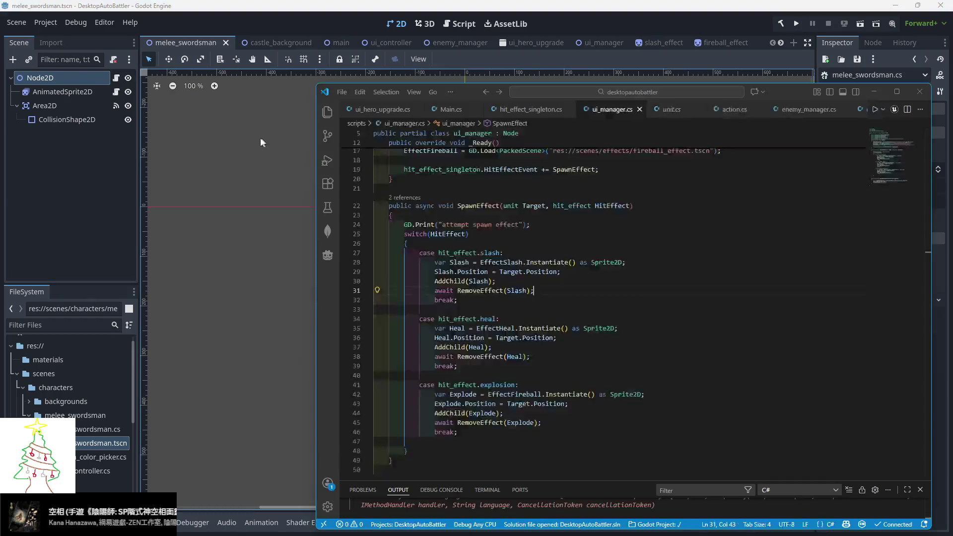
left_click_drag(773, 96, 631, 81)
- Scroll through the Main.cs code in the code editor
left_click(306, 98)
scroll(421, 297, "down", 20)
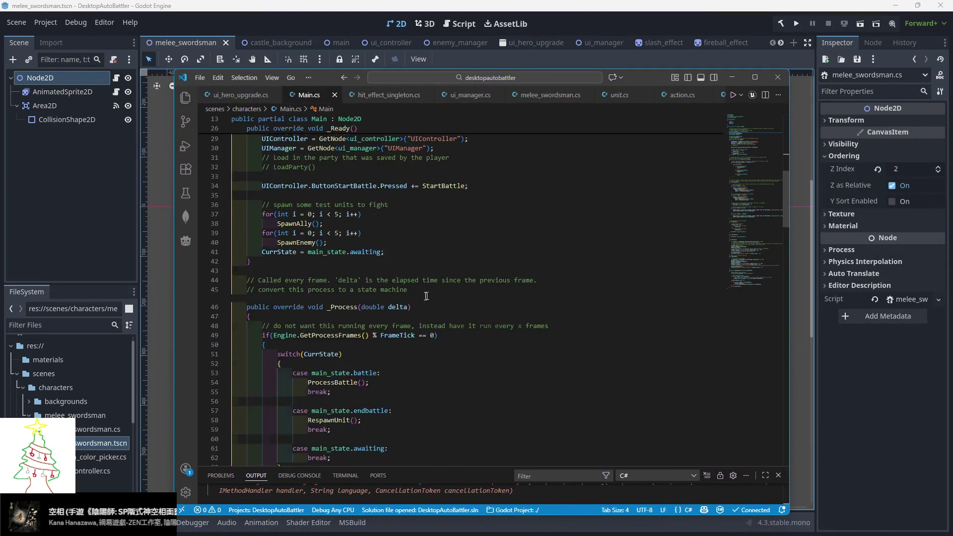
scroll(421, 297, "down", 3)
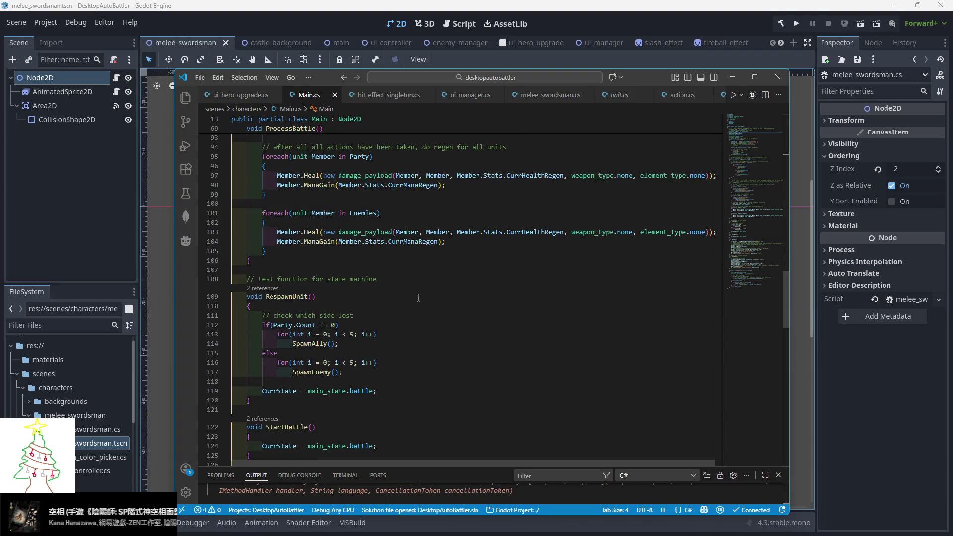
scroll(419, 298, "down", 10)
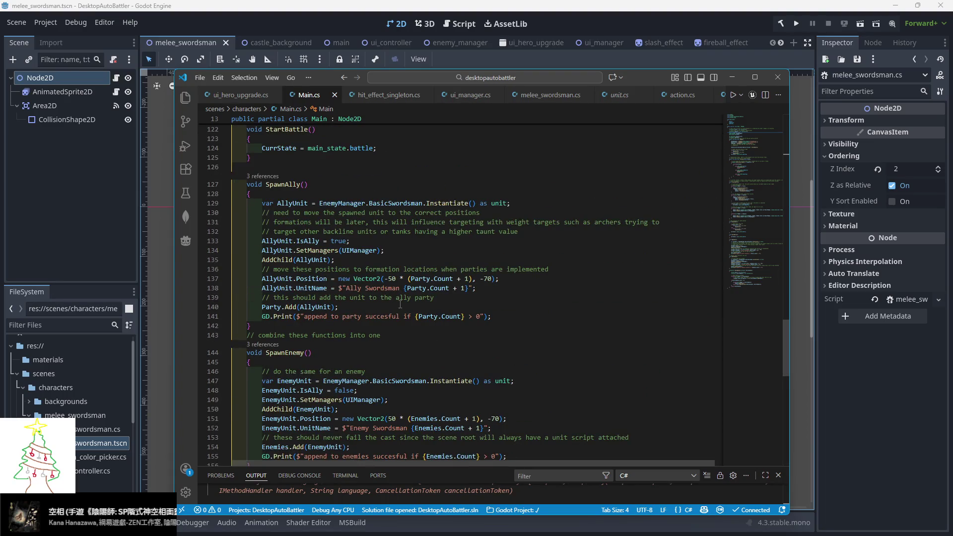
mouse_move(313, 281)
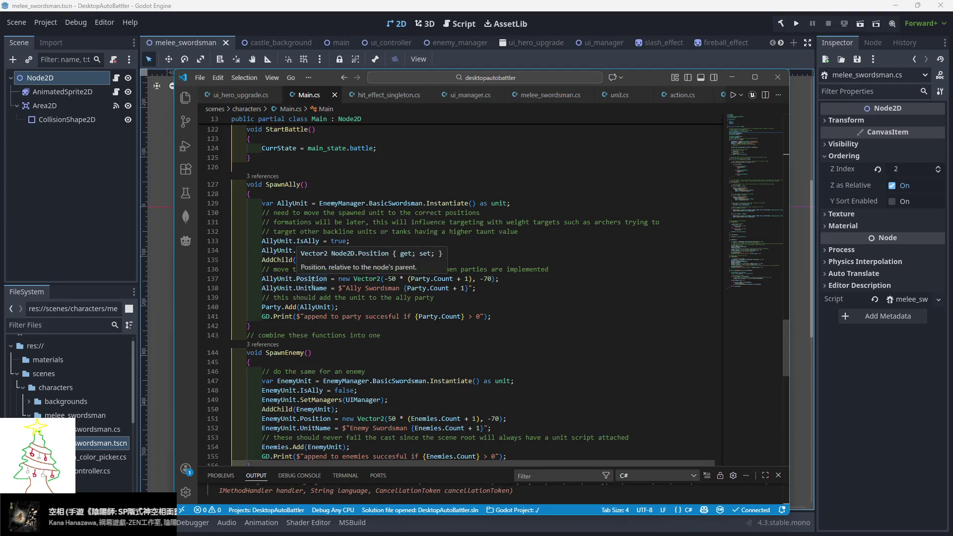
mouse_move(283, 281)
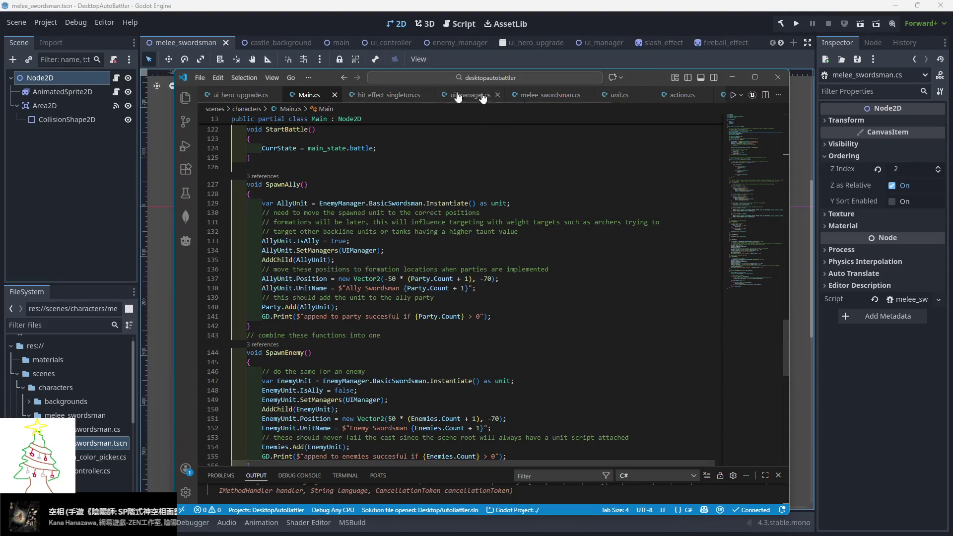
- Look over ui_hero_upgrade.cs and ui_manager.cs, then bring the Godot editor forward
left_click(243, 96)
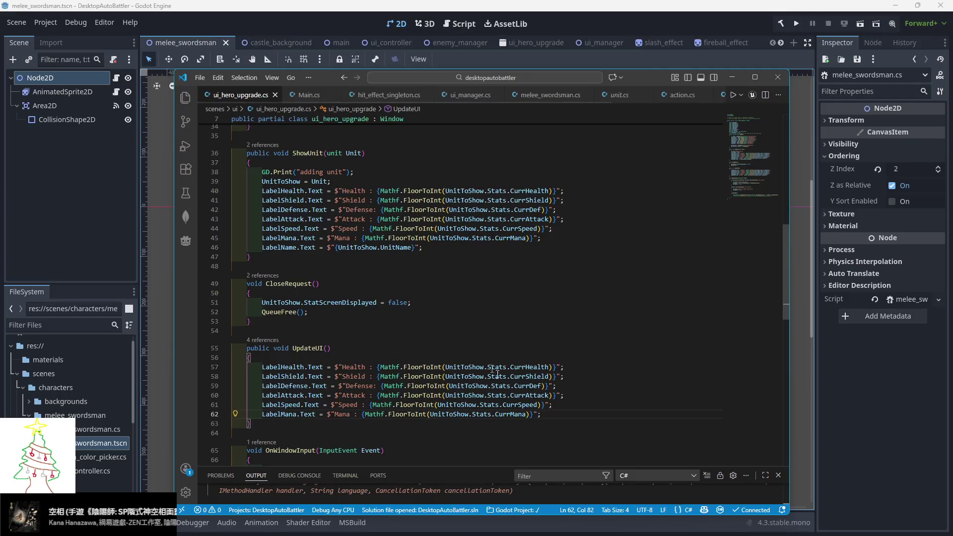
scroll(301, 96, "down", 2)
scroll(301, 96, "down", 1)
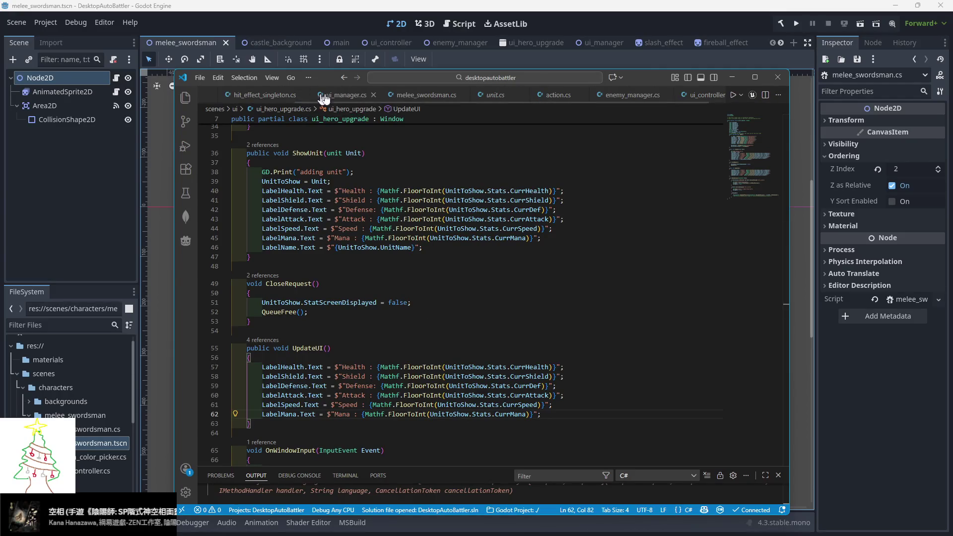
left_click(341, 96)
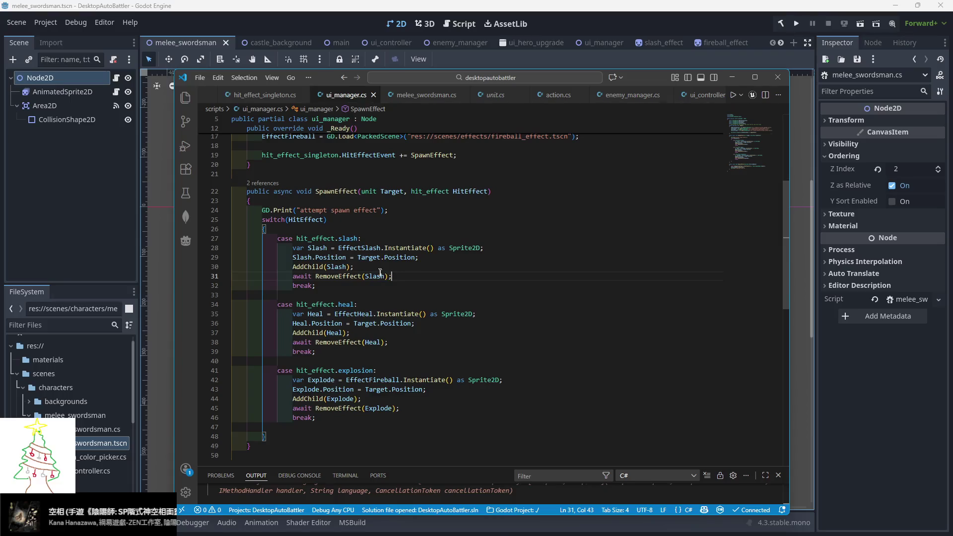
mouse_move(392, 258)
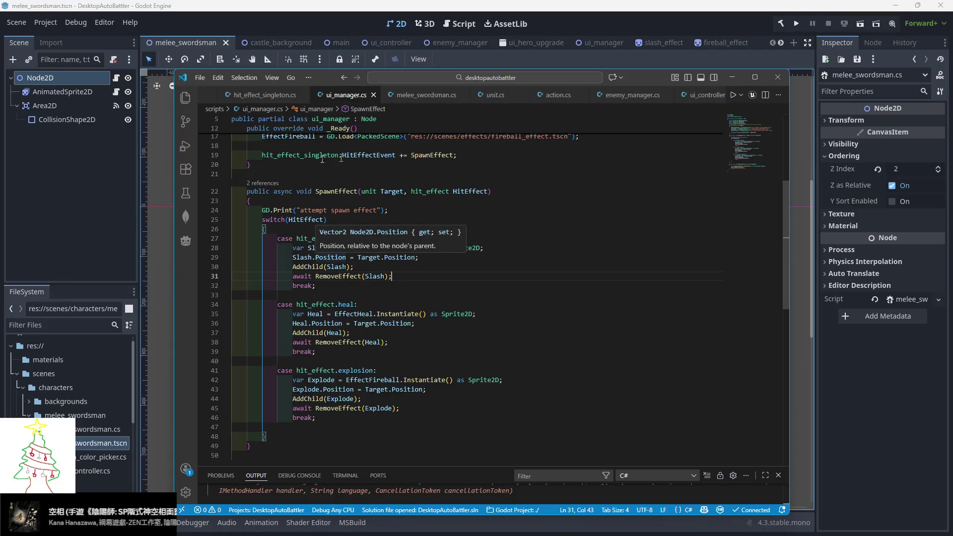
left_click(115, 206)
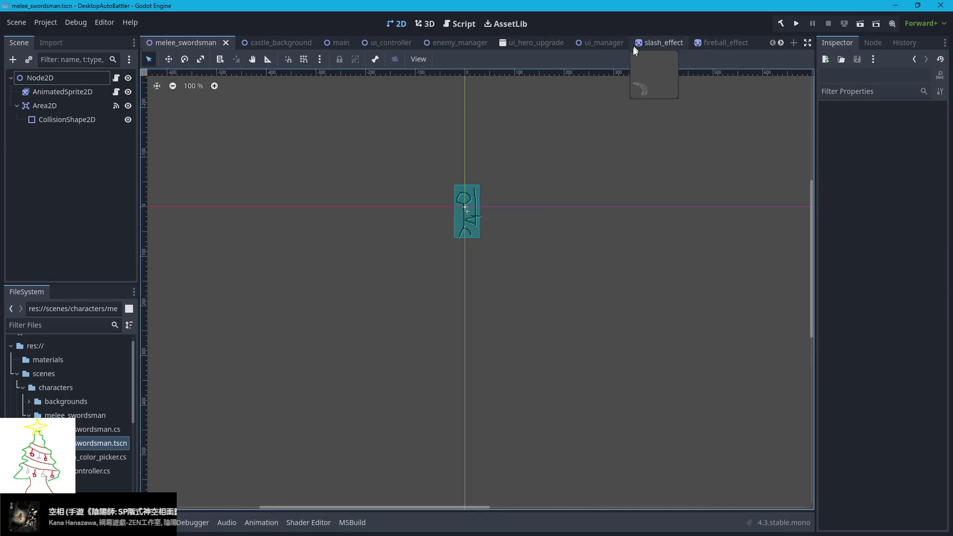
- Inspect the slash, fireball and heal effect scenes, then run the game and quit it
scroll(634, 45, "down", 1)
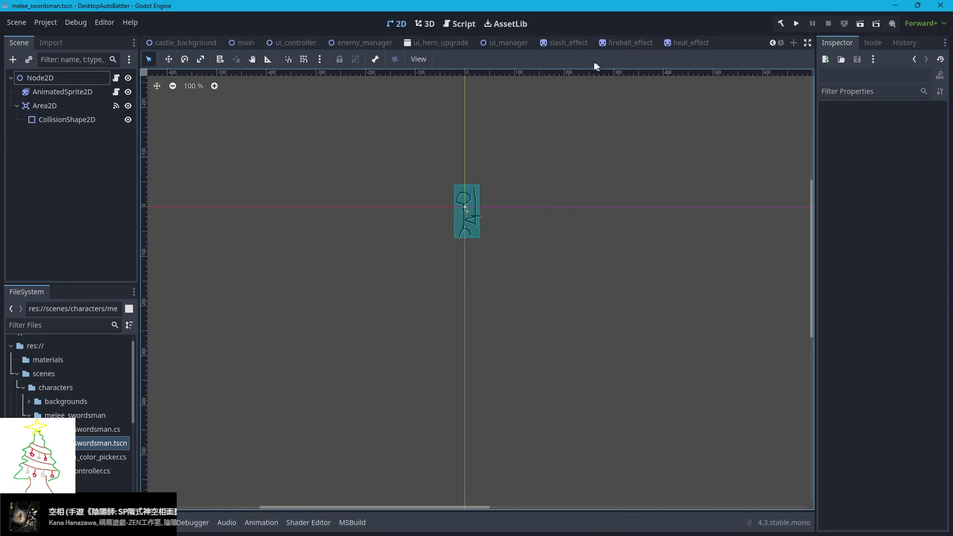
left_click(561, 44)
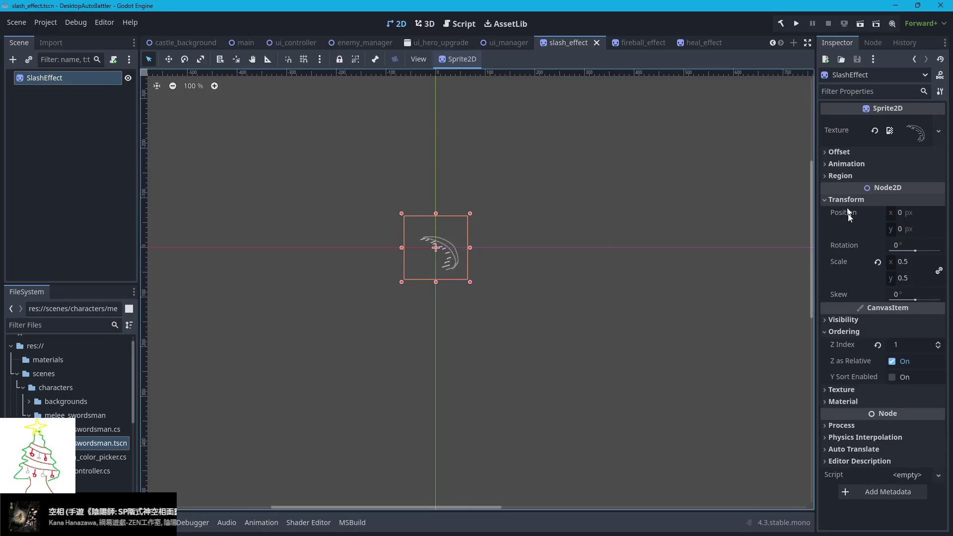
left_click(630, 43)
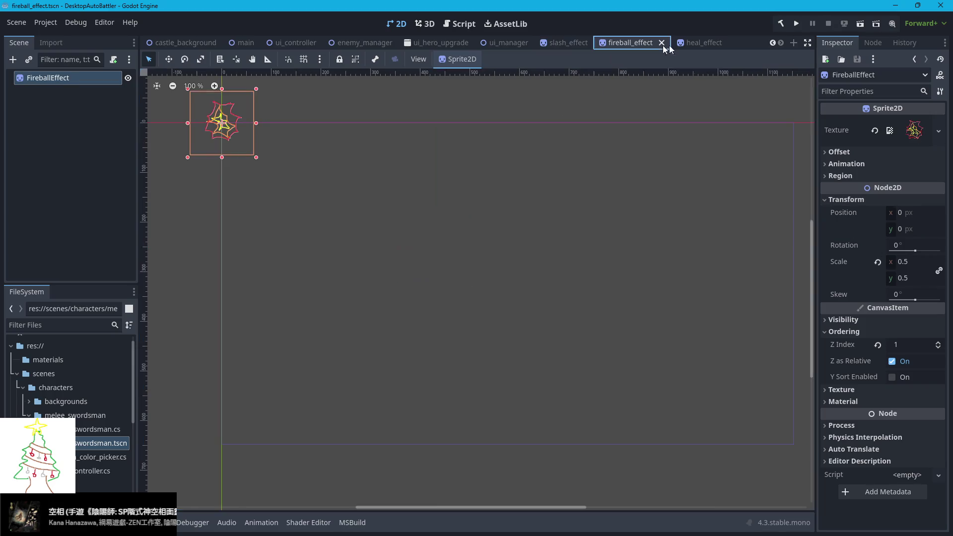
left_click(695, 44)
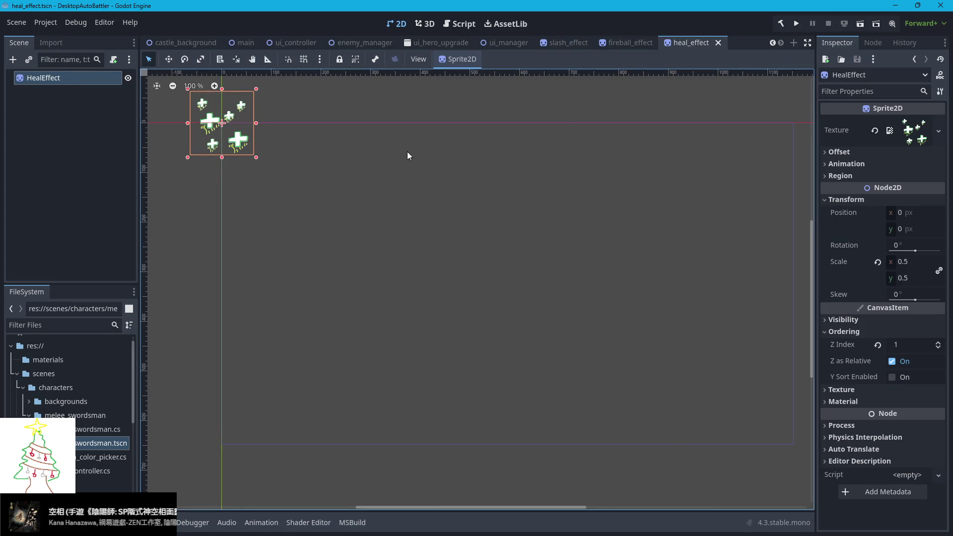
key("F5")
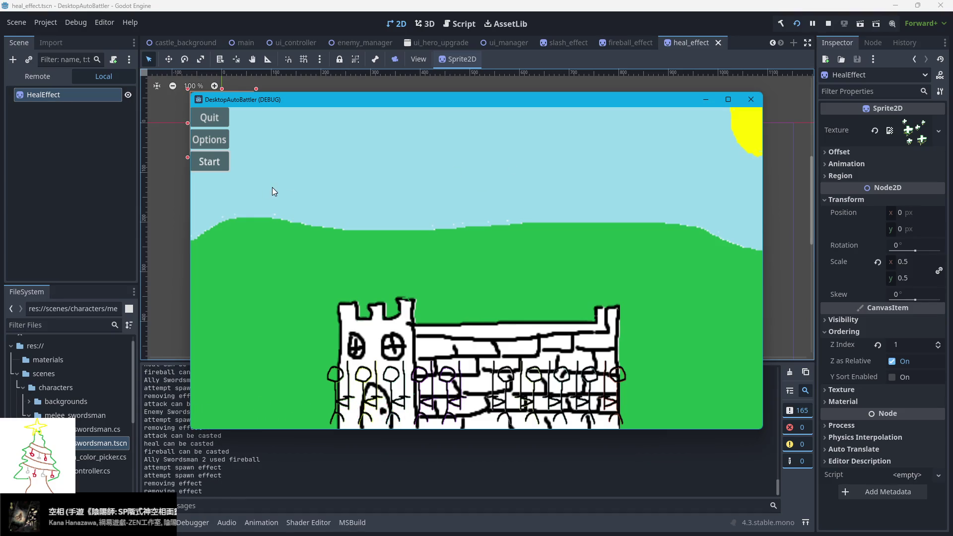
left_click(209, 120)
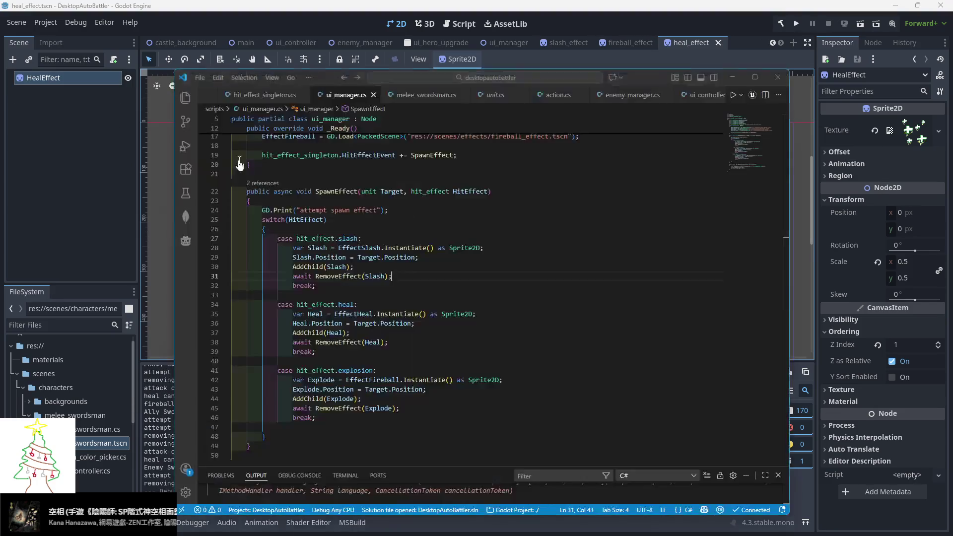
- Replace Target.Position with Target.GlobalPosition on lines 29, 36 and 43 of ui_manager.cs
left_click(393, 258)
double_click(393, 258)
type("GlobalPositio")
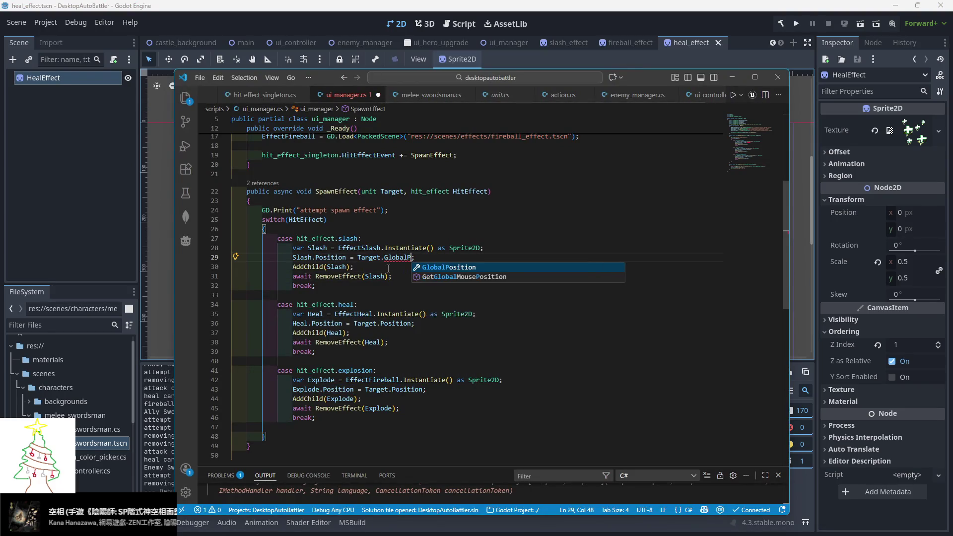
key("Tab")
double_click(407, 257)
key("ctrl+c")
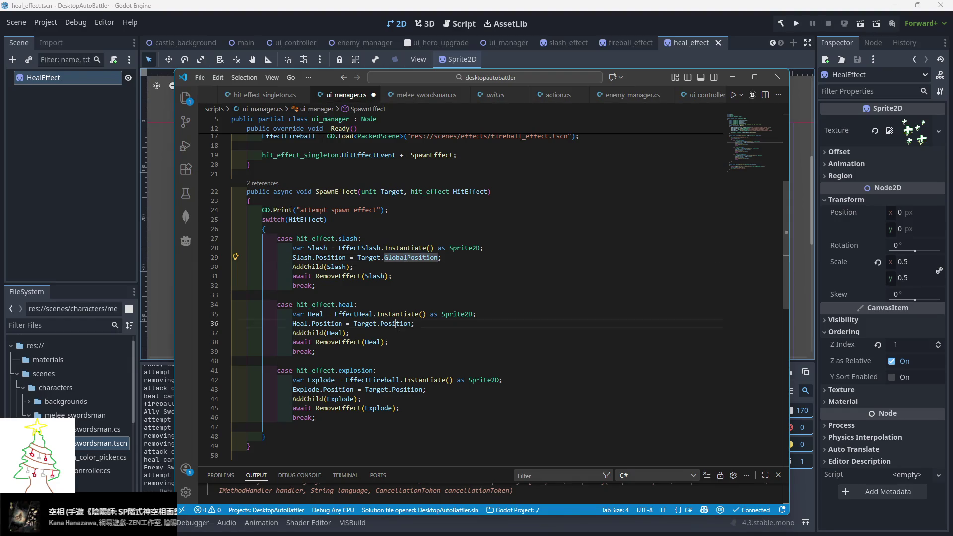
double_click(397, 323)
key("ctrl+v")
double_click(407, 389)
key("ctrl+v")
- Save ui_manager.cs and start the game in Godot to test effect positions
key("ctrl+s")
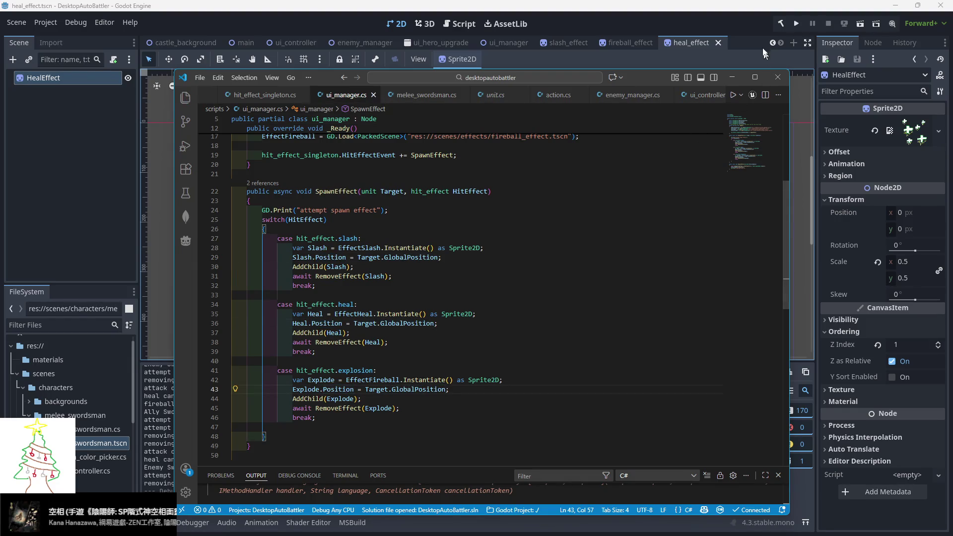
left_click(789, 25)
left_click(795, 25)
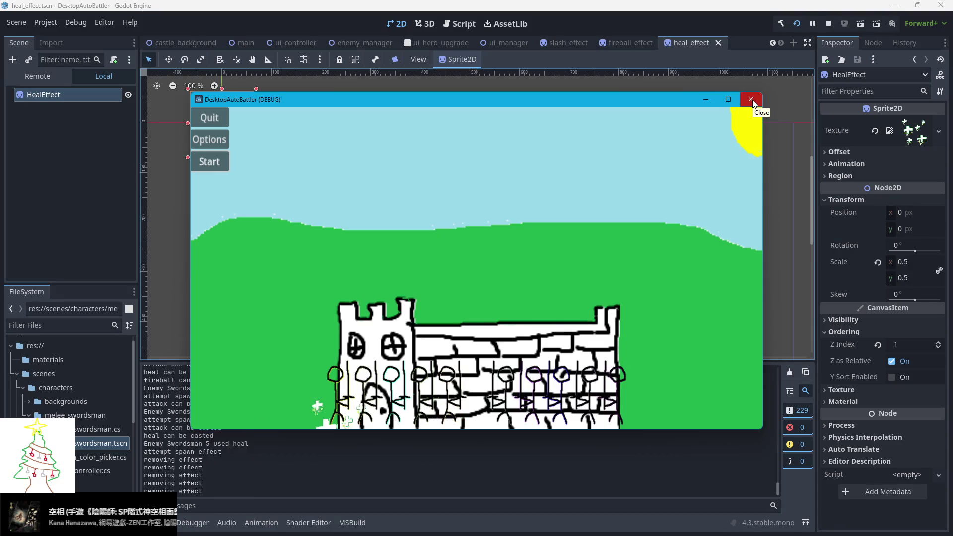
- Close the running game after watching the effects at their new positions
left_click(751, 100)
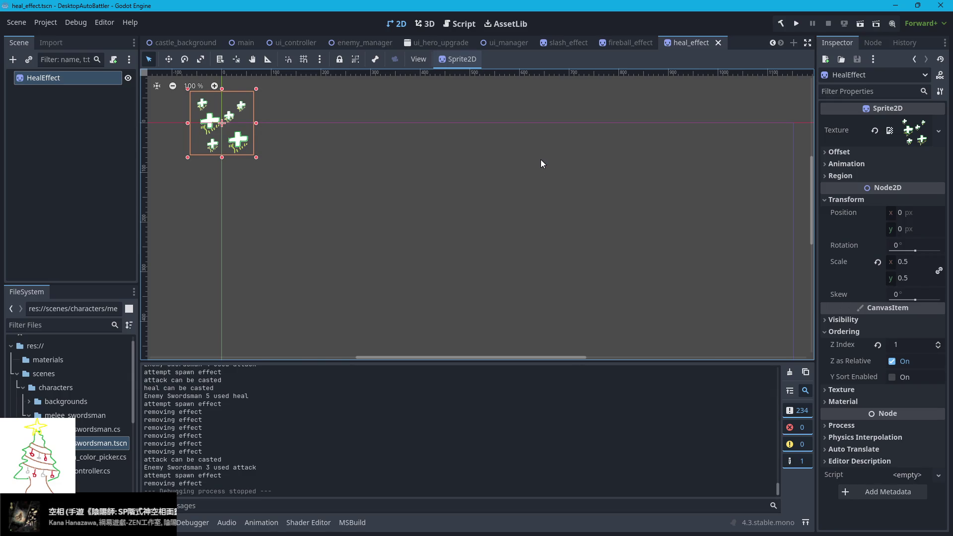
- Move the slash and heal Position lines below their AddChild calls and save ui_manager.cs
key("alt+Tab")
left_click(472, 254)
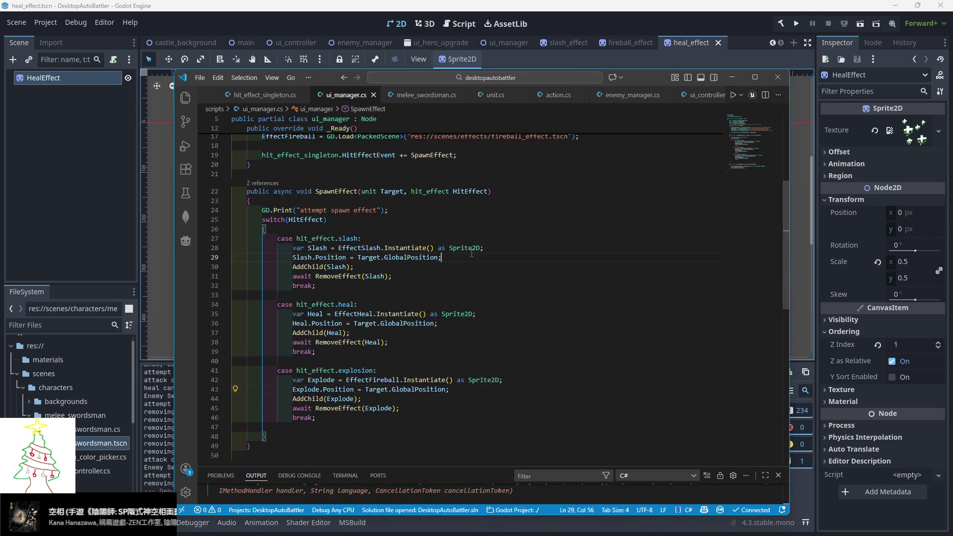
key("alt+Down")
left_click(462, 323)
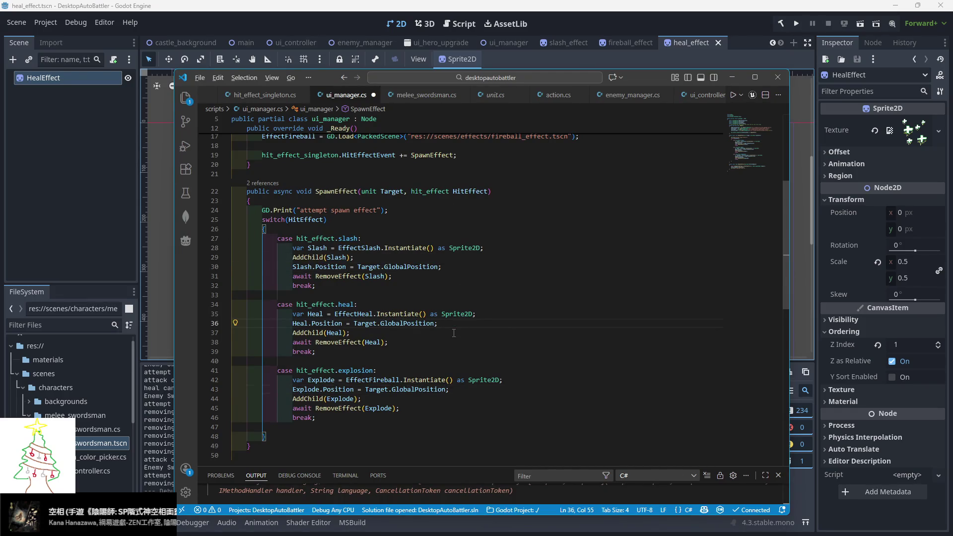
key("alt+Down")
key("alt+Down")
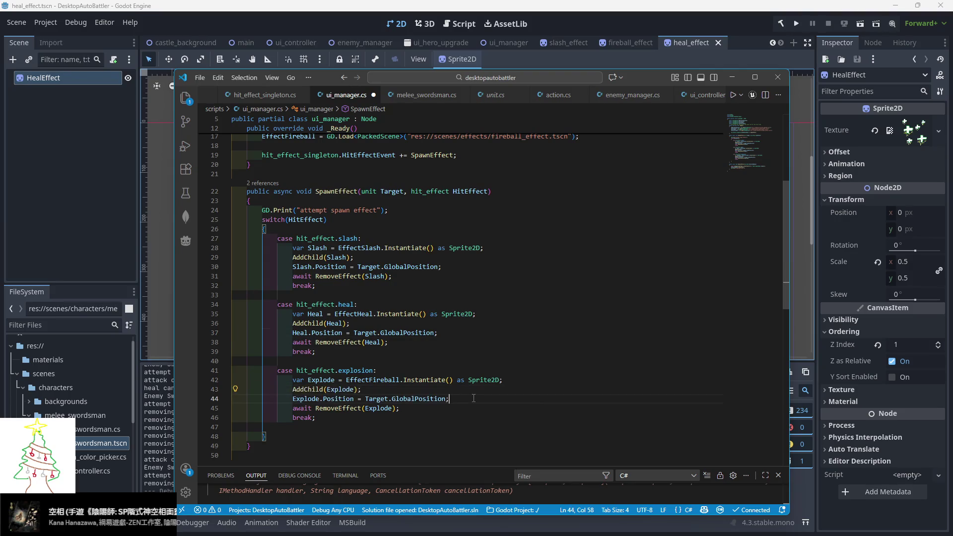
key("ctrl+s")
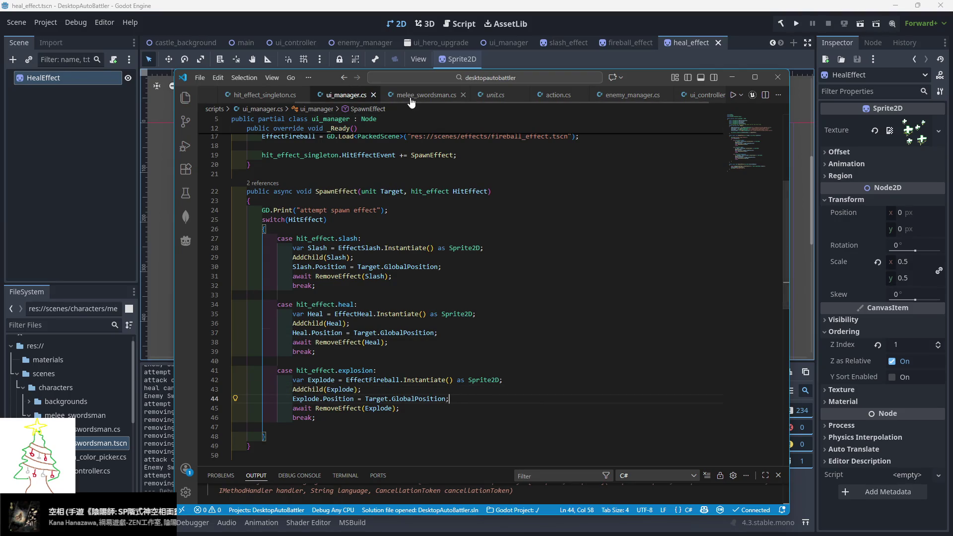
- Open Main.cs, then hide the code editor and run the game again
scroll(279, 96, "up", 1)
scroll(279, 96, "up", 2)
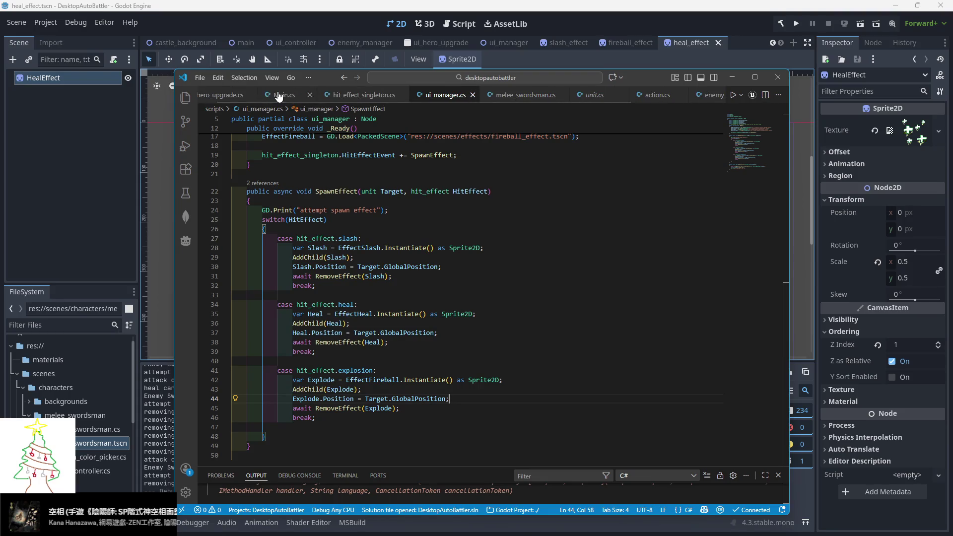
left_click(280, 94)
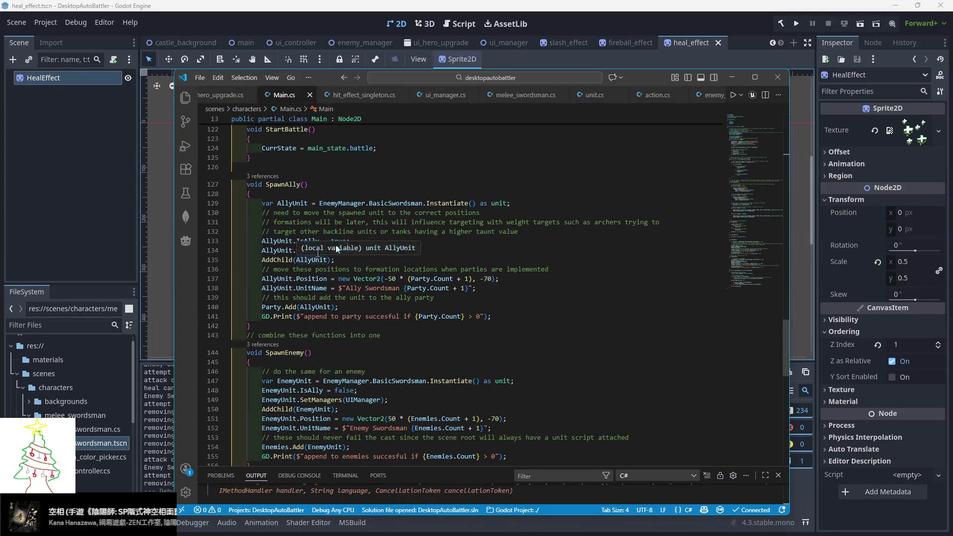
left_click(732, 77)
key("F5")
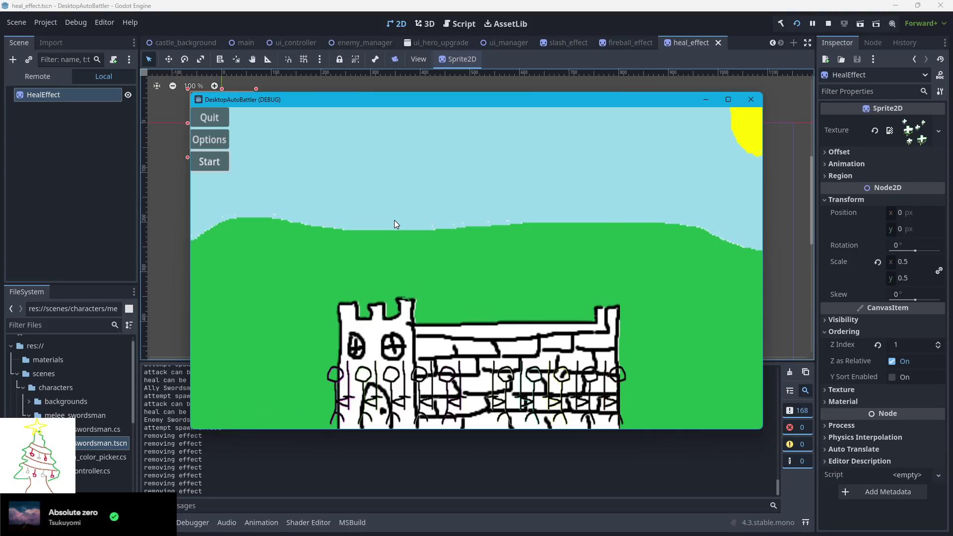
- Close the game and bring back the 'godot await timeout c#' search results
left_click(750, 99)
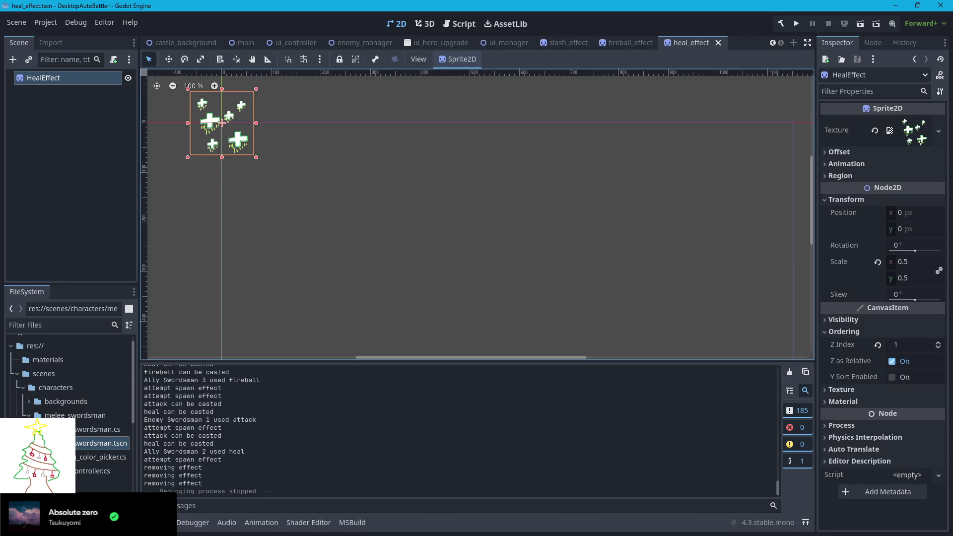
key("alt+Tab")
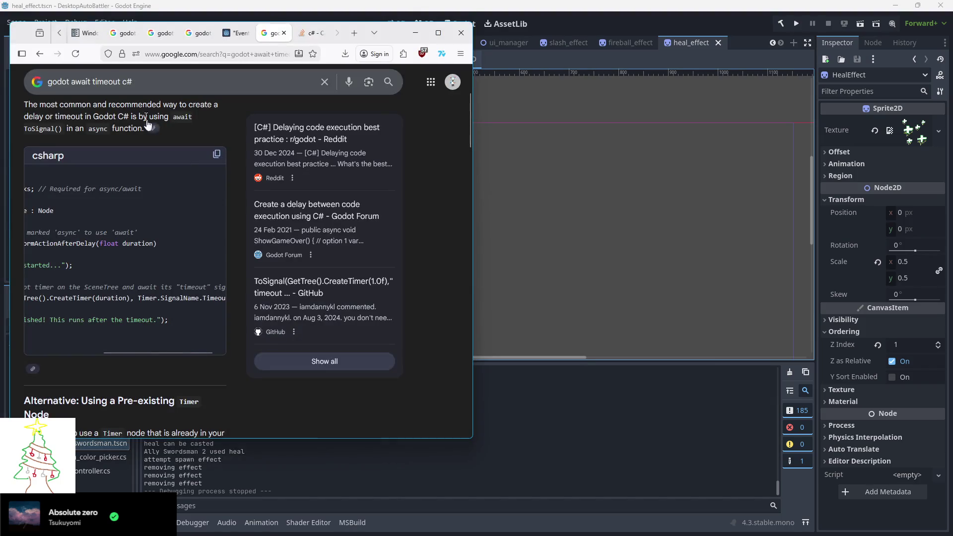
- Search Google for 'godot node position is not sprite position'
left_click(235, 33)
key("ctrl+l")
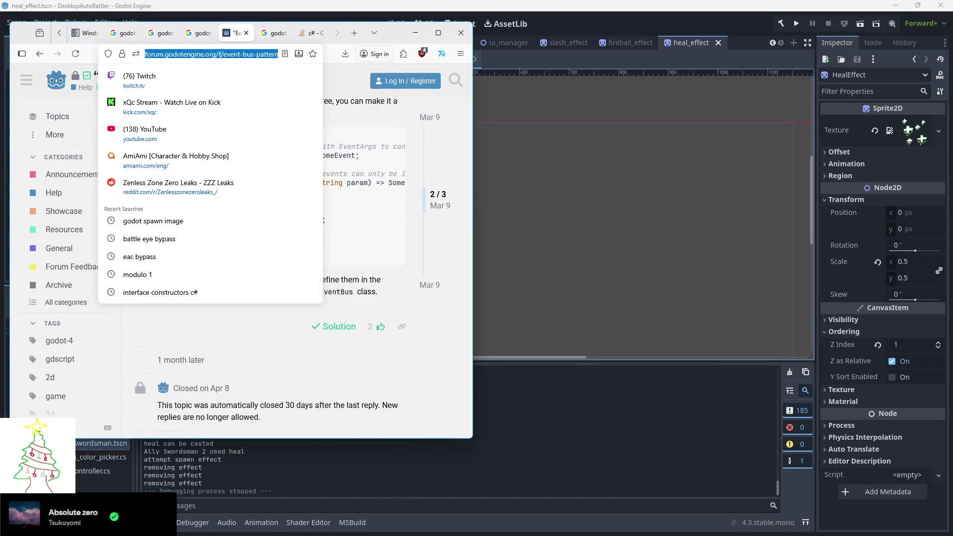
left_click(198, 33)
type("god")
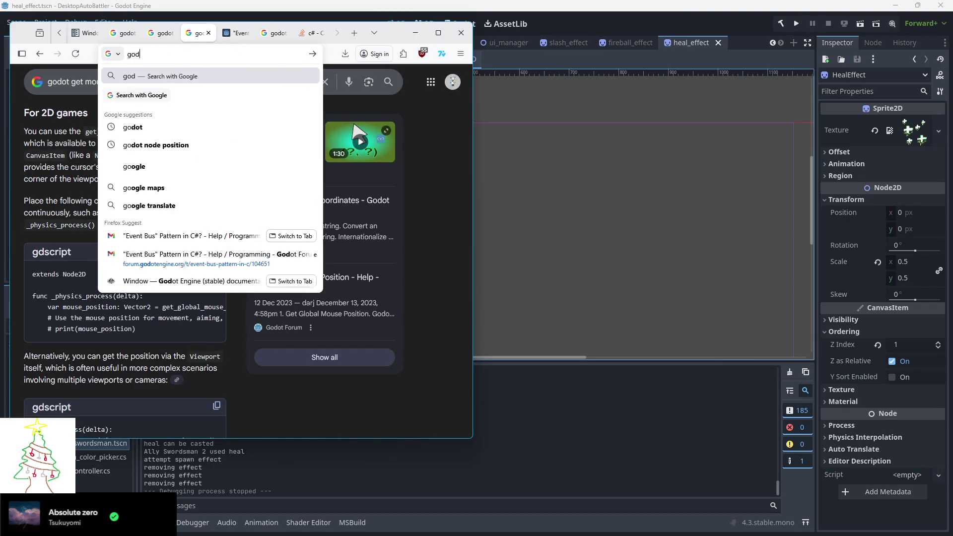
type("ot node position")
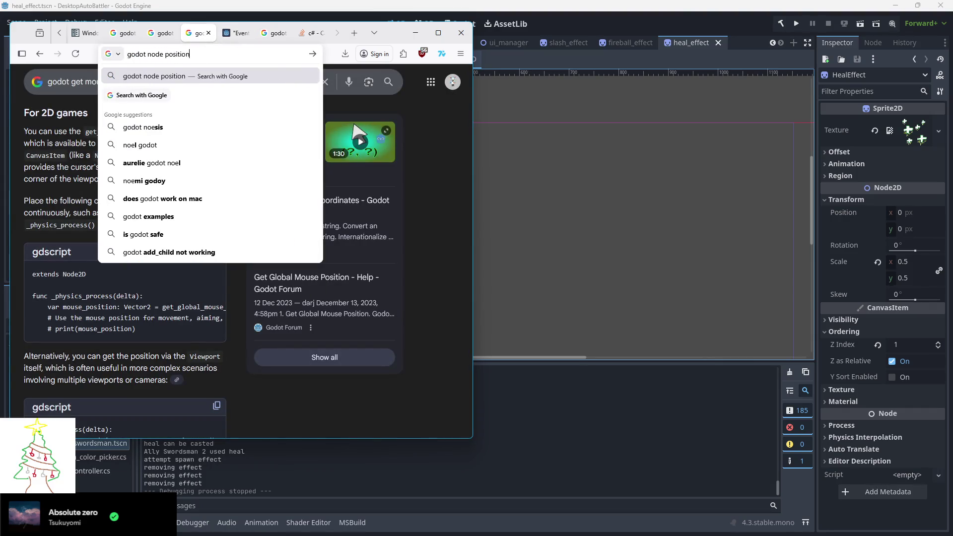
type(" is not s")
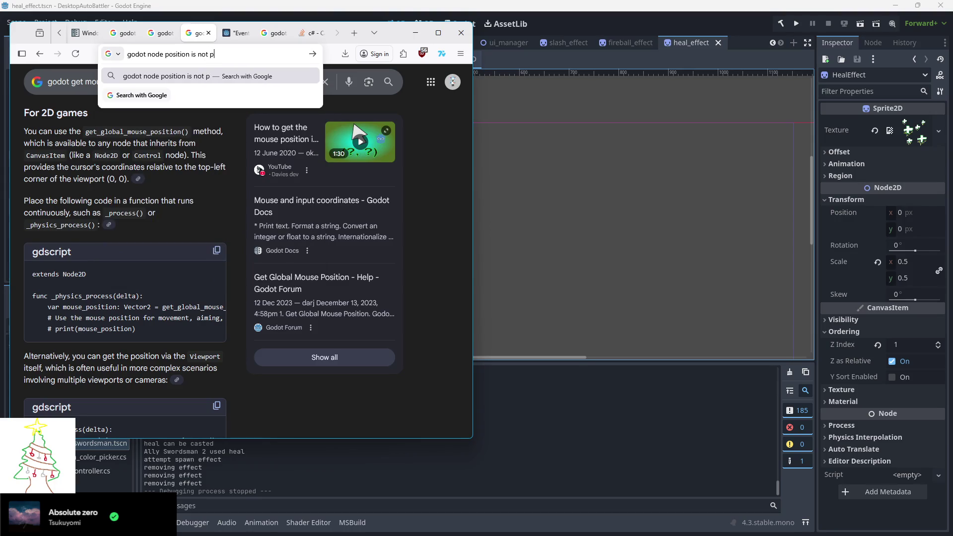
type("prite position")
key("Return")
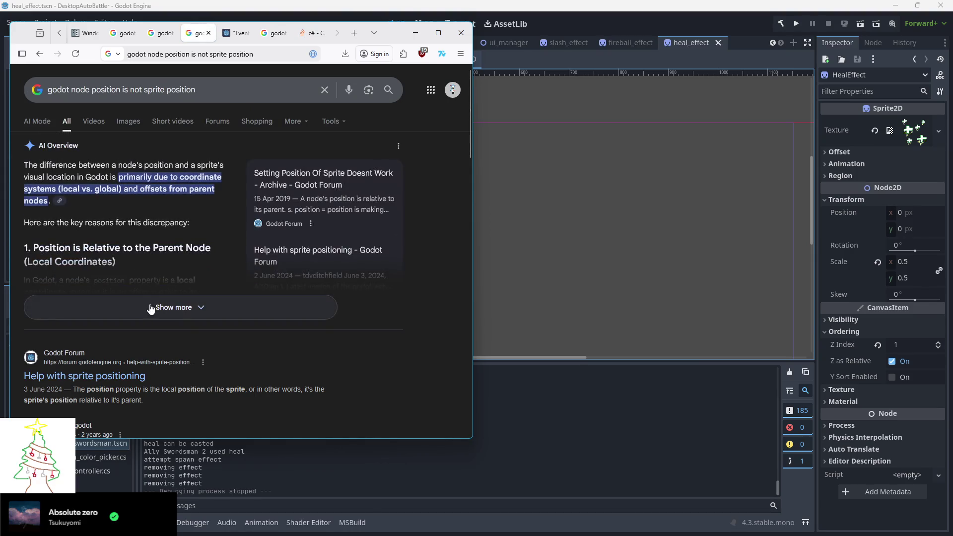
- Expand the AI overview on parent-relative positioning, then return to Godot and Main.cs
left_click(134, 314)
scroll(172, 297, "down", 1)
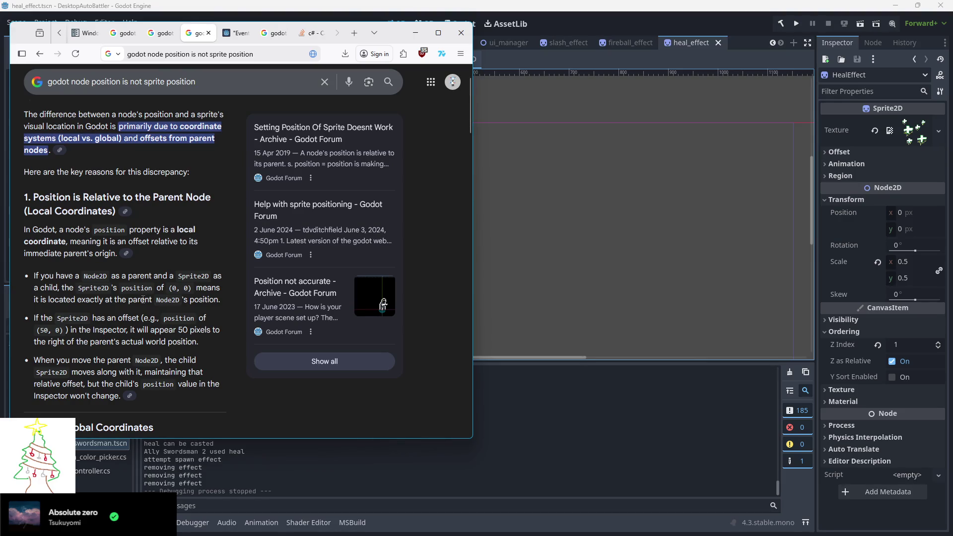
left_click(574, 25)
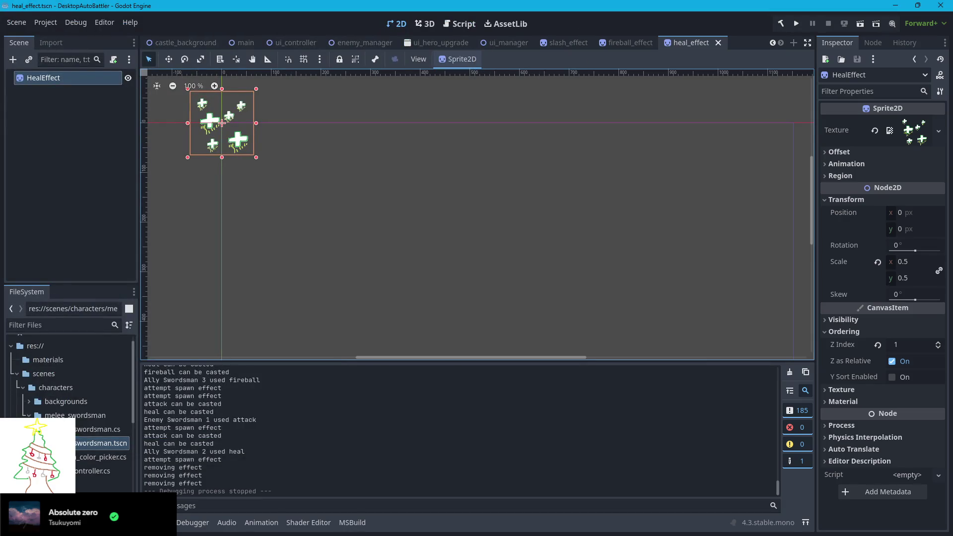
key("alt+Tab")
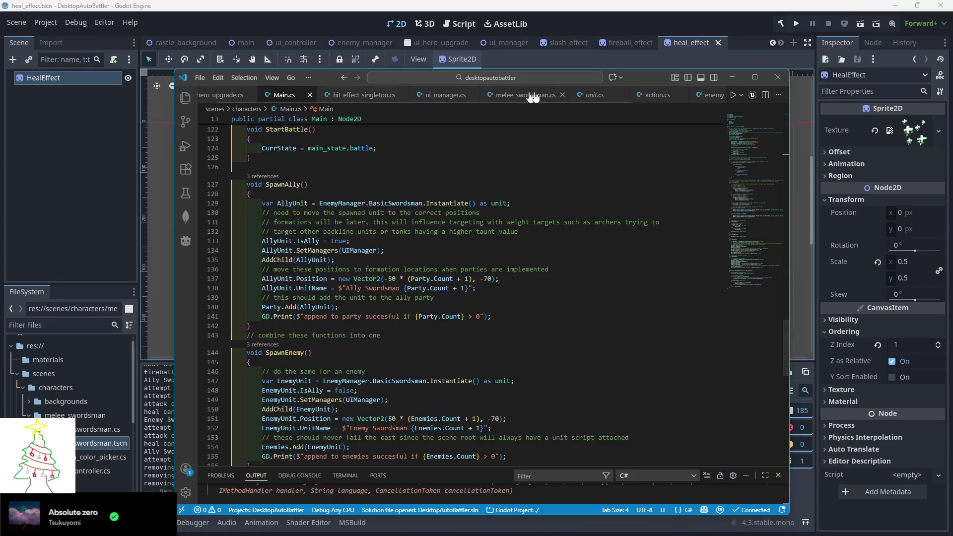
- Change the slash effect in ui_manager.cs to spawn at Target.Sprite.GlobalPosition, then build and run
scroll(628, 96, "down", 2)
left_click(628, 96)
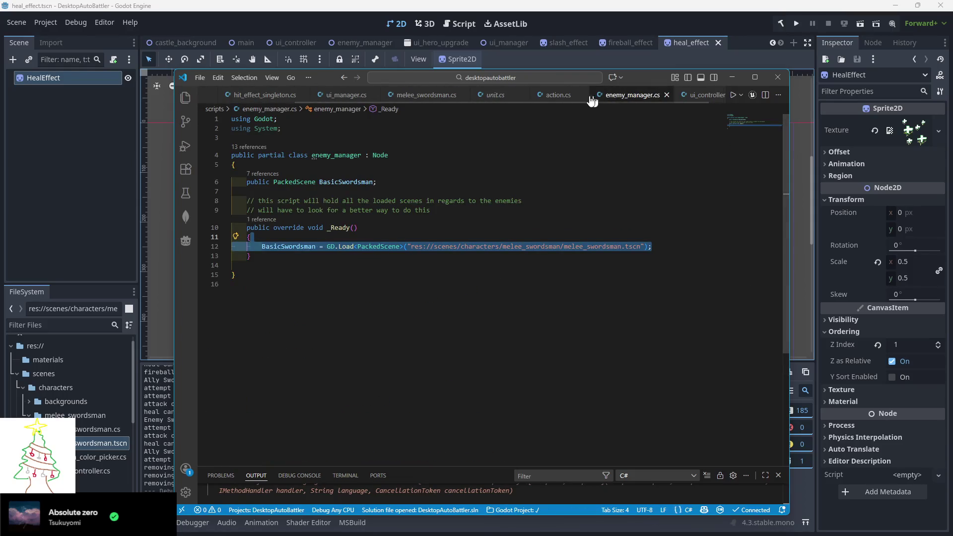
scroll(621, 99, "down", 1)
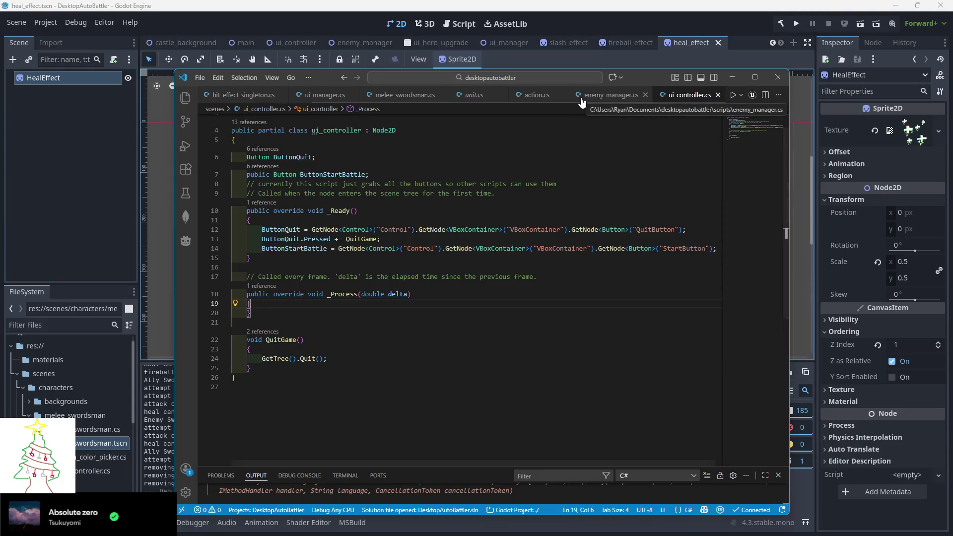
left_click(322, 95)
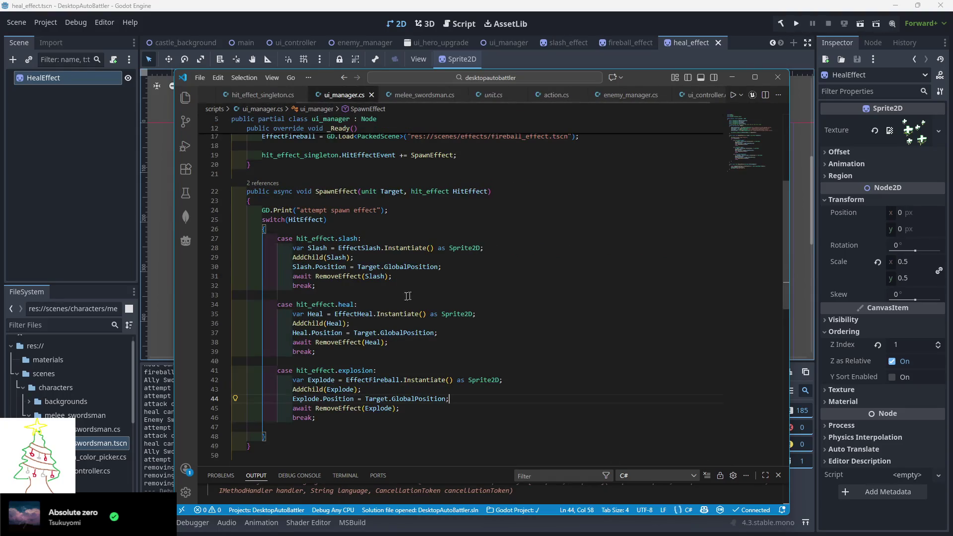
left_click(384, 266)
type("Spi")
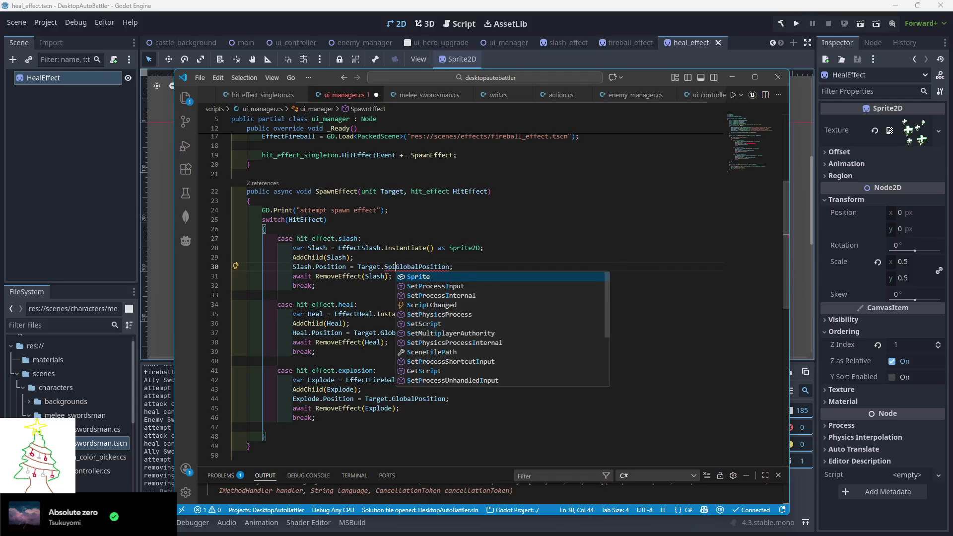
key("Tab")
type(".")
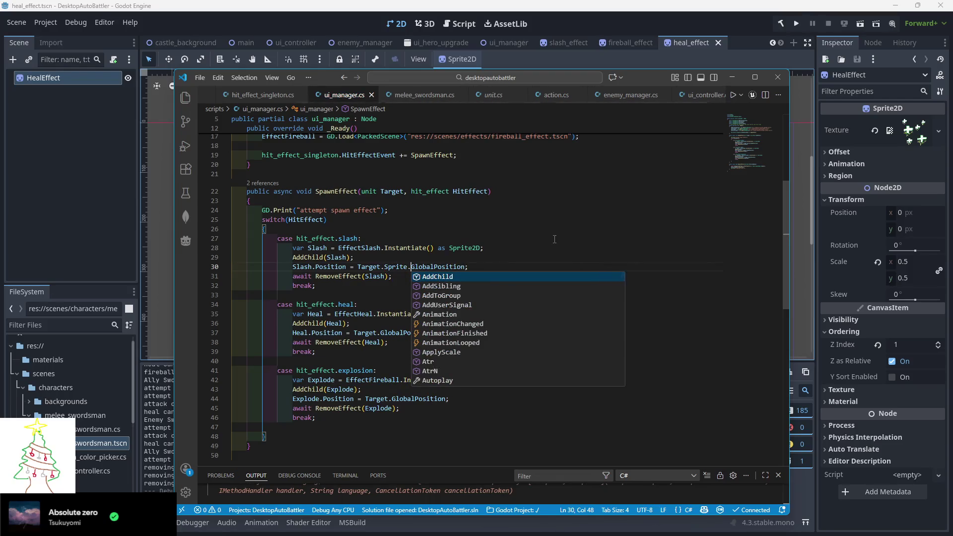
left_click(417, 238)
key("F5")
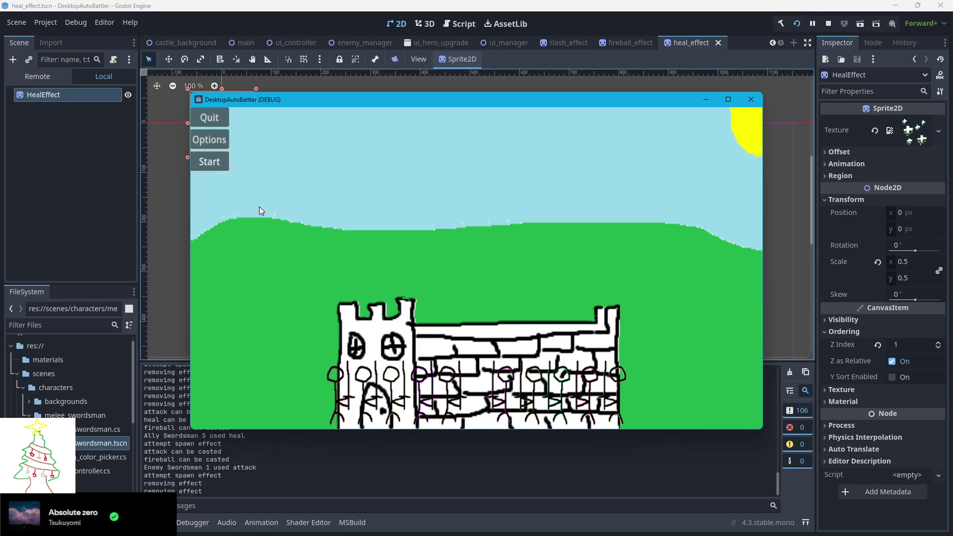
- Quit the game after watching the hit effects during the battle
left_click(213, 121)
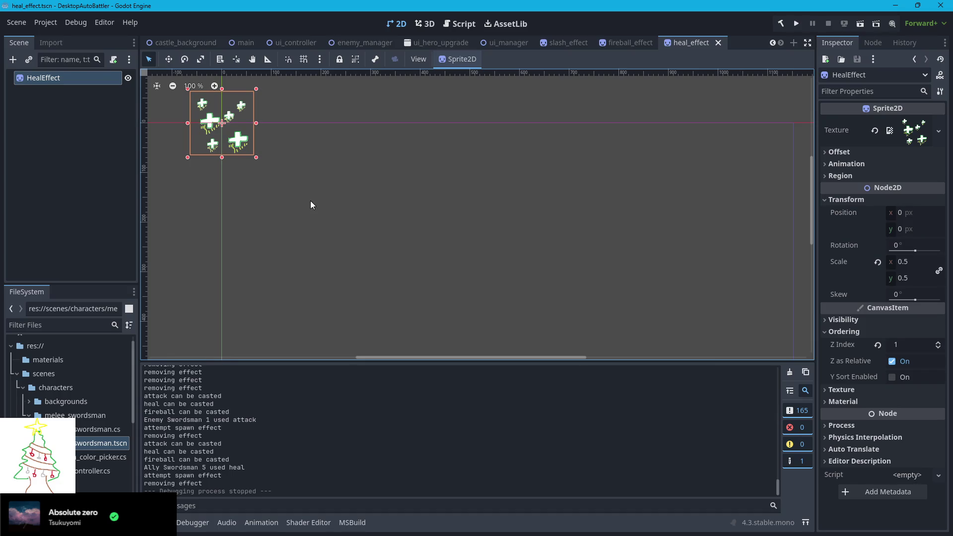
- Open the castle_background scene, then switch back to ui_manager.cs in VS Code
scroll(353, 194, "up", 3)
scroll(354, 193, "left", 4)
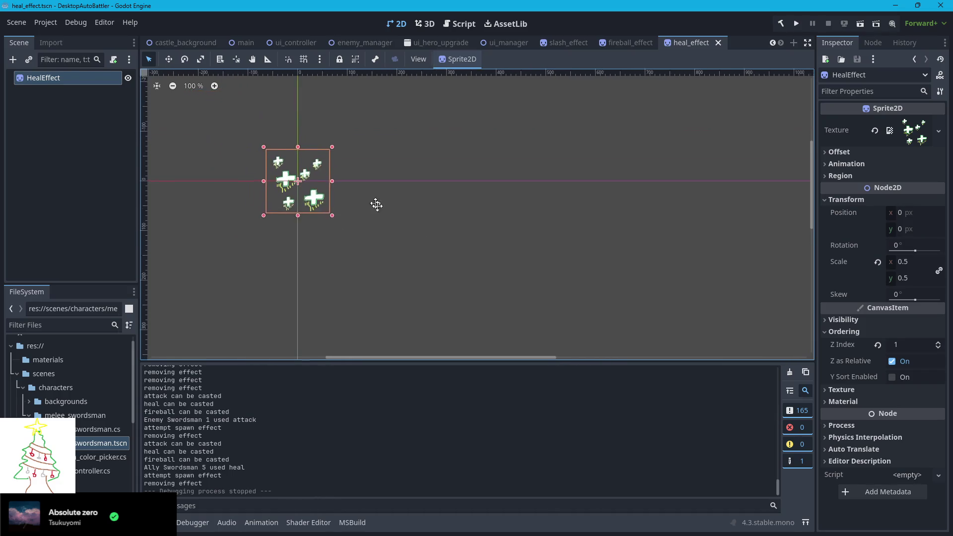
left_click(187, 44)
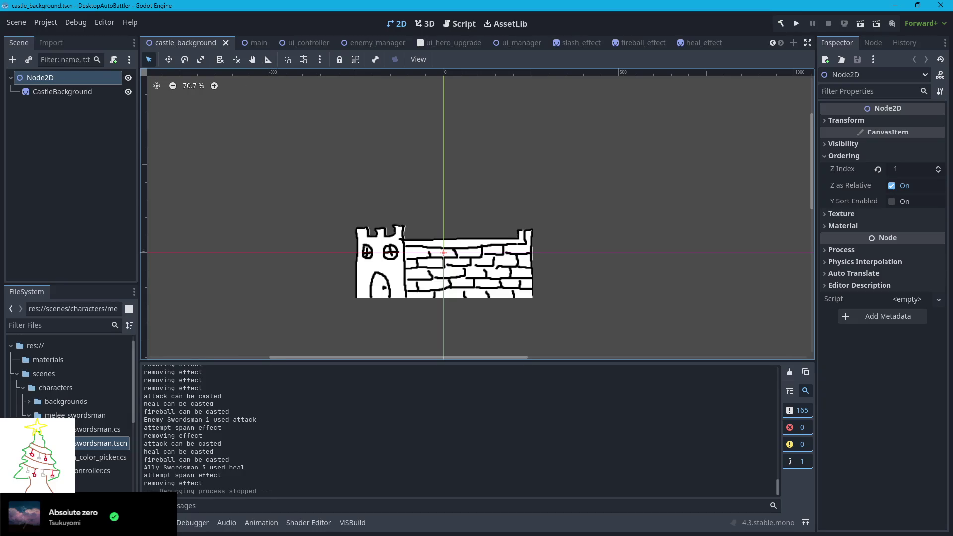
key("alt+Tab")
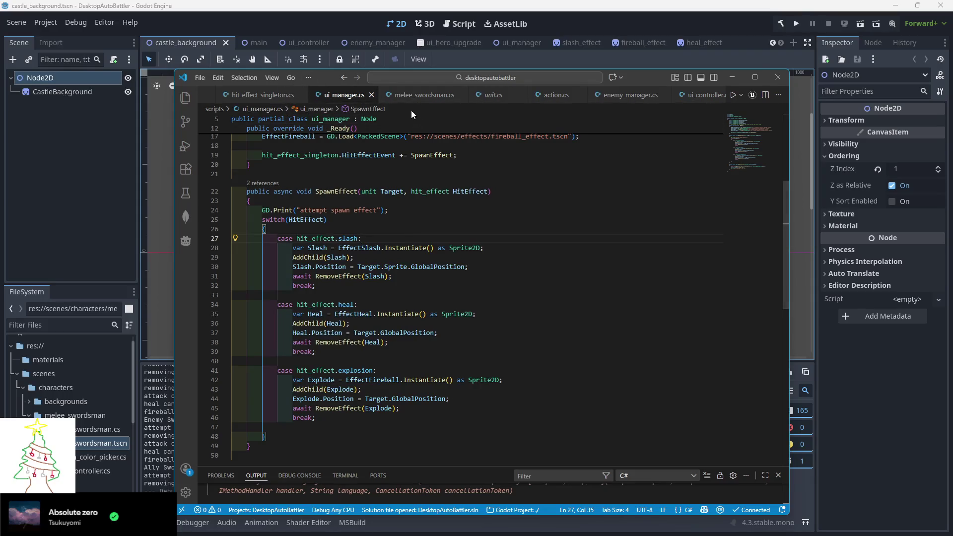
- Bring up Main.cs at the SpawnAlly and SpawnEnemy unit positioning code
scroll(308, 97, "up", 2)
left_click(307, 96)
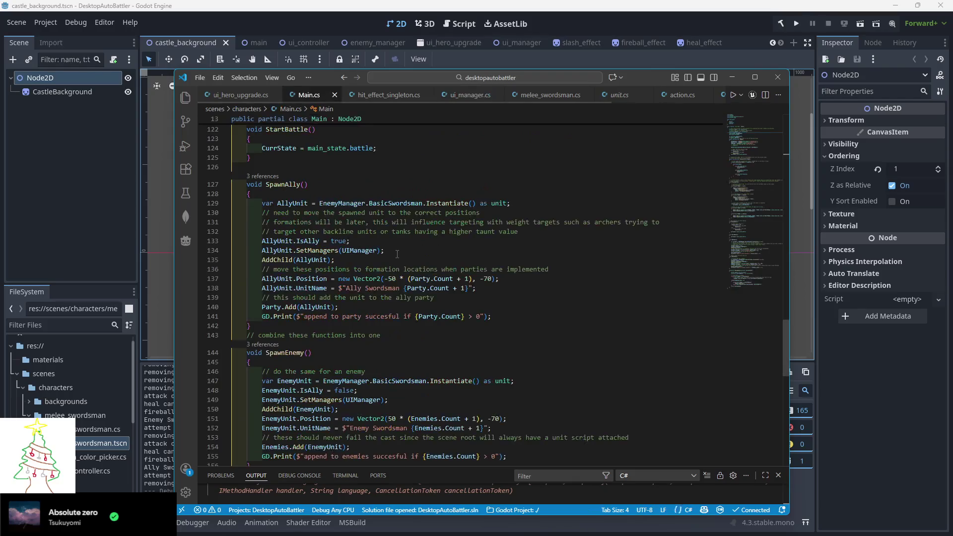
scroll(310, 348, "down", 3)
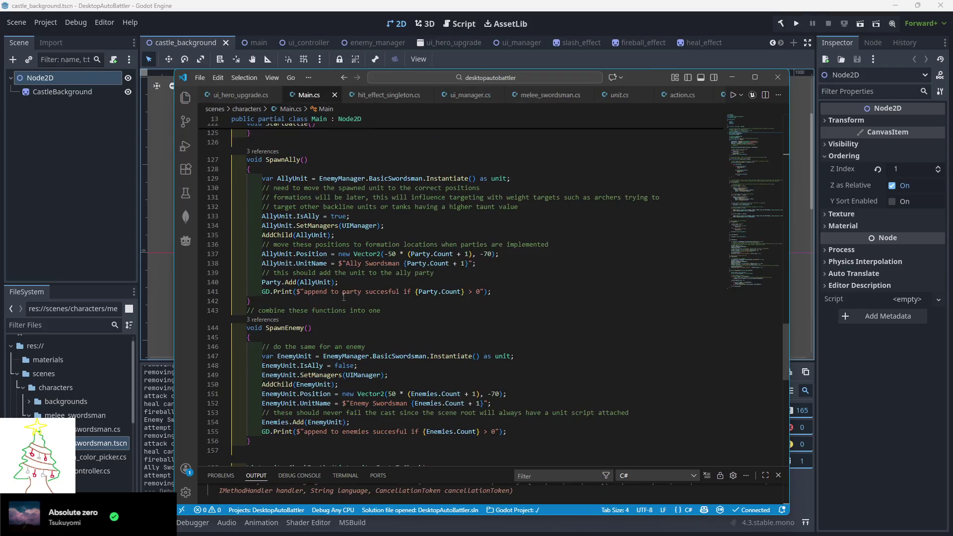
- Try adding a Global prefix before Position on line 137, then remove it again
left_click(296, 252)
type("Global")
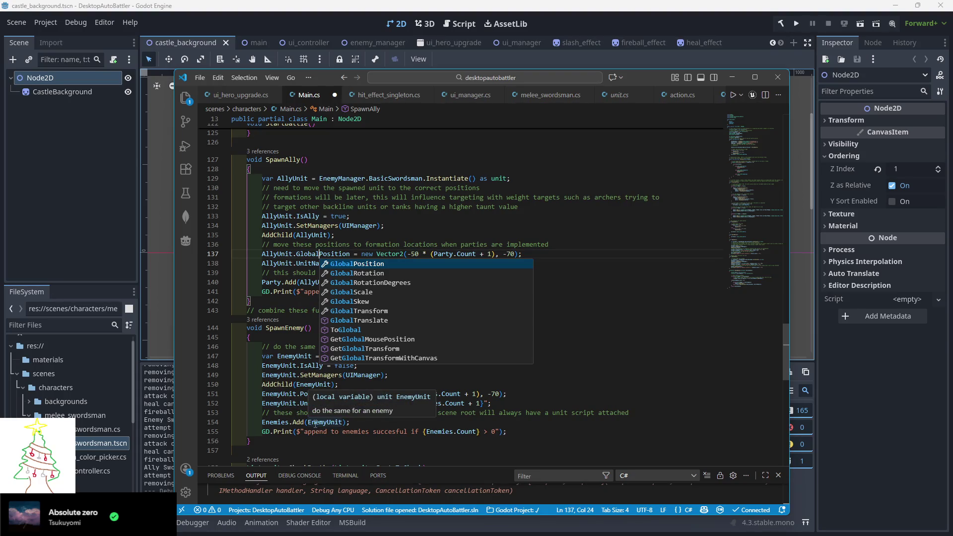
key("BackSpace")
key("BackSpace")
key("BackSpace")
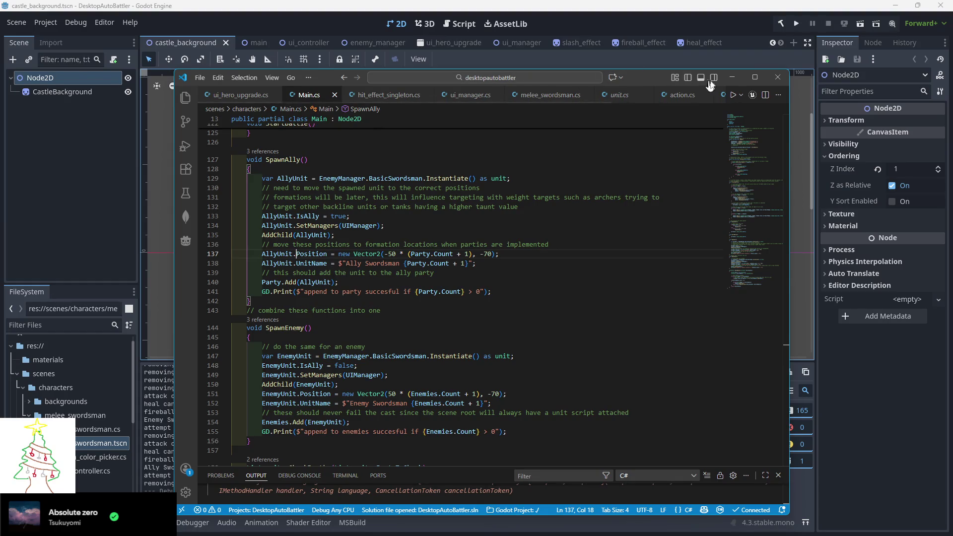
left_click(730, 79)
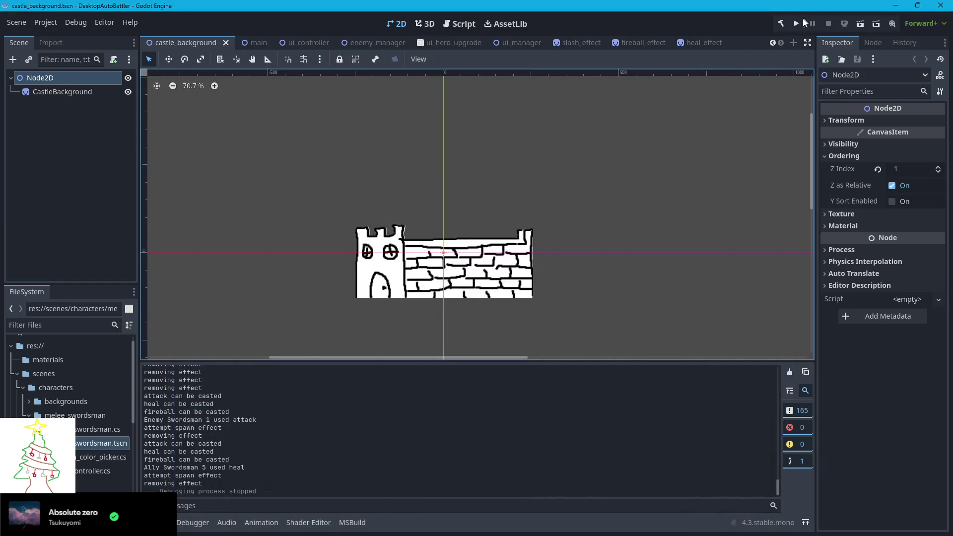
- Run the game, close it, and switch Godot to the main scene
left_click(797, 22)
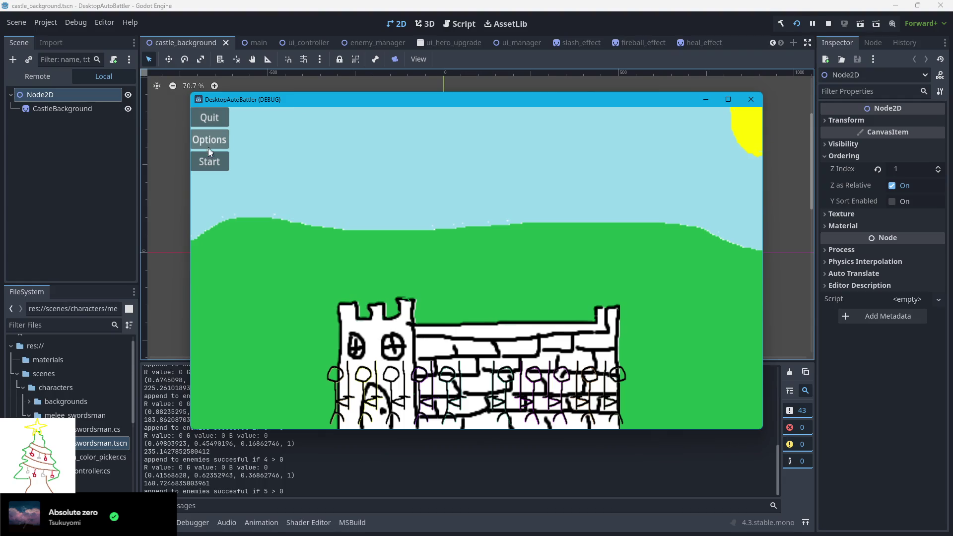
left_click(828, 24)
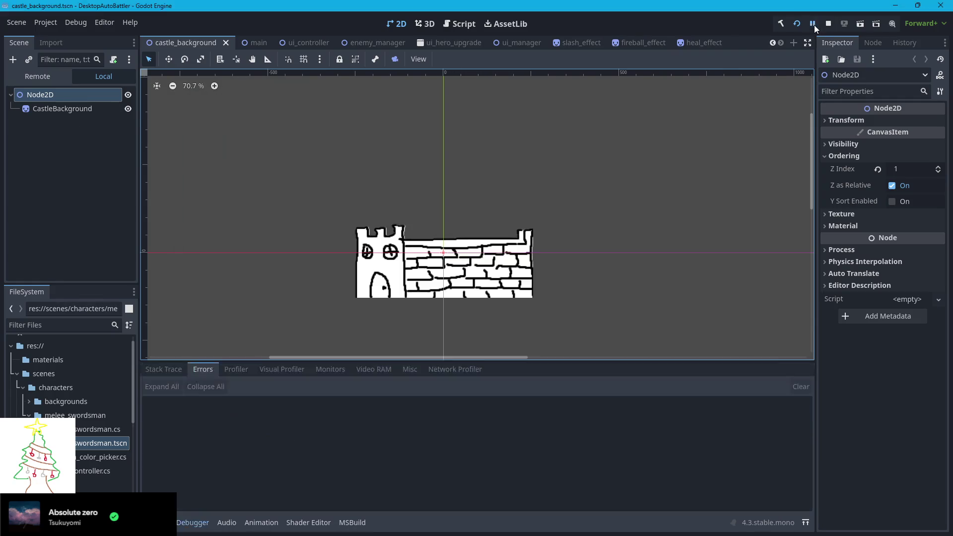
left_click(255, 42)
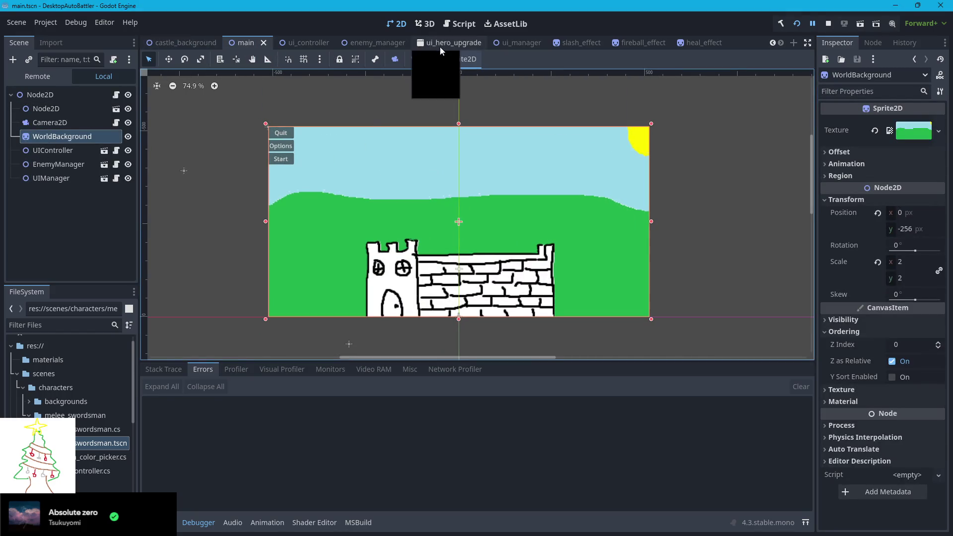
- Look through the Debug menu without changes, stop the game, and return to VS Code
left_click(74, 26)
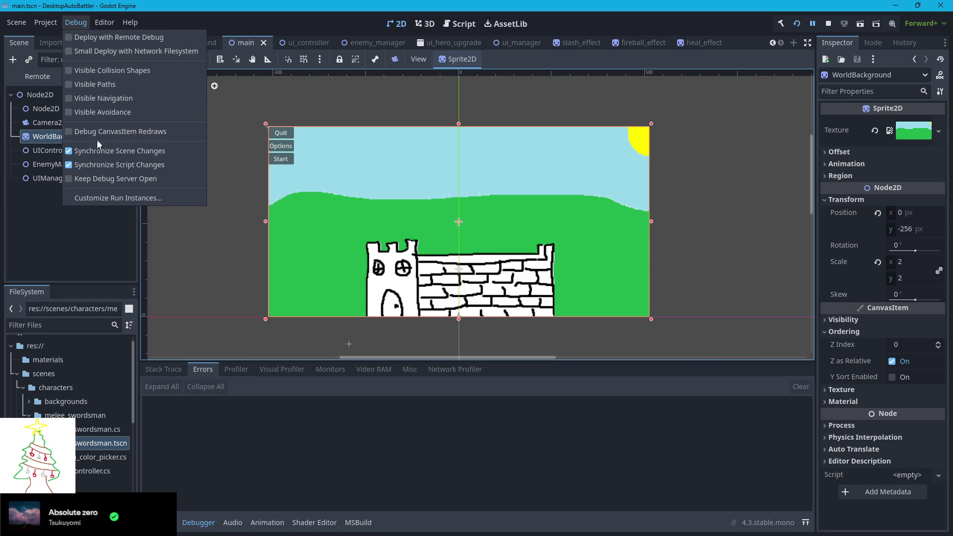
left_click(93, 232)
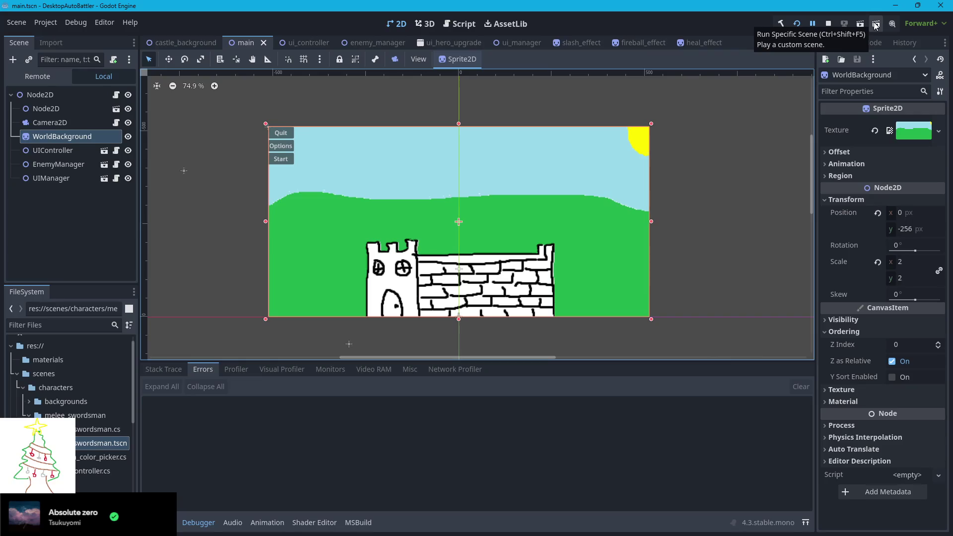
left_click(828, 23)
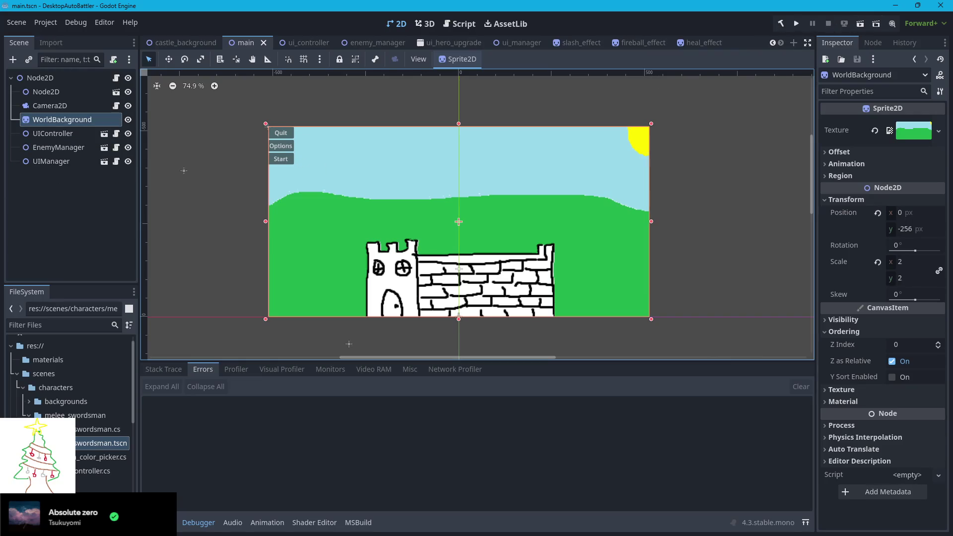
key("alt+Tab")
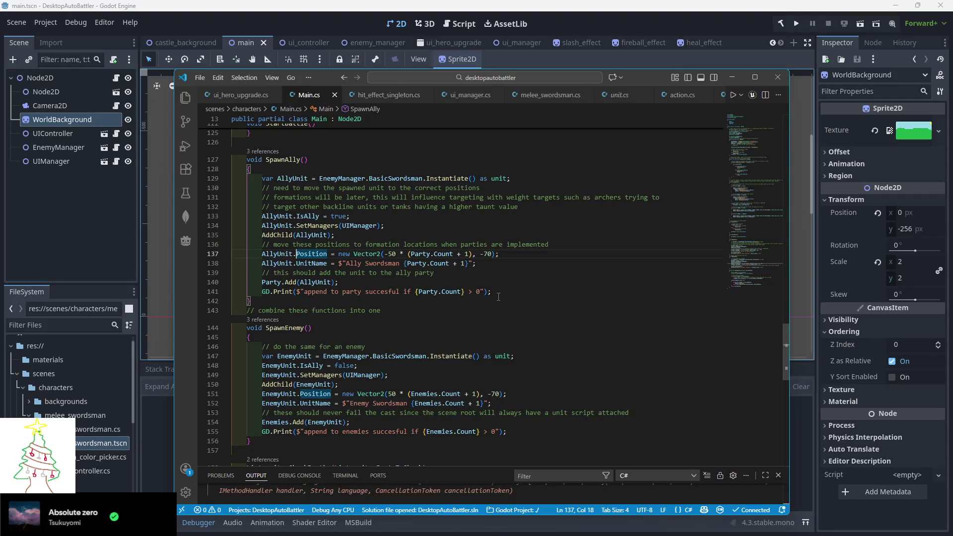
- Go back to ui_manager.cs to view SpawnEffect's slash, heal and explosion positioning
scroll(493, 296, "down", 2)
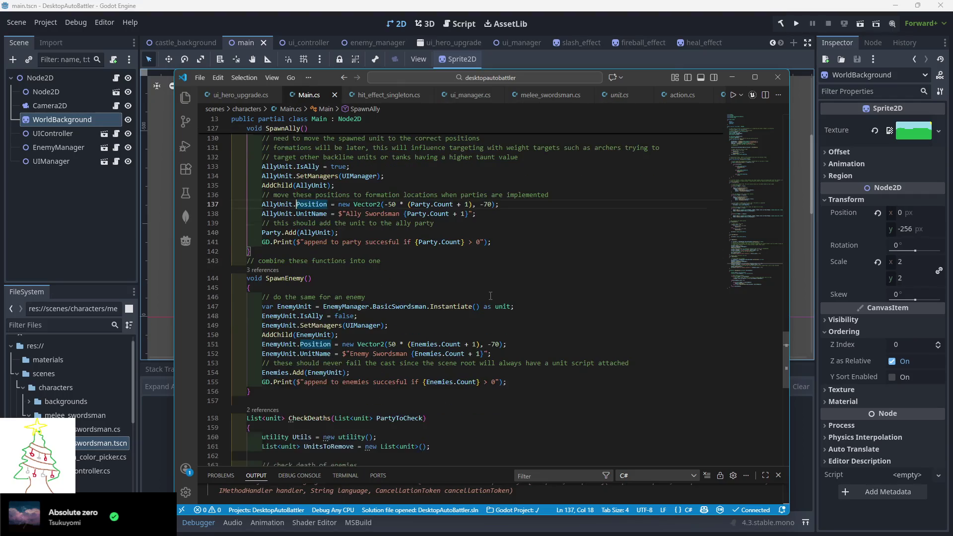
scroll(573, 97, "down", 3)
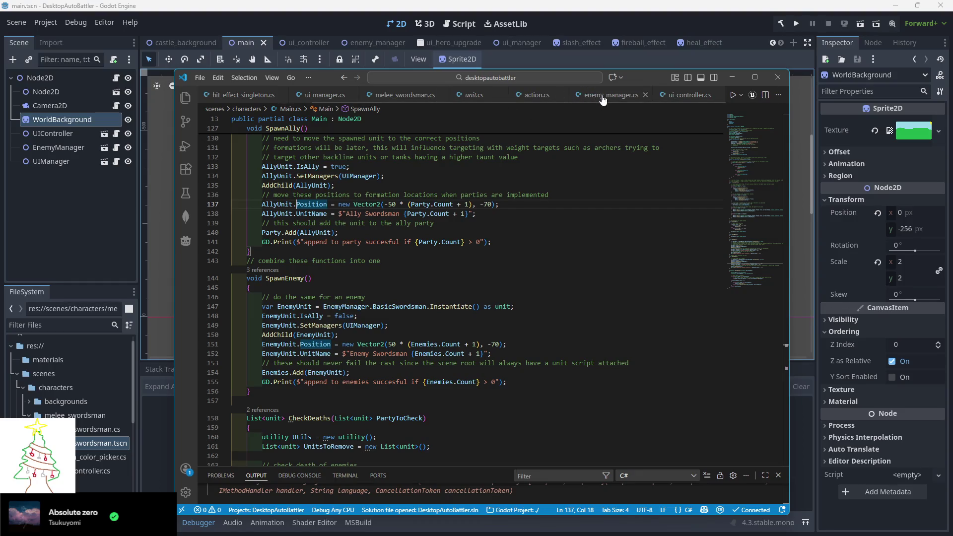
left_click(336, 95)
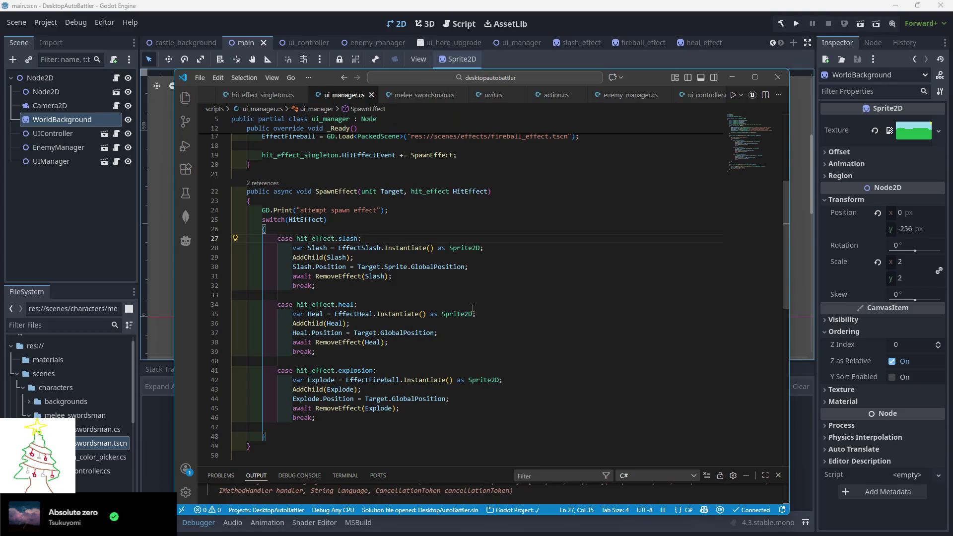
- Delete the "removing effect" and "attempt spawn effect" GD.Print lines from ui_manager.cs
scroll(509, 346, "down", 5)
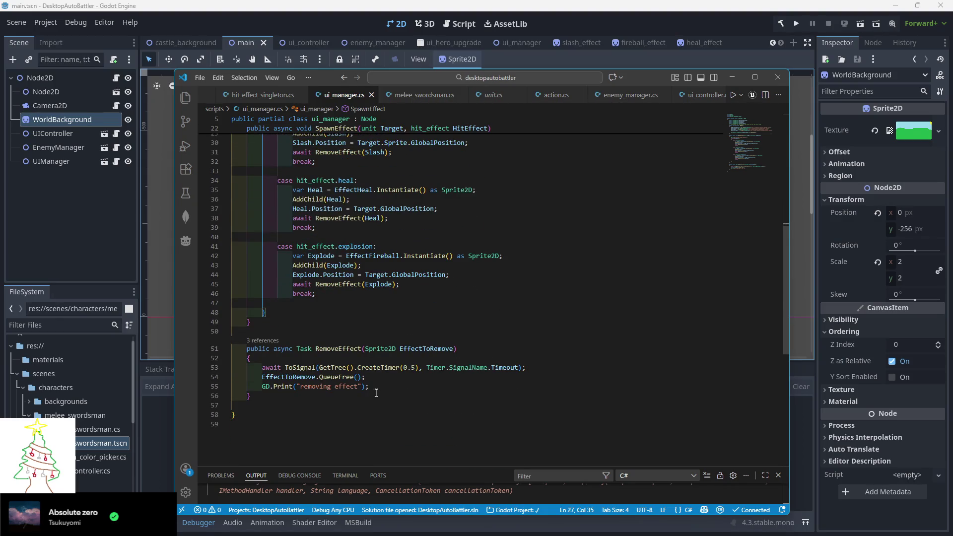
left_click_drag(383, 387, 231, 387)
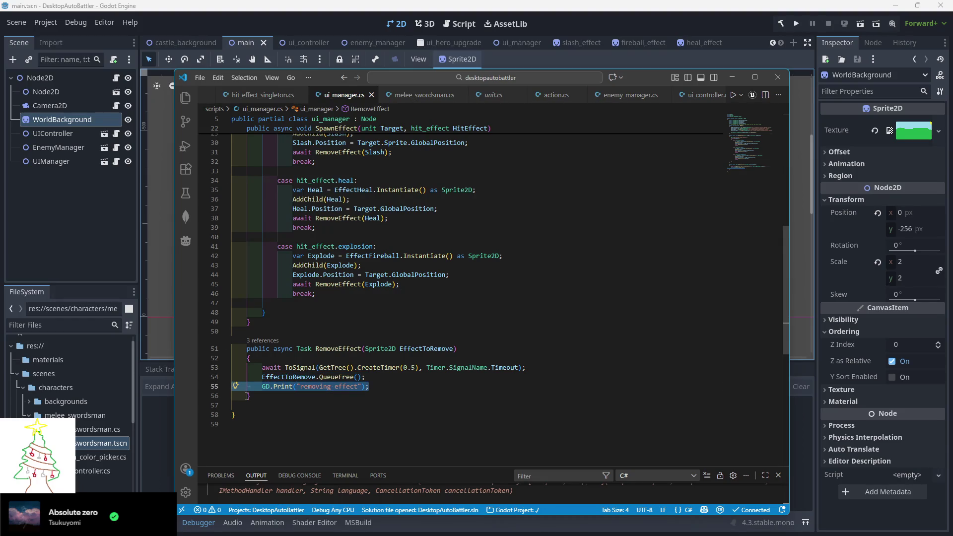
key("BackSpace")
key("BackSpace")
scroll(348, 272, "up", 5)
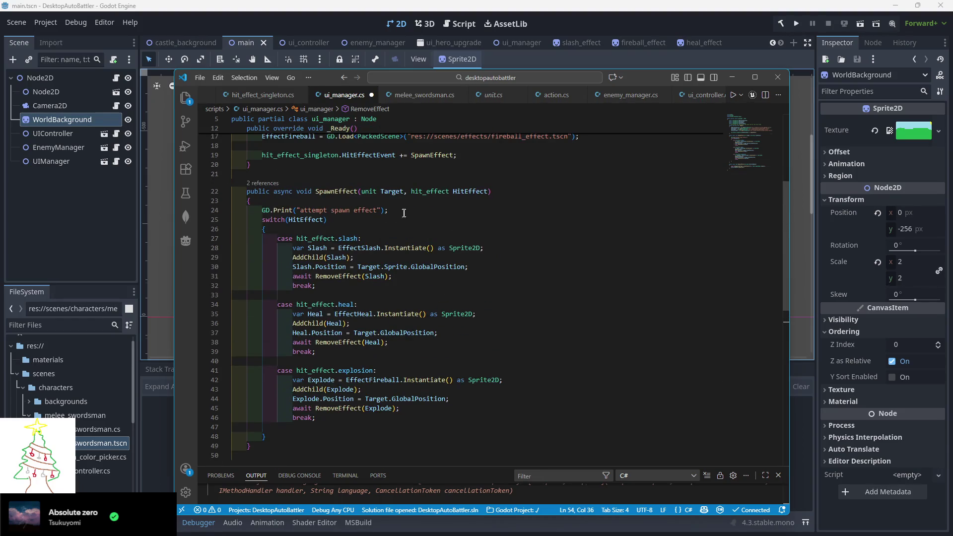
mouse_move(403, 213)
left_mouse_down()
mouse_move(214, 211)
mouse_move(255, 205)
left_mouse_up()
key("BackSpace")
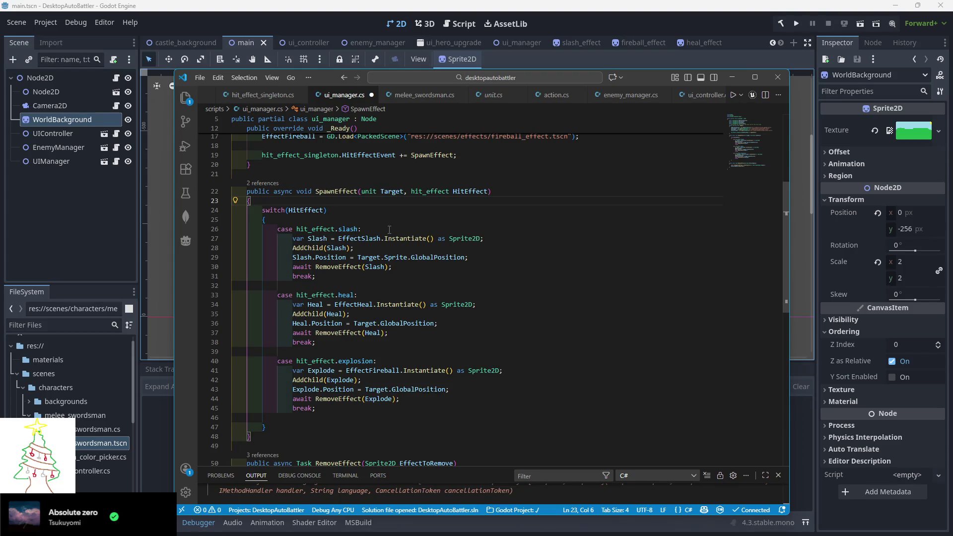
left_click_drag(645, 80, 655, 78)
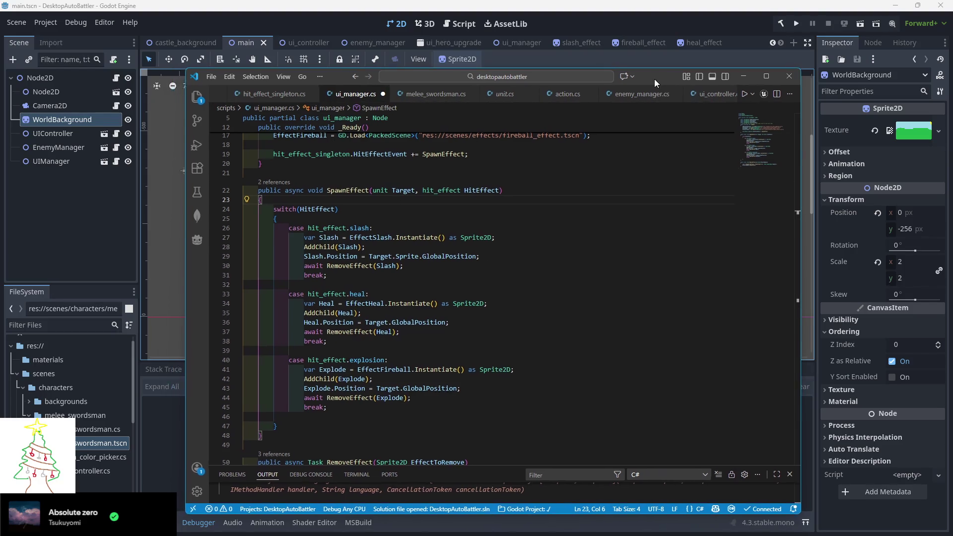
scroll(278, 94, "up", 3)
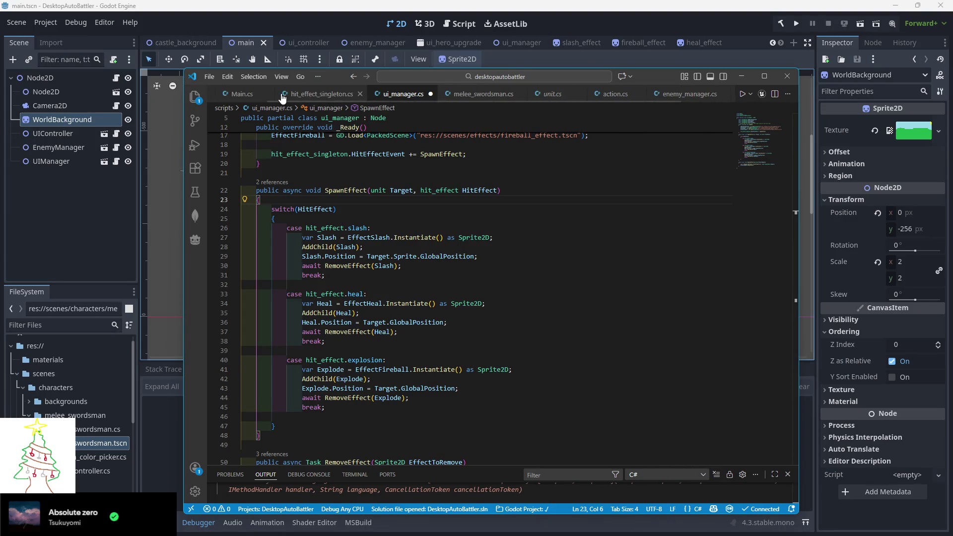
- In Main.cs, change the ally spawn print to "spawned at position {AllyUnit.Position}"
left_click(266, 94)
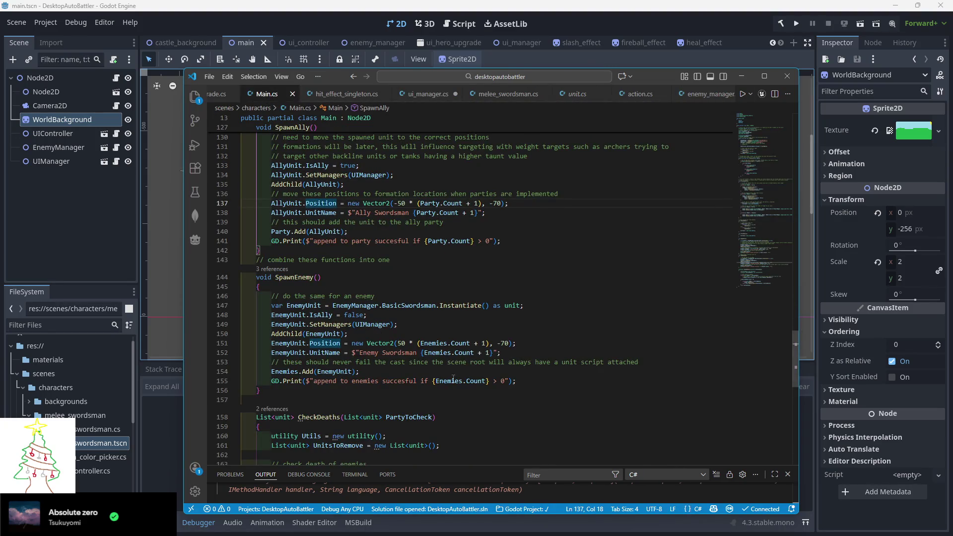
left_click_drag(520, 382, 268, 385)
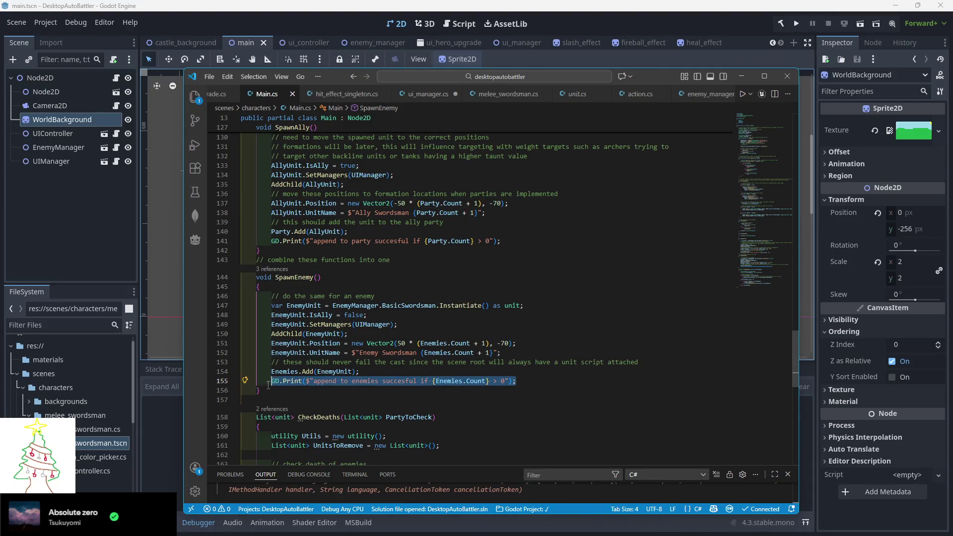
scroll(406, 345, "down", 1)
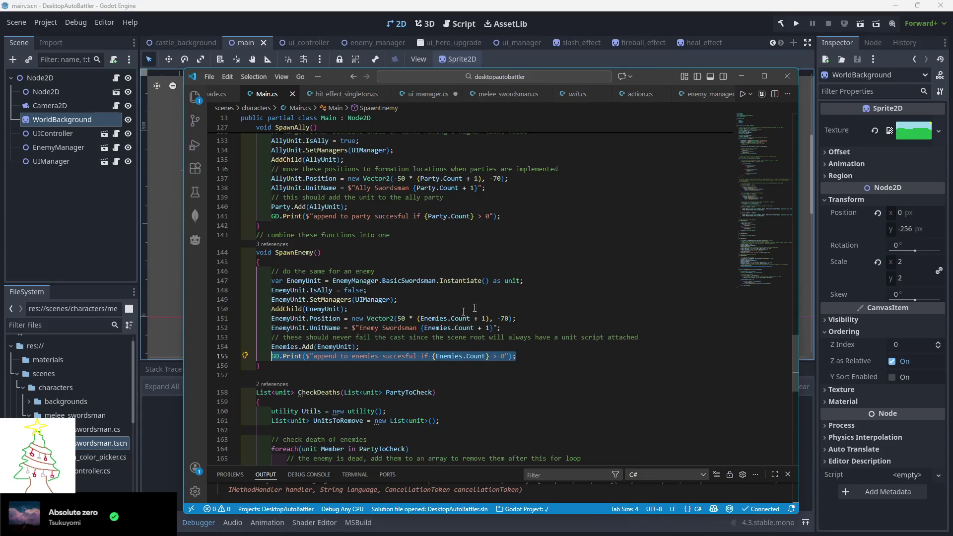
scroll(437, 220, "up", 2)
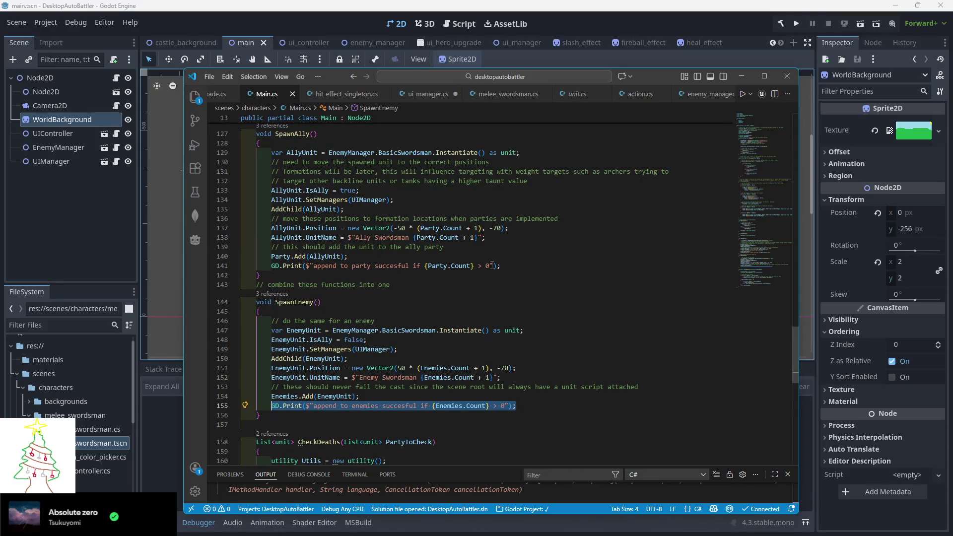
mouse_move(493, 265)
left_mouse_down()
mouse_move(298, 152)
mouse_move(314, 265)
left_mouse_up()
type("spaw")
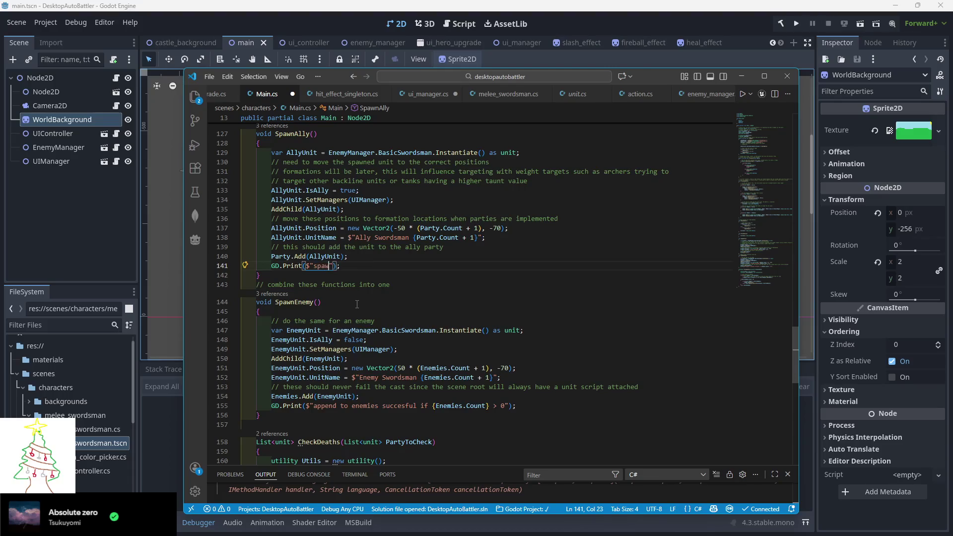
type("ned at position {")
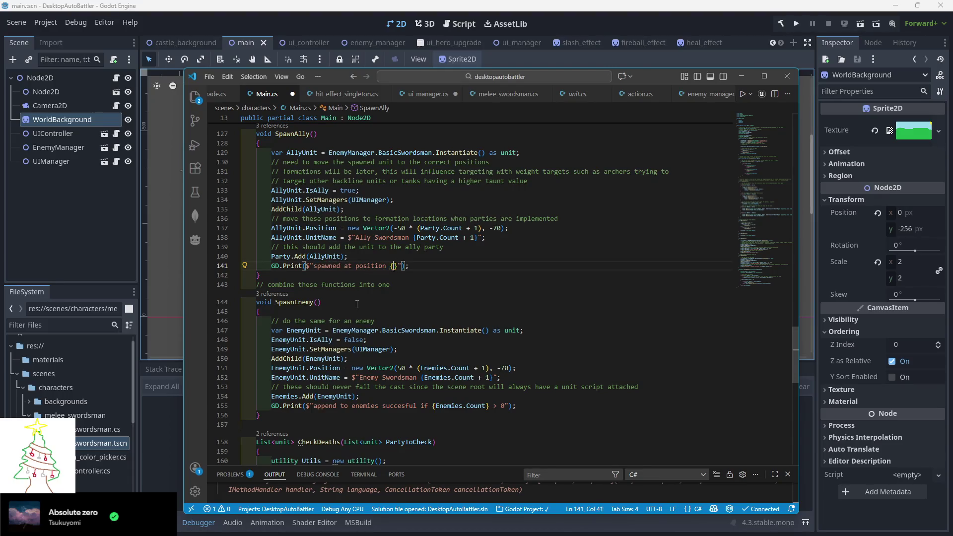
type("AllyUniy")
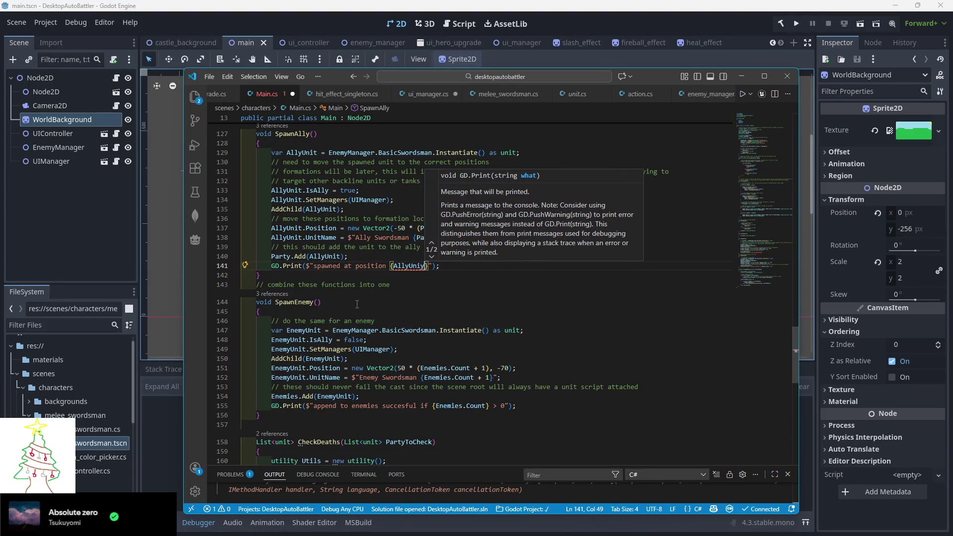
key("BackSpace")
type("t.Pos")
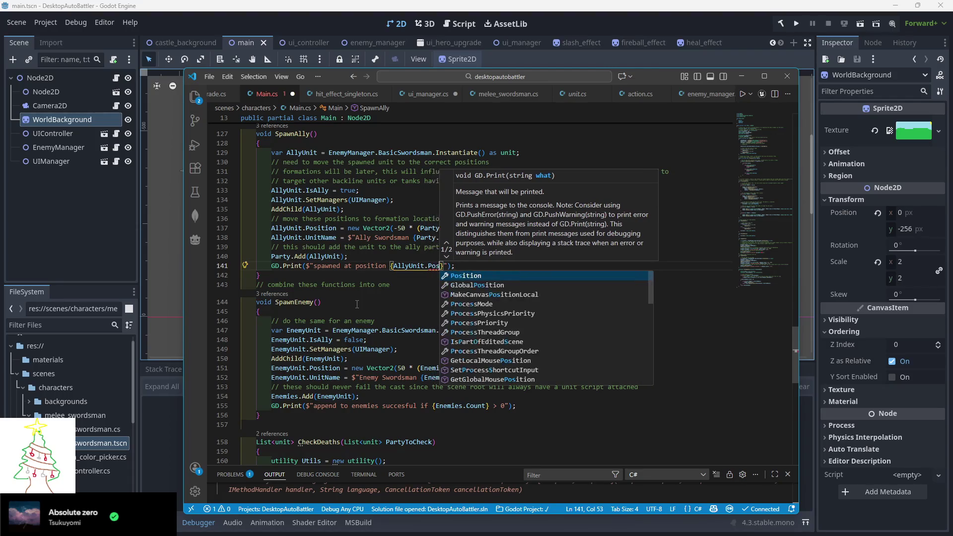
type("ition")
left_click(366, 304)
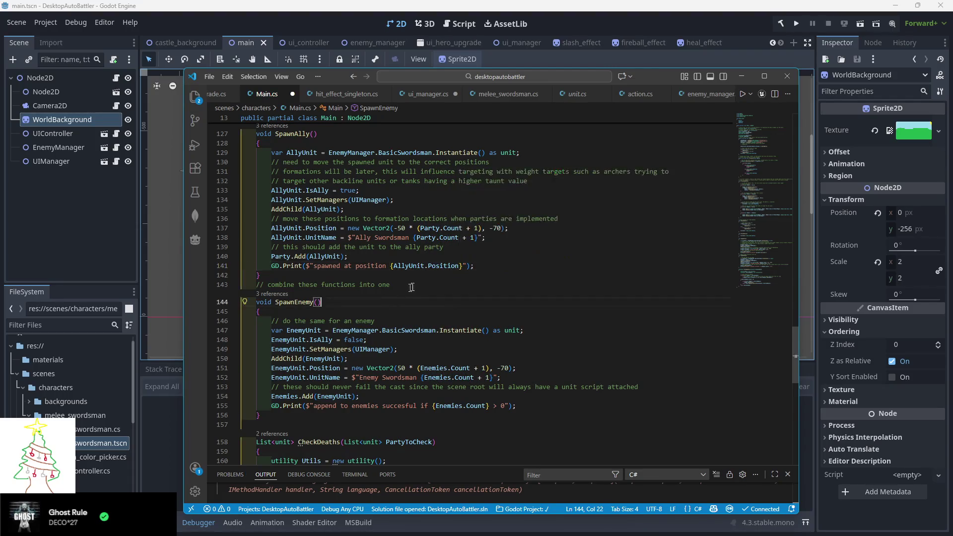
- Change the enemy spawn print to "spawned at position {EnemyUnit.Position}"
left_click_drag(504, 405, 314, 407)
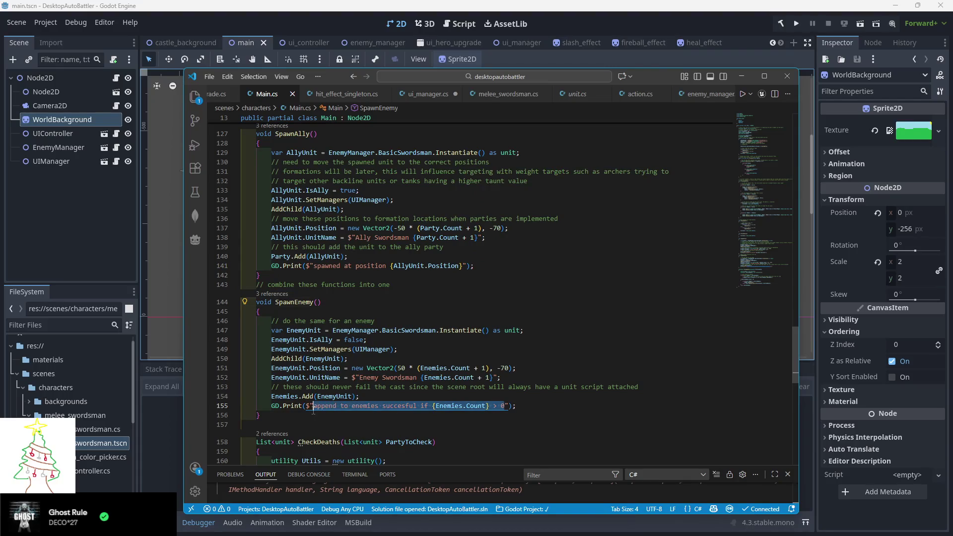
type("spawned")
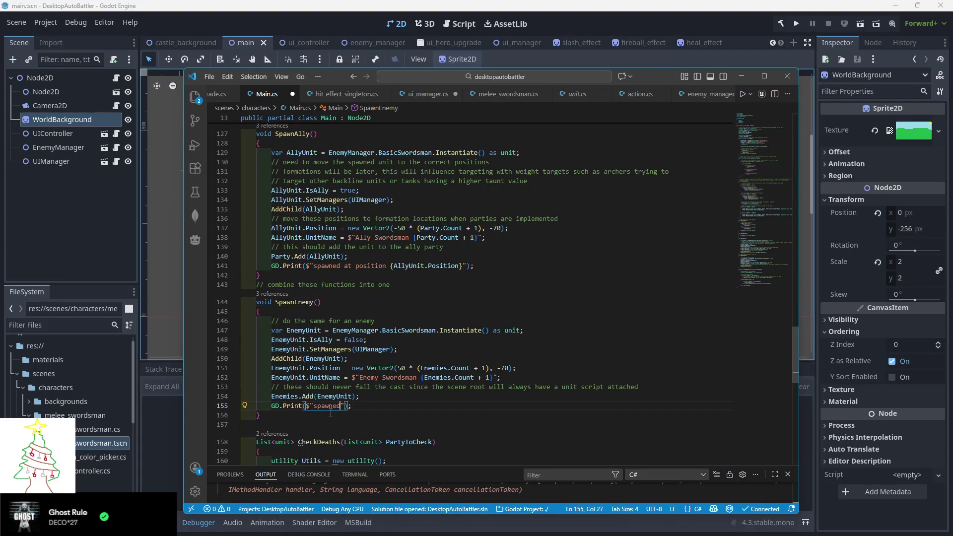
type(" at position {en")
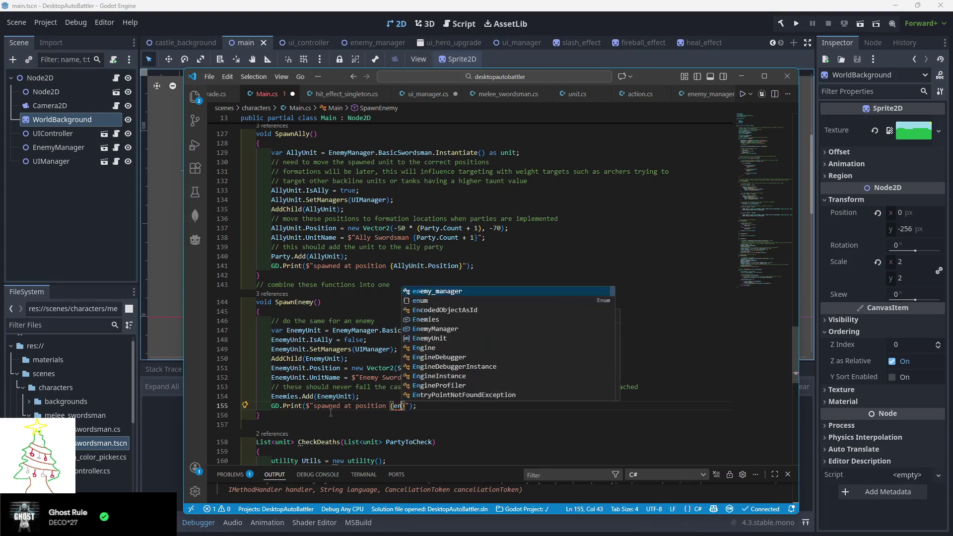
type("emy")
key("BackSpace")
key("BackSpace")
key("BackSpace")
type("EnemyUni")
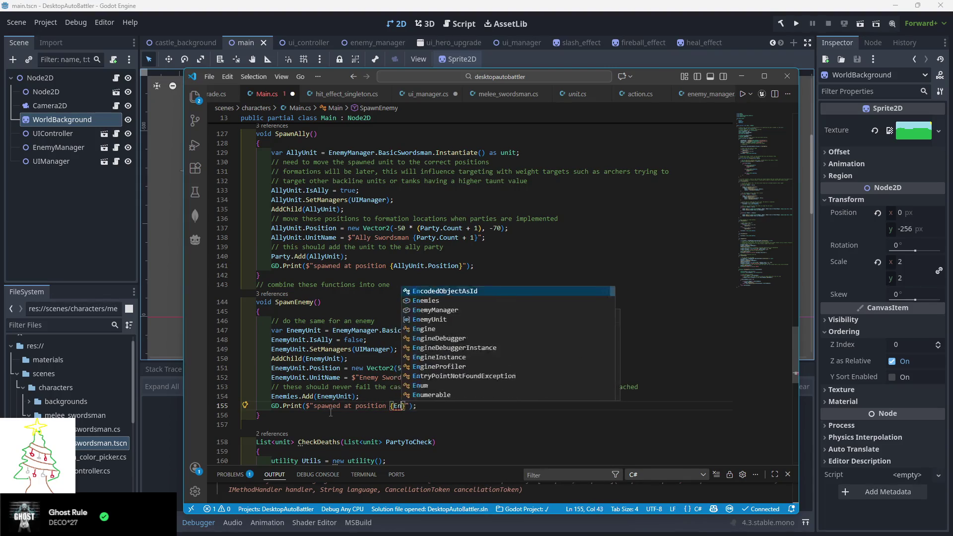
type("t.Position")
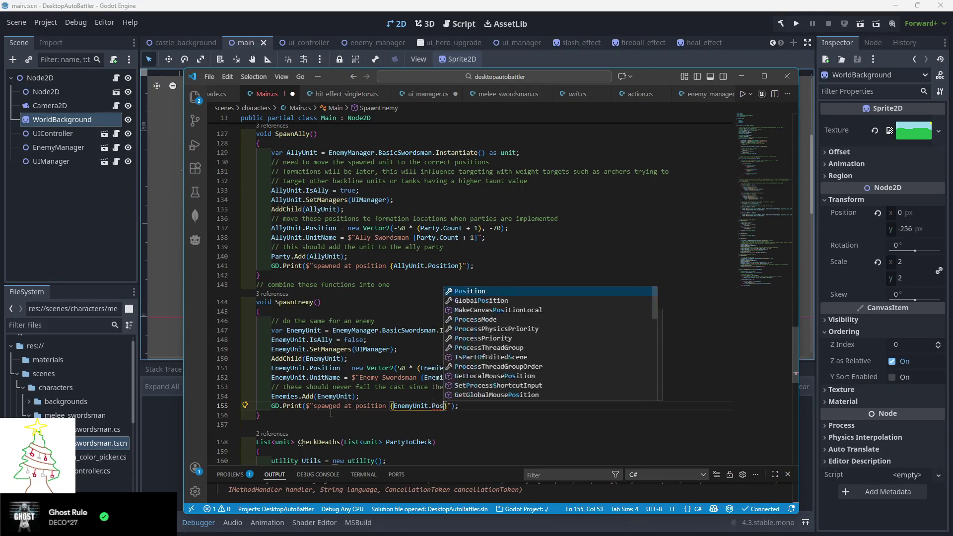
left_click(428, 94)
- Remove the stray empty line inside SpawnEffect in ui_manager.cs
left_click(311, 416)
key("BackSpace")
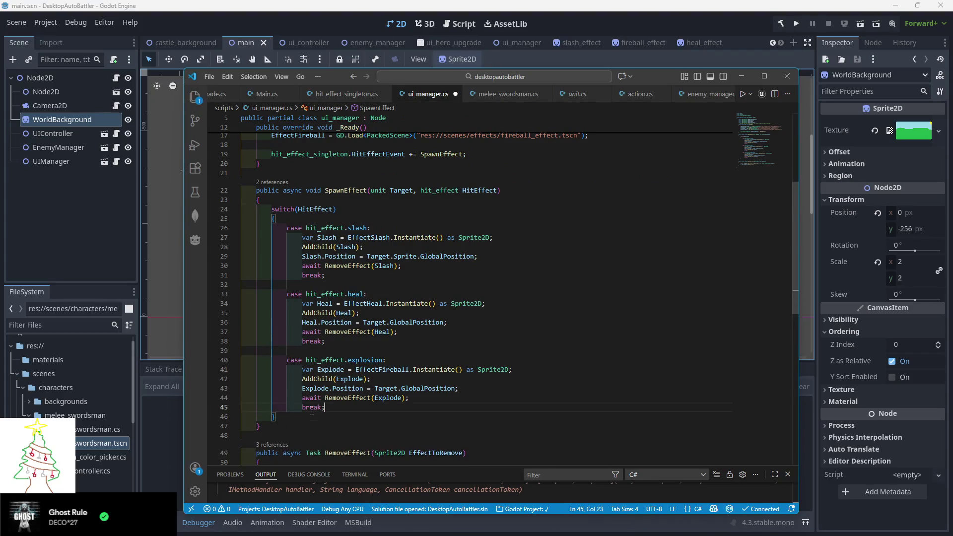
left_click(494, 322)
left_click(478, 256)
- Print "attempt spawn at position" with Target.Position and Target.Sprite.GlobalPosition first in SpawnEffect, then run the game
left_click(403, 198)
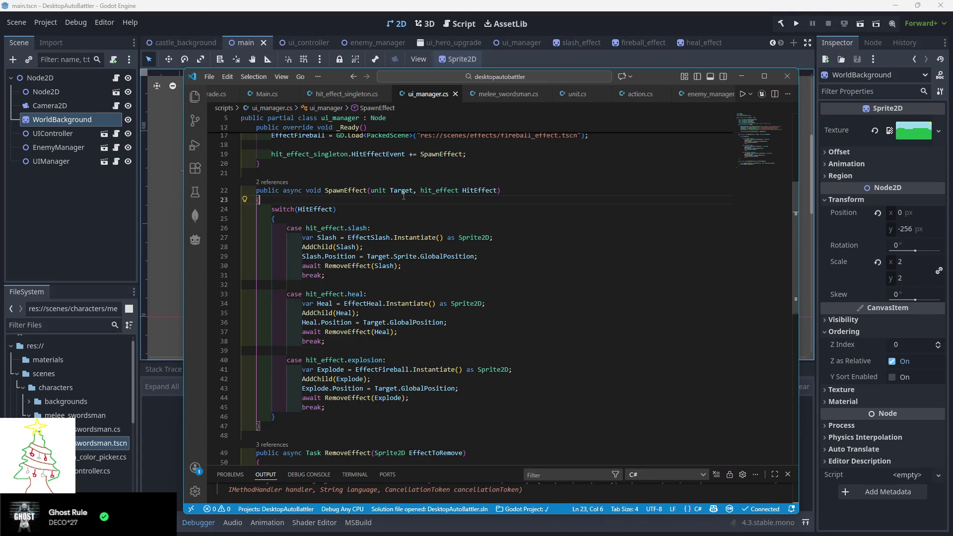
key("Return")
type("GD.Print(")
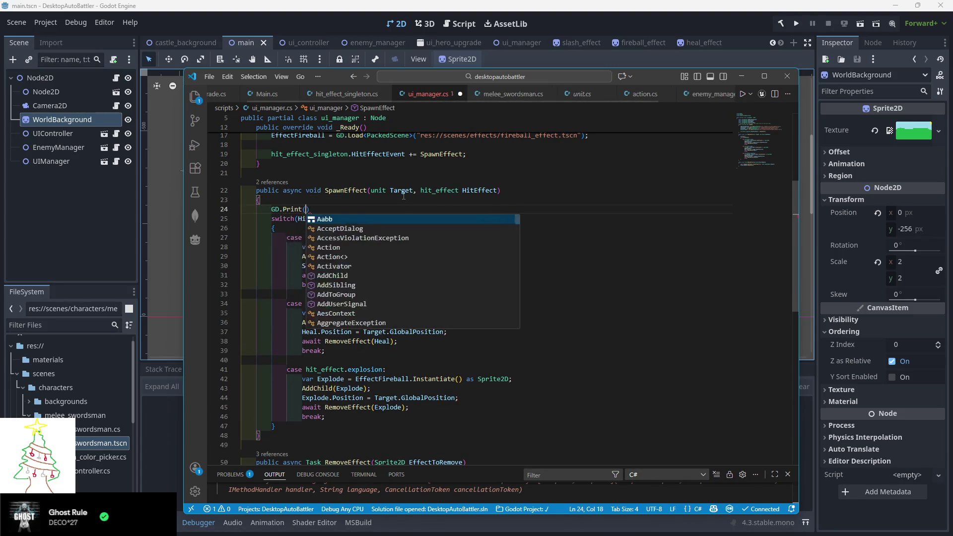
type("\"attempt spa")
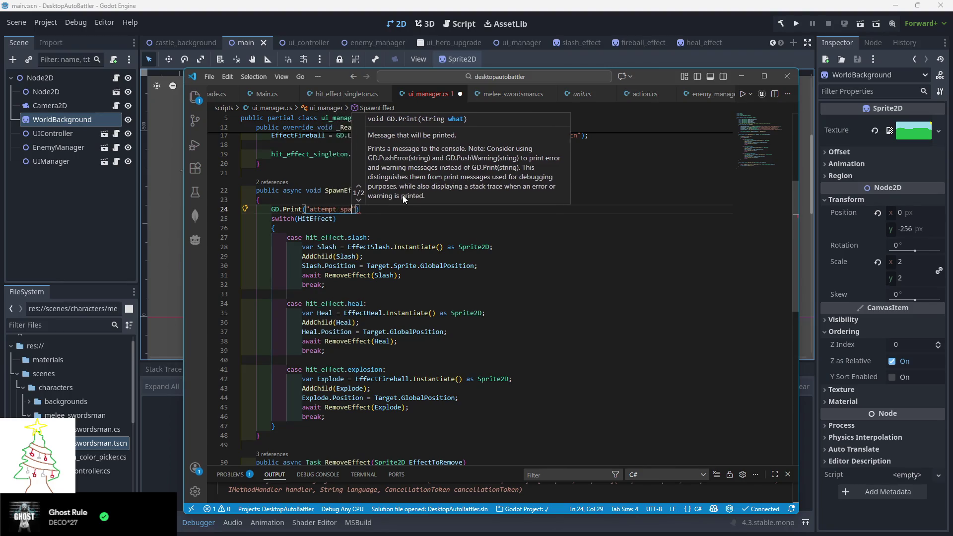
type("wn at ")
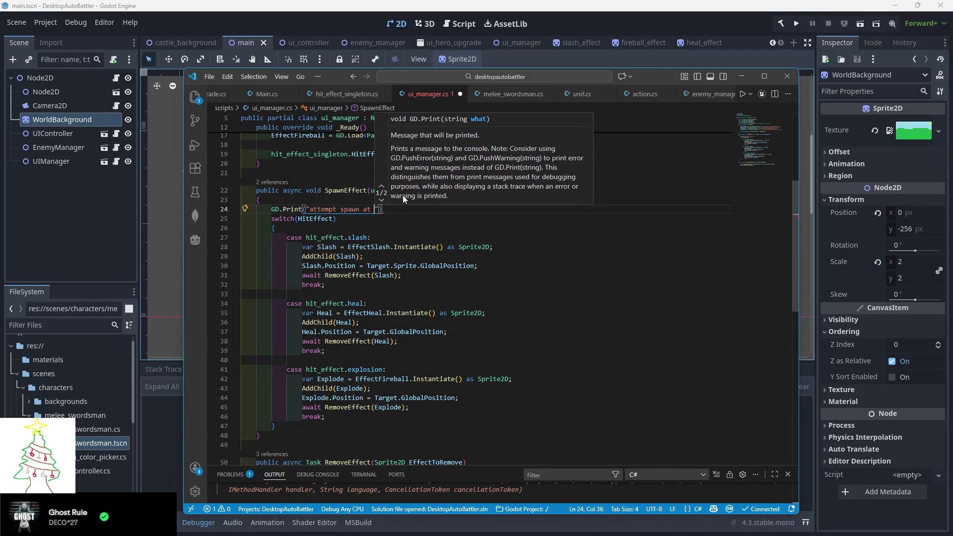
type("position {Tar")
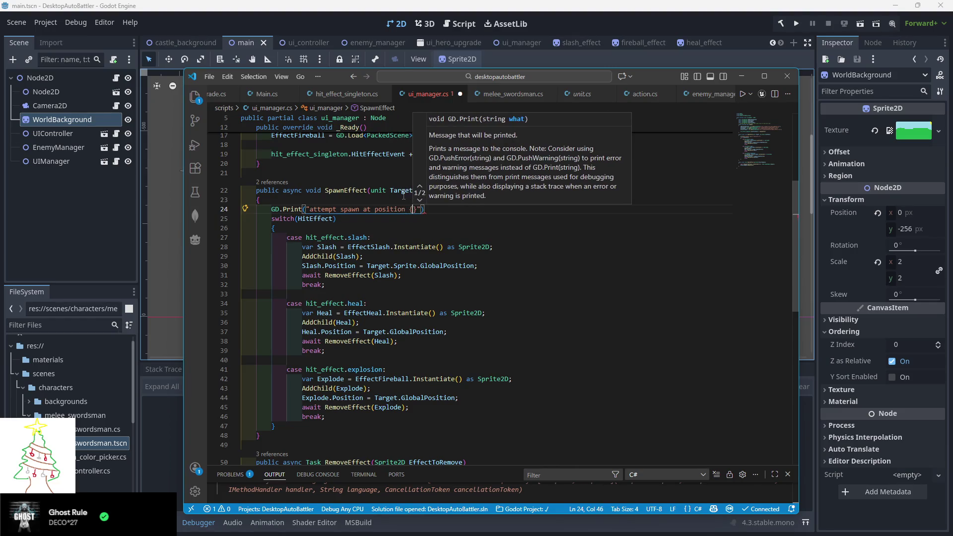
type("get.Po")
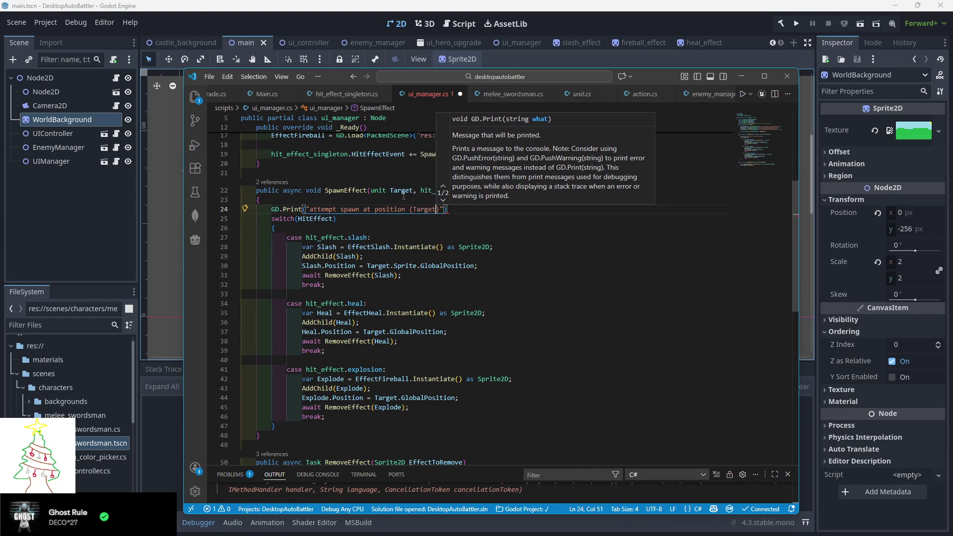
type("sition")
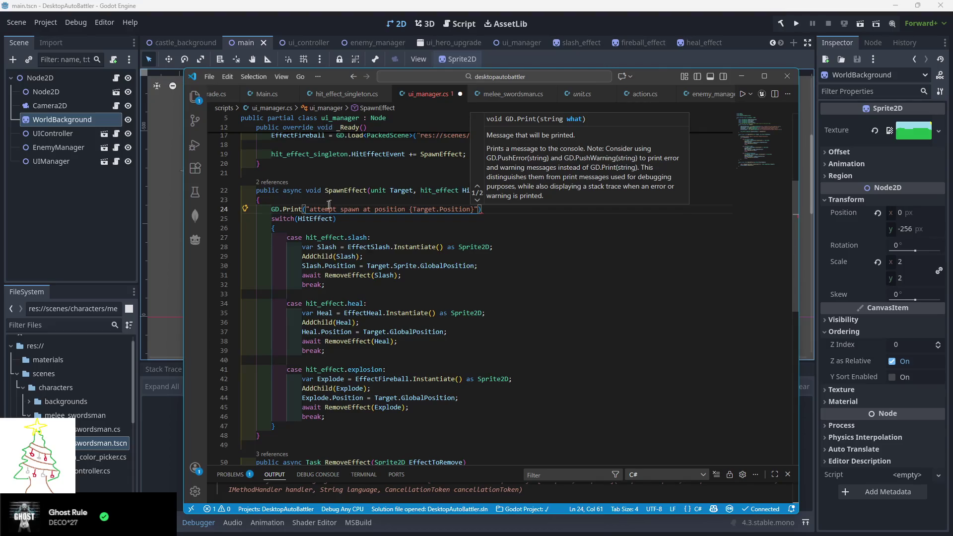
left_click(308, 209)
type("$")
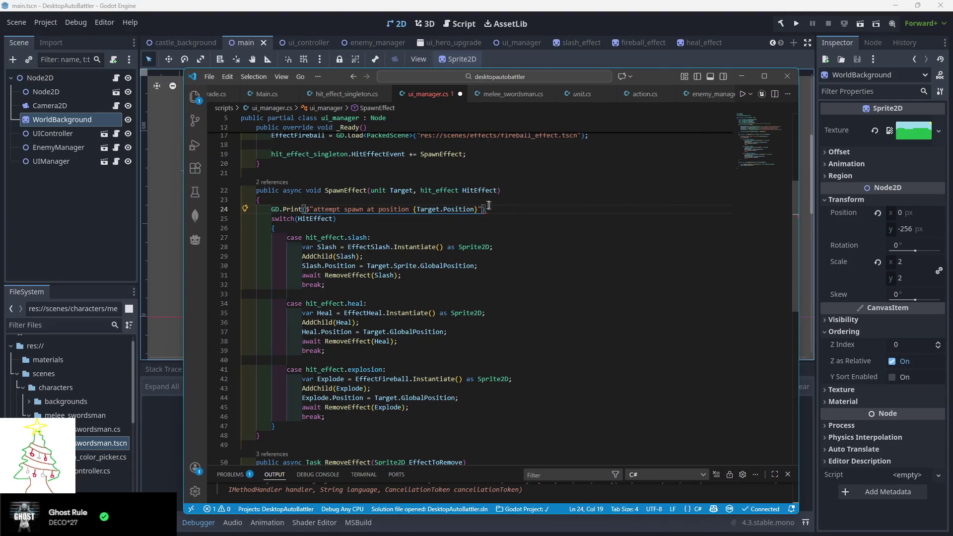
left_click(496, 210)
type(";")
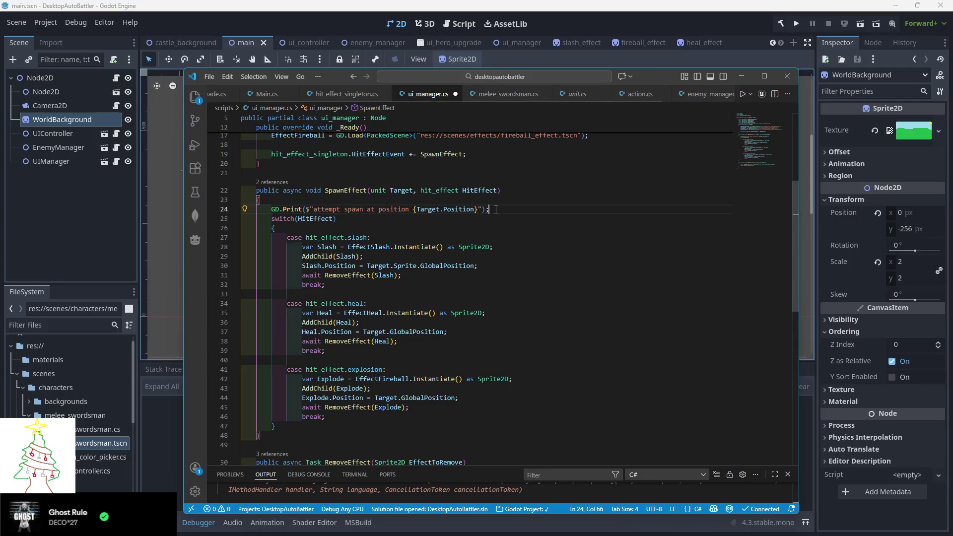
key("Left")
key("Left")
key("Left")
type("or {")
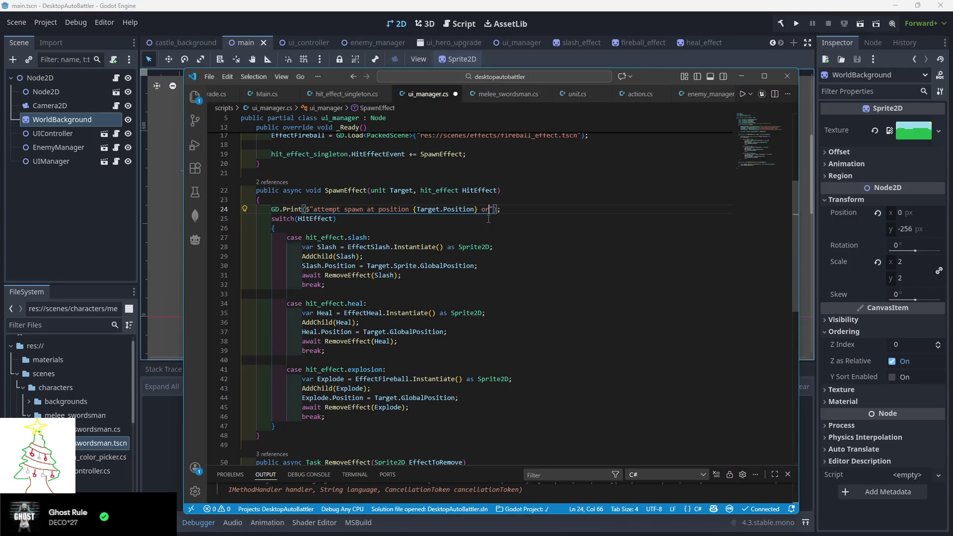
type("Target.Sp")
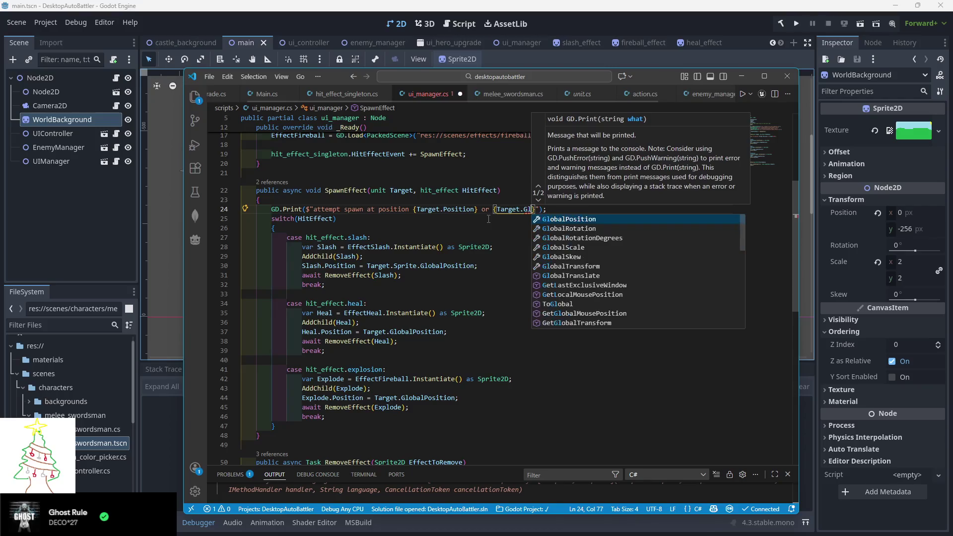
type("rite.Gl")
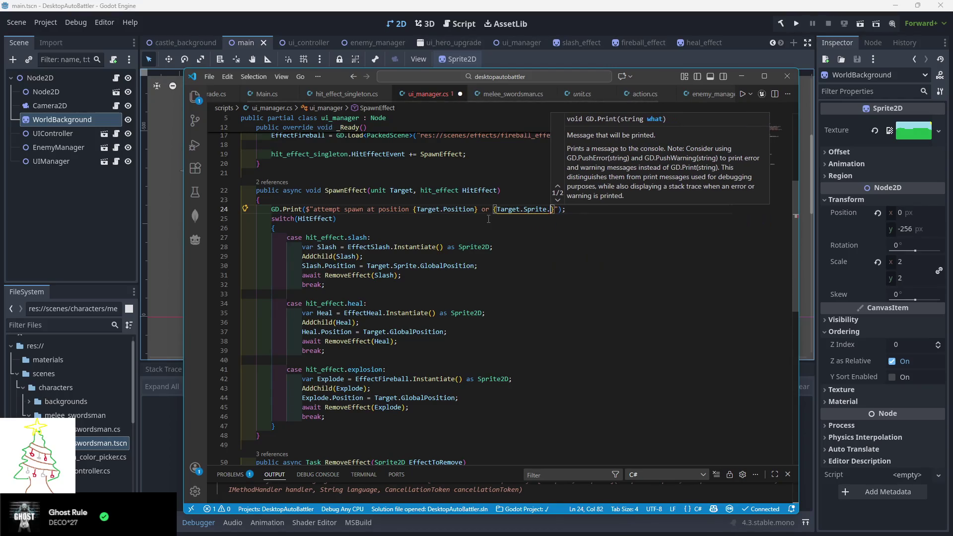
type("obalPosition")
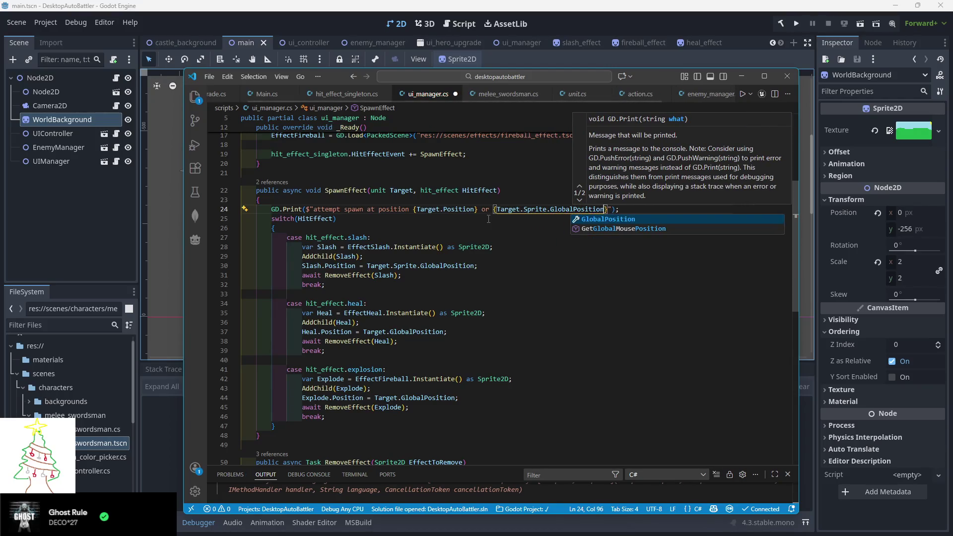
left_click(793, 23)
left_click(794, 24)
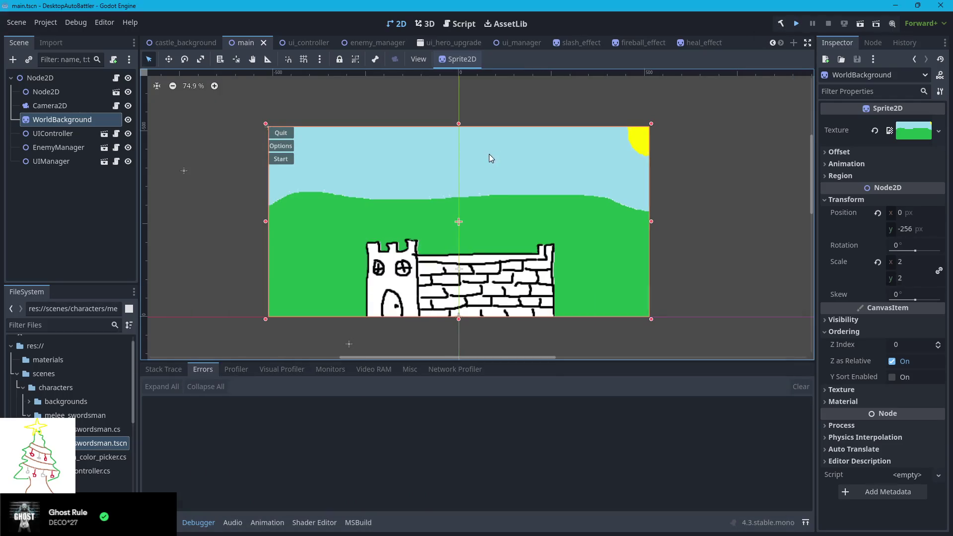